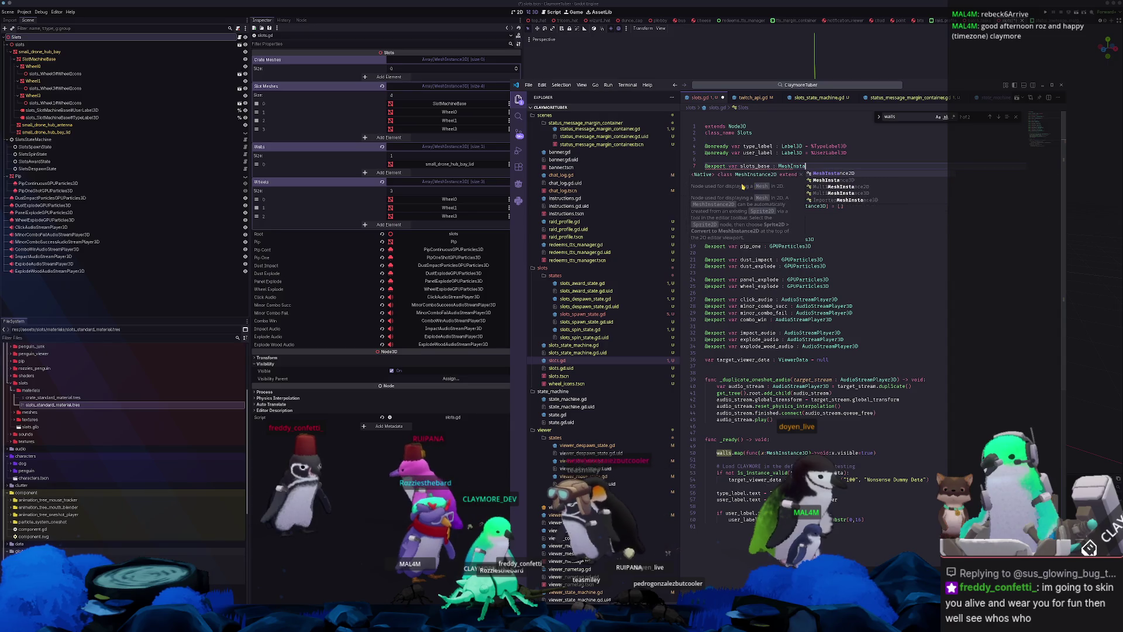
# Save the slots_base MeshInstance3D export and assign SlotMachineBase to Slots Base in the Inspector
pyautogui.press('Down')
pyautogui.hotkey('ctrl', 's')
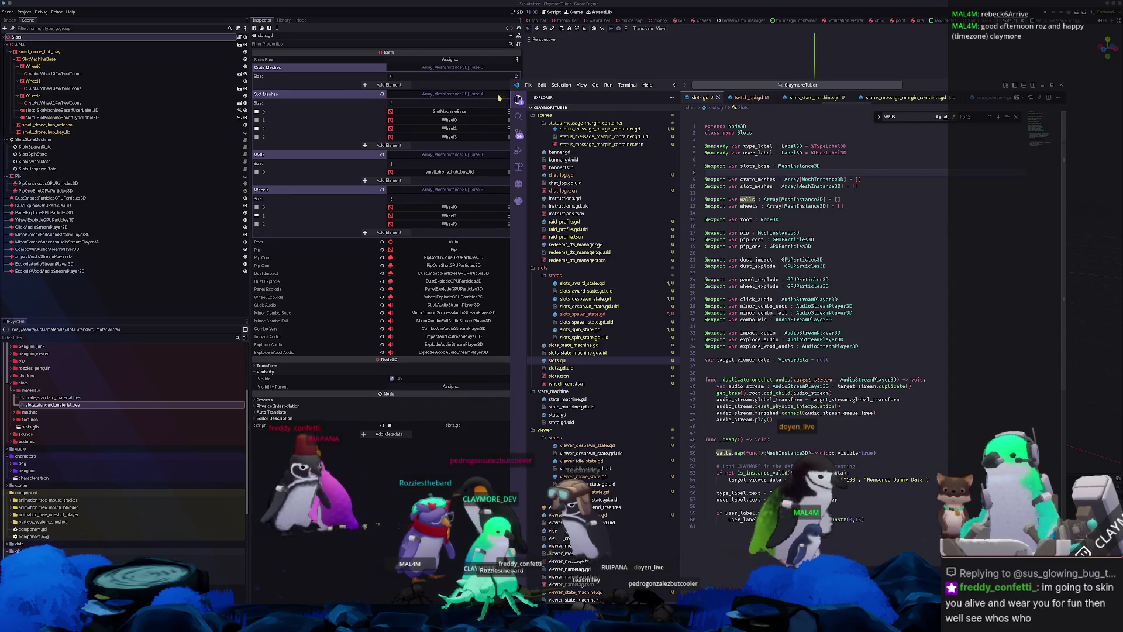
pyautogui.click(450, 59)
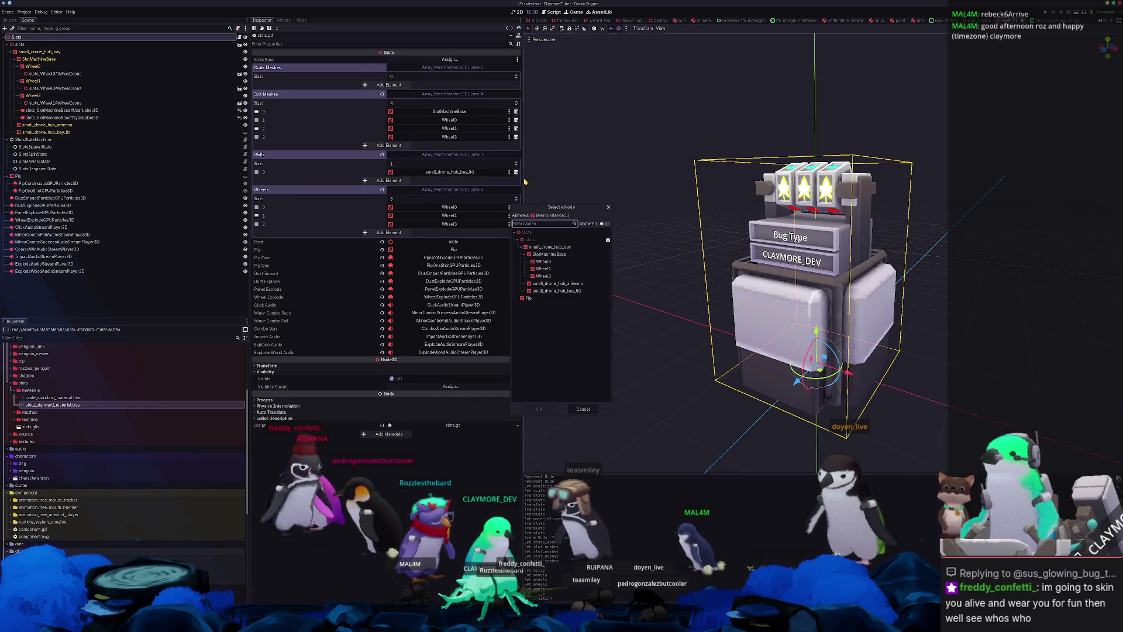
pyautogui.doubleClick(544, 255)
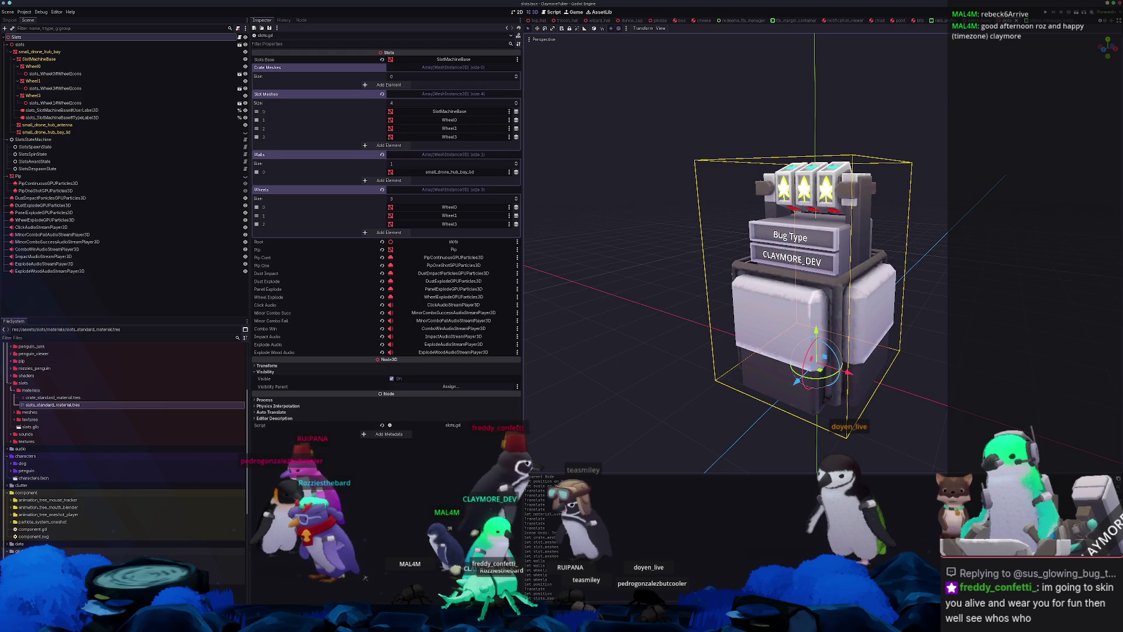
pyautogui.hotkey('alt', 'Tab')
# In slots_spawn_state.gd, write tween_open.tween_property(slots.slots_base, "position:y", 5.0, 1.0)
pyautogui.click(583, 314)
pyautogui.write('()')
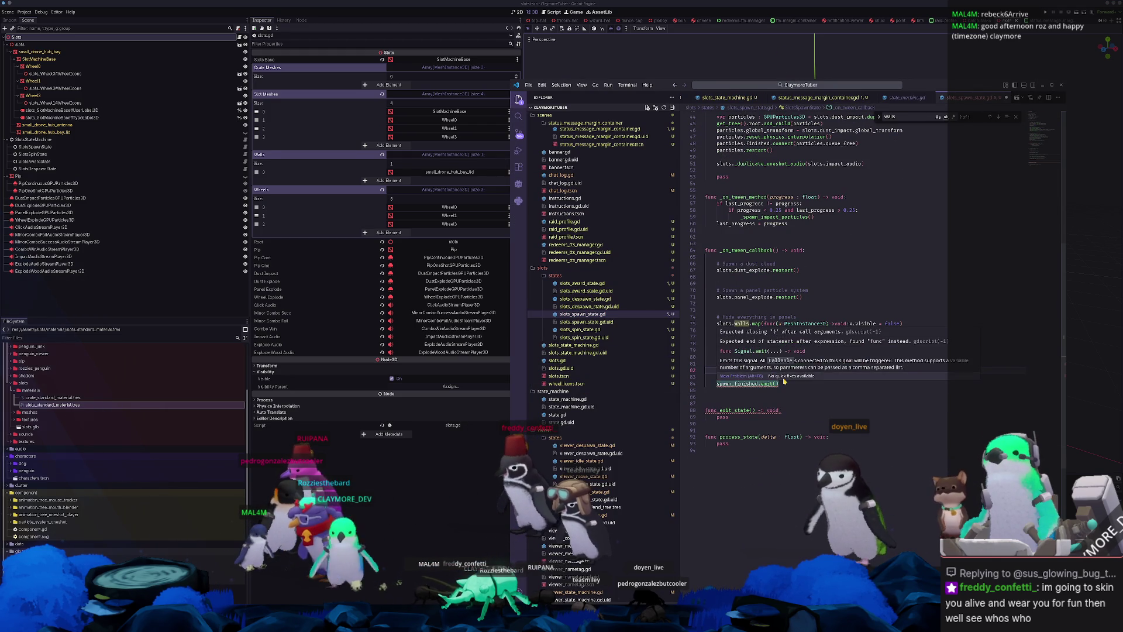
pyautogui.click(801, 374)
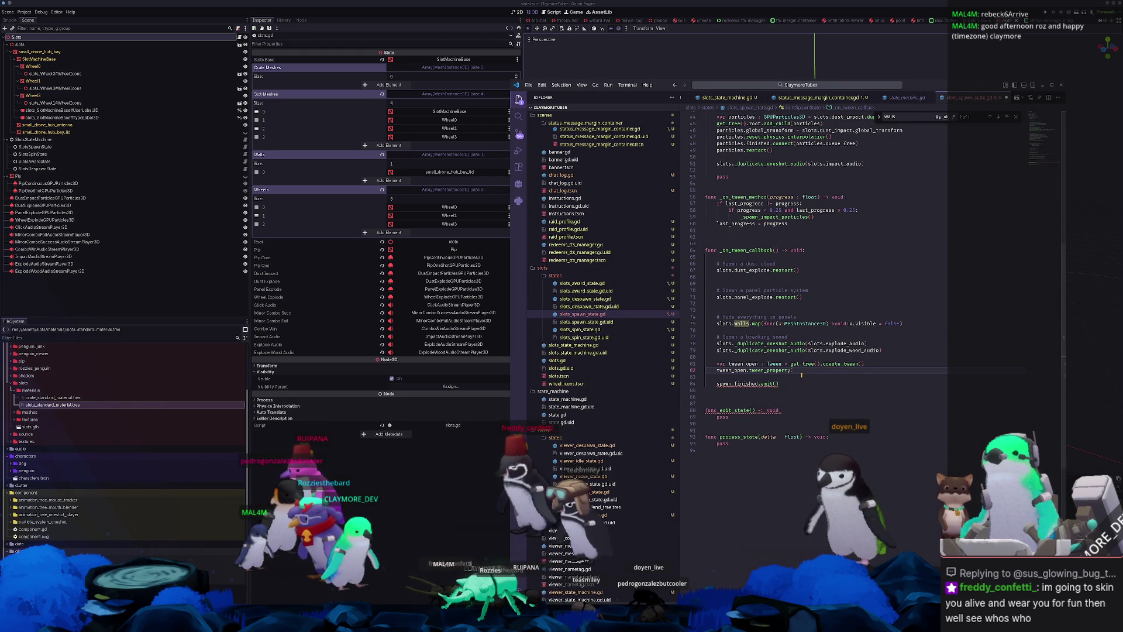
pyautogui.write('slots.slots_b')
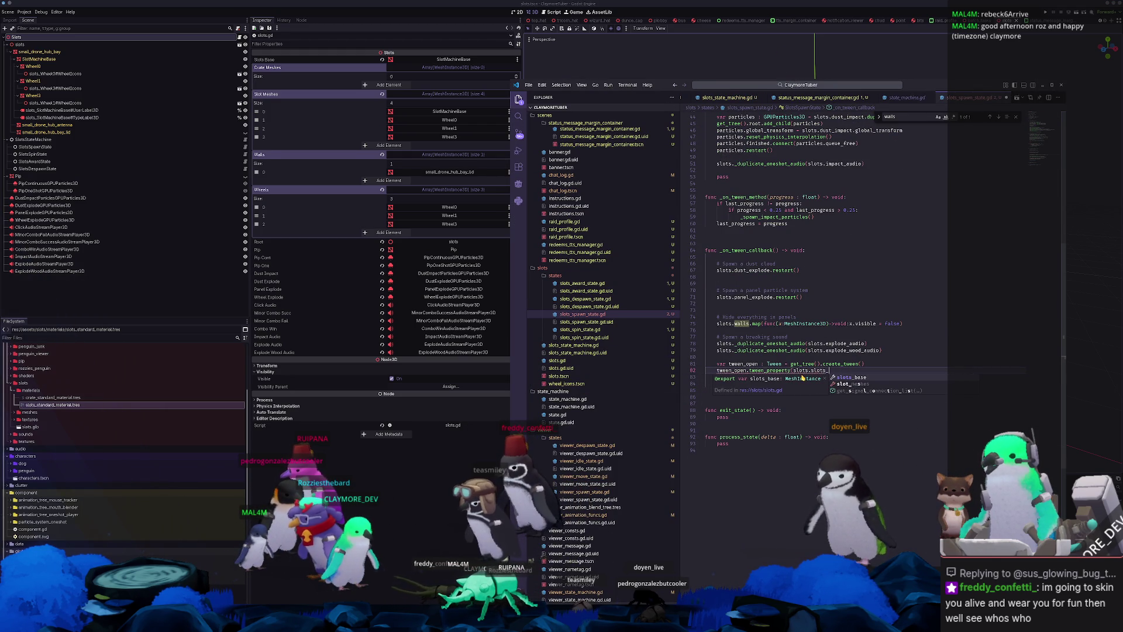
pyautogui.write(', "posi')
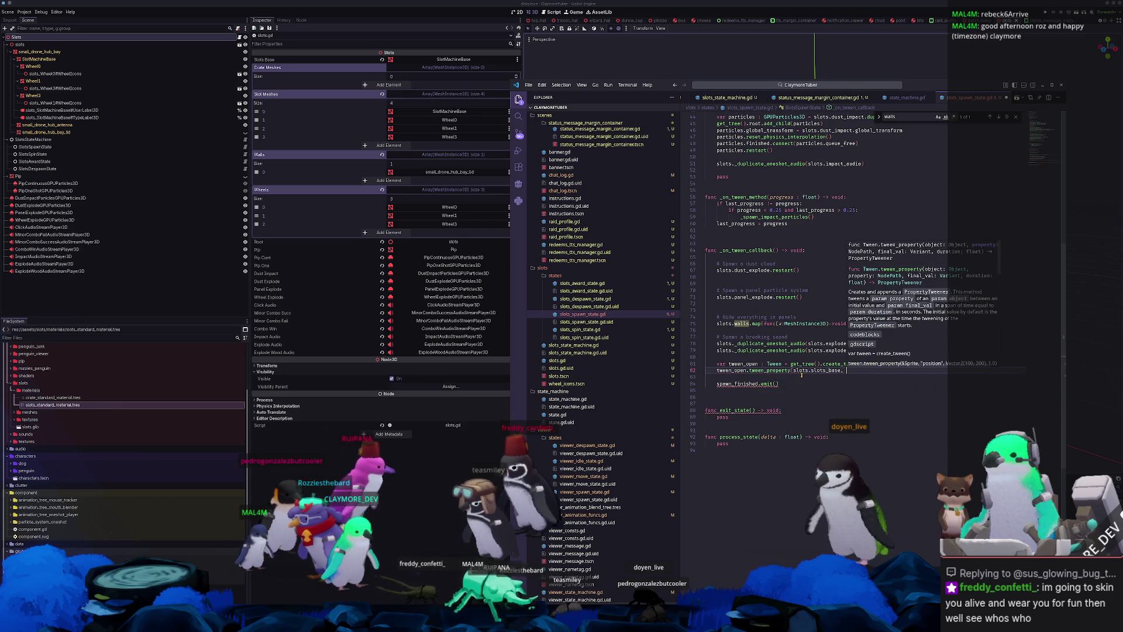
pyautogui.write('tion"')
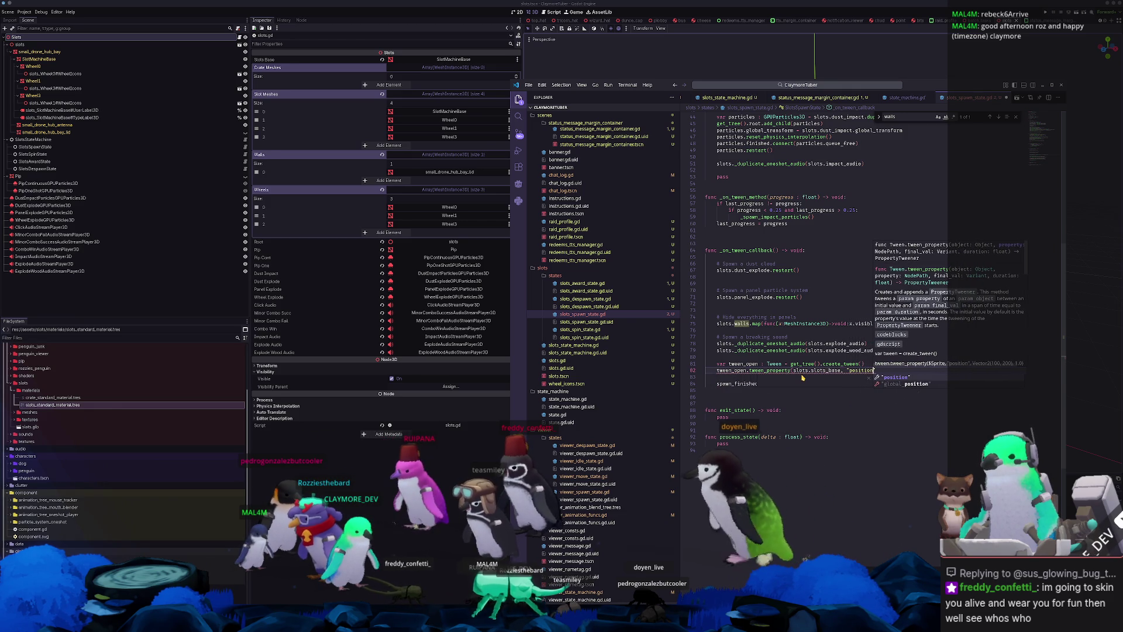
pyautogui.write(':y", 5.')
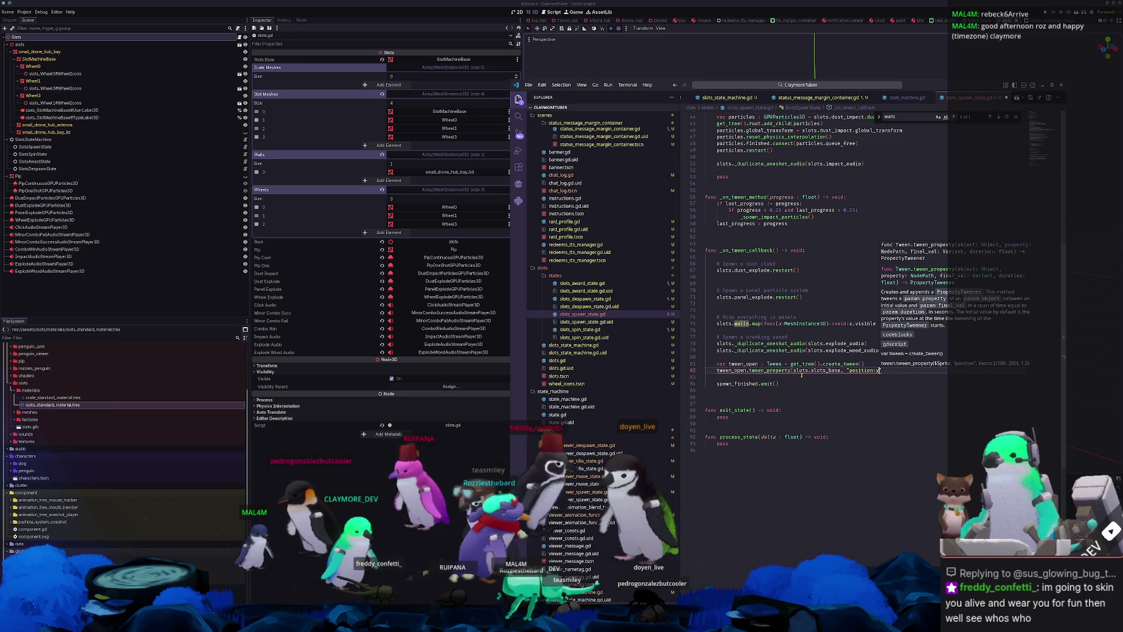
pyautogui.write('0, 1.0')
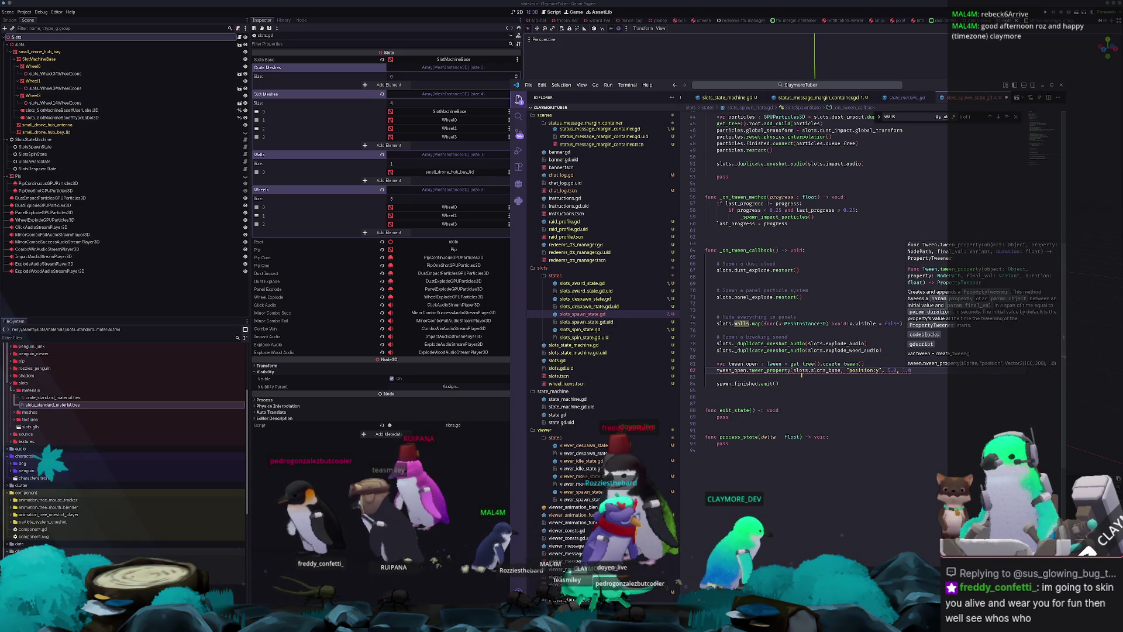
# Add a blank line above the tween call and begin a tween_open.set_trans(Tween.Tr...) line
pyautogui.press('Home')
pyautogui.press('Return')
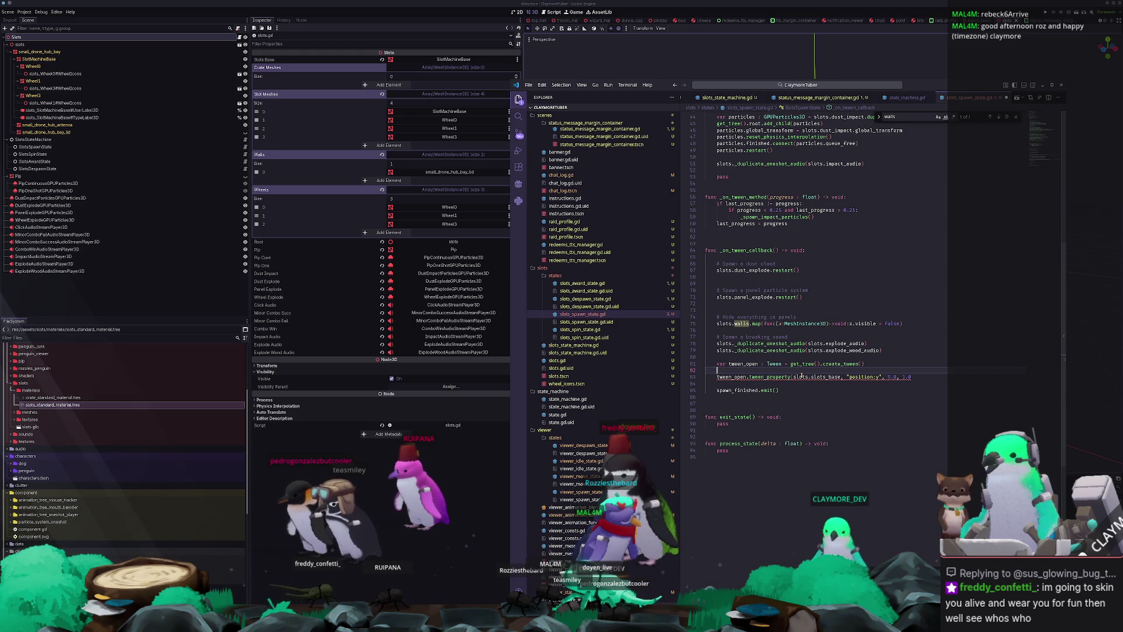
pyautogui.write('tween_o')
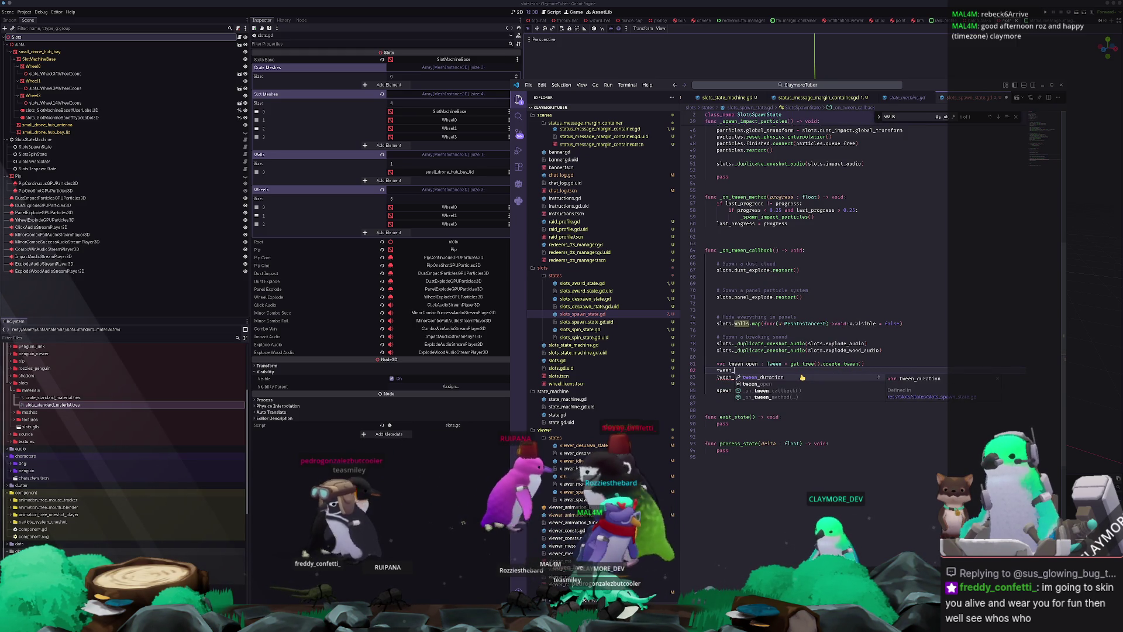
pyautogui.write('pen.set_trans(')
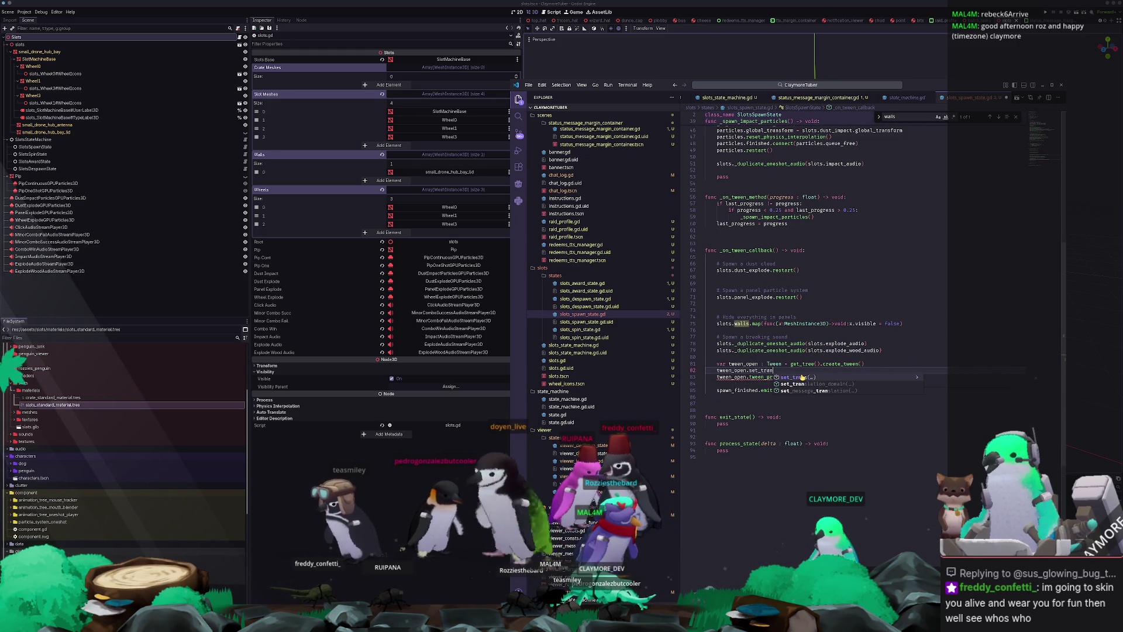
pyautogui.write('Tween.Tr')
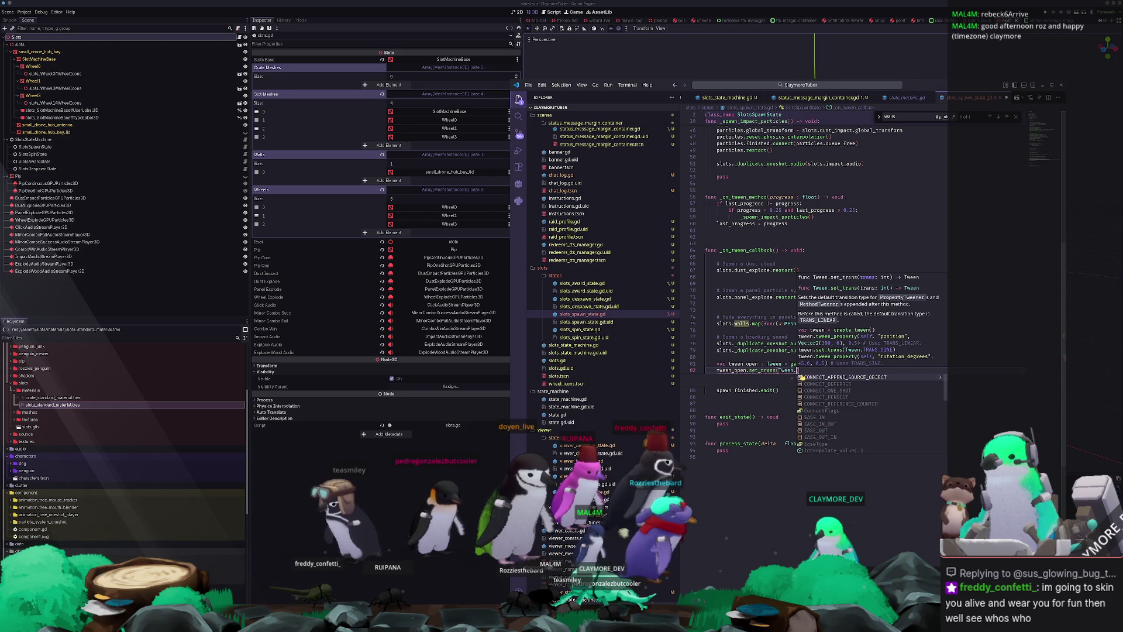
# Complete tween_open.set_trans(Tween.TransitionType.TRANS_BACK)
pyautogui.press('Return')
pyautogui.write('.')
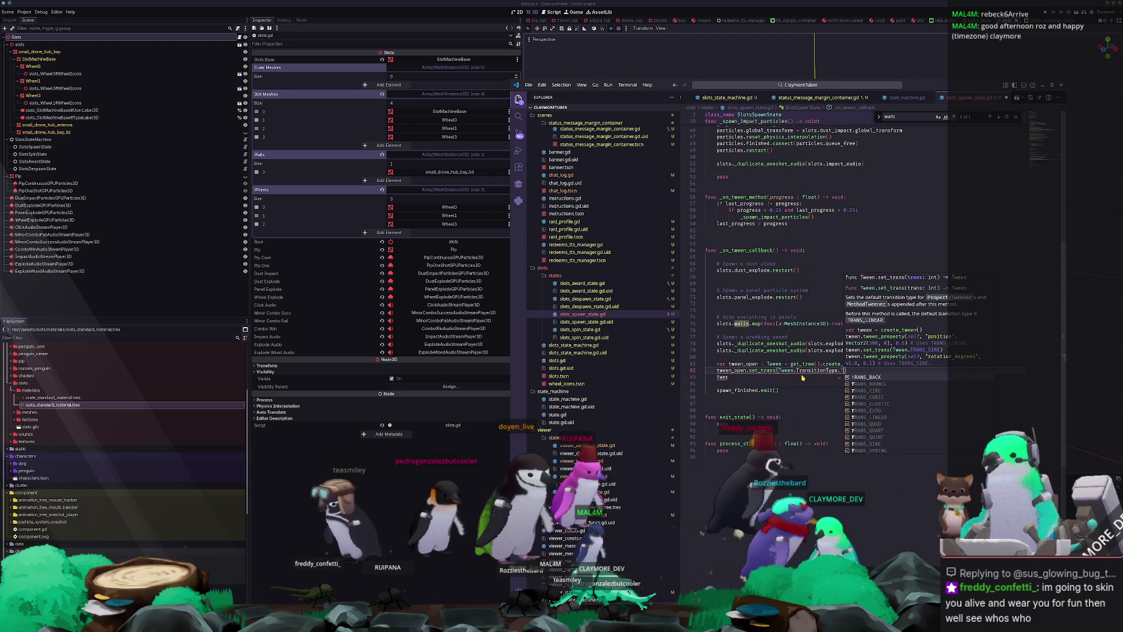
pyautogui.press('Return')
pyautogui.press('Escape')
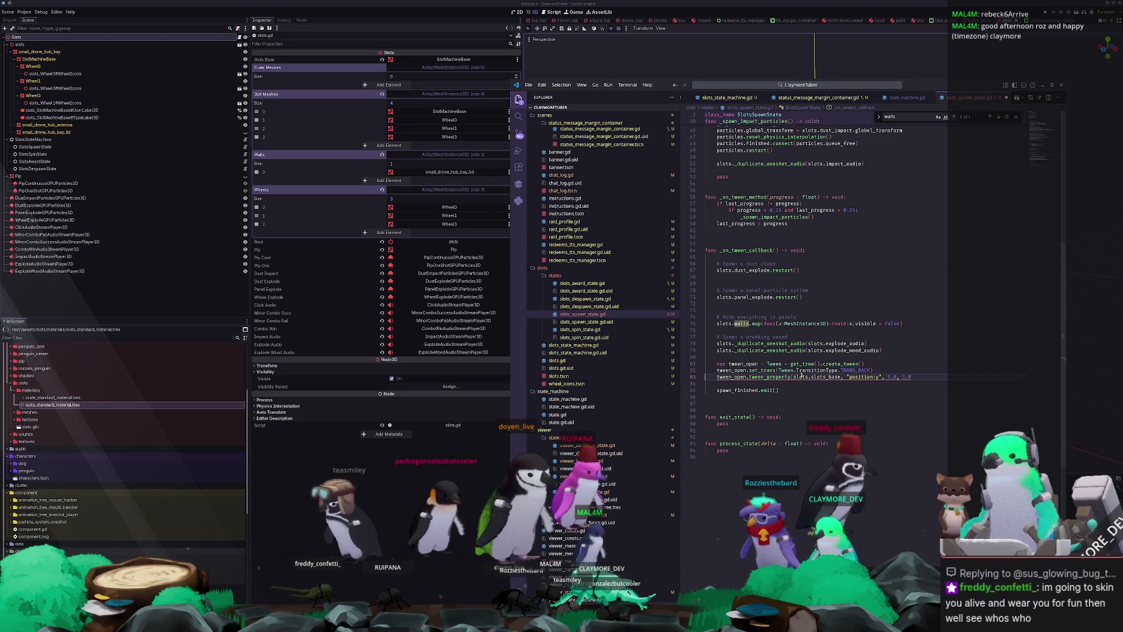
# Add tween_open.set_ease(Tween.EaseType.EASE_OUT) above the tween_property call
pyautogui.hotkey('ctrl', 'shift', 'Return')
pyautogui.write('tween_o')
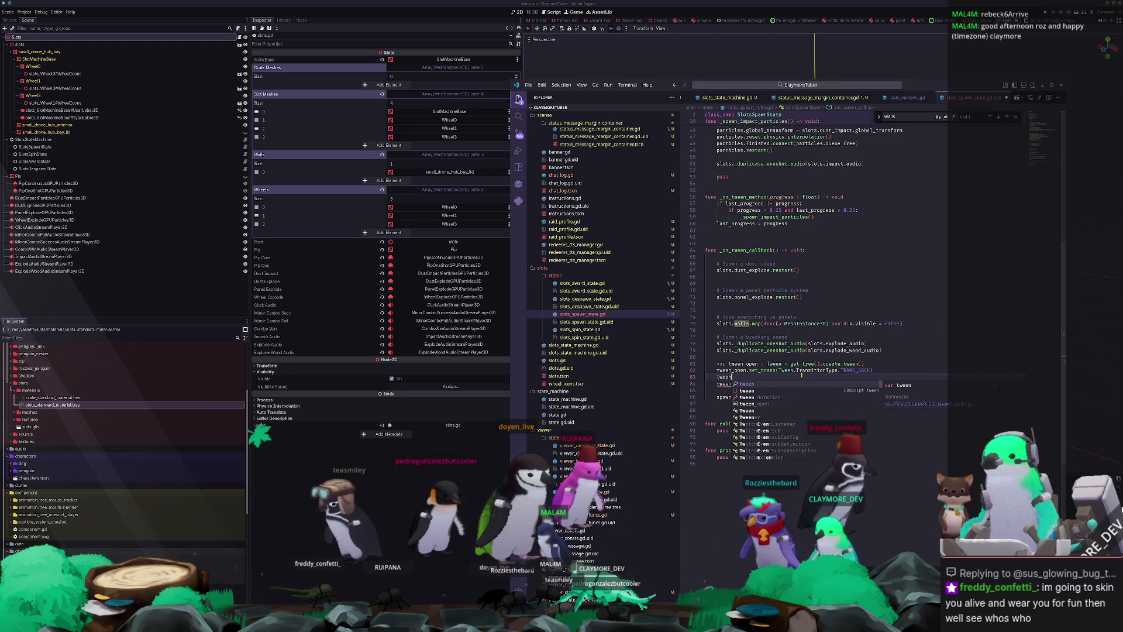
pyautogui.press('Return')
pyautogui.write('.set_ease')
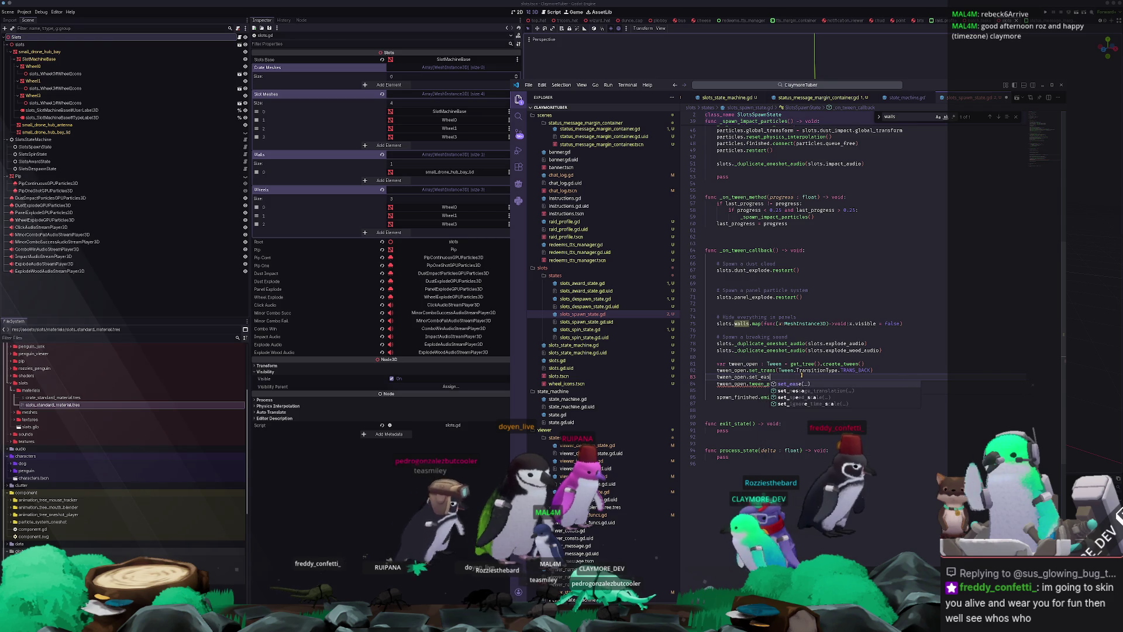
pyautogui.write('(Tween.E')
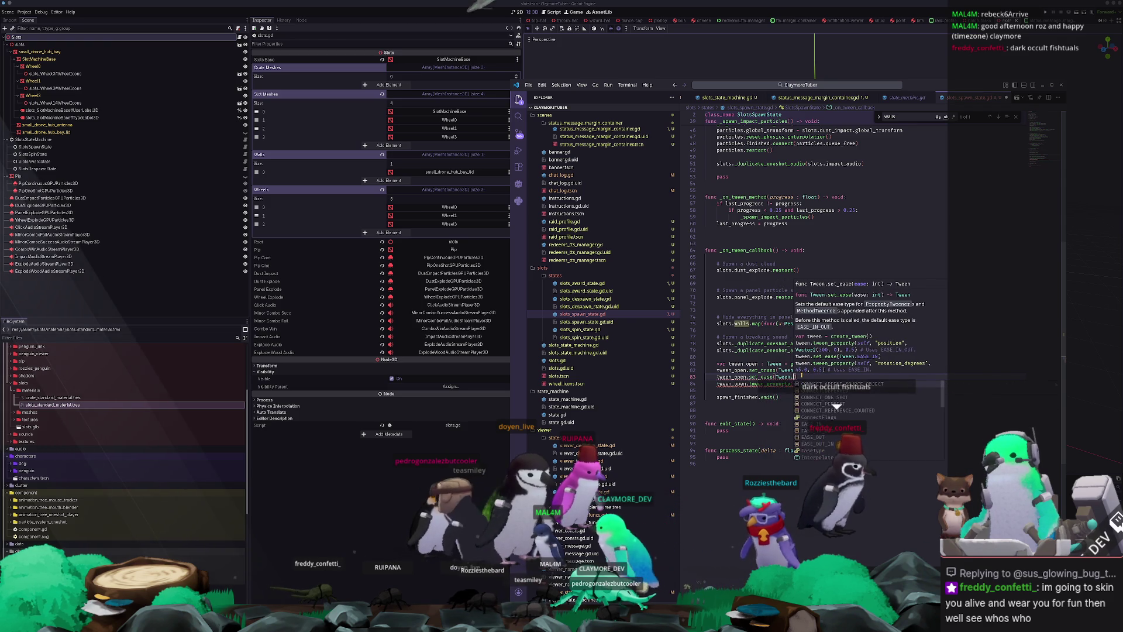
pyautogui.write('aseType')
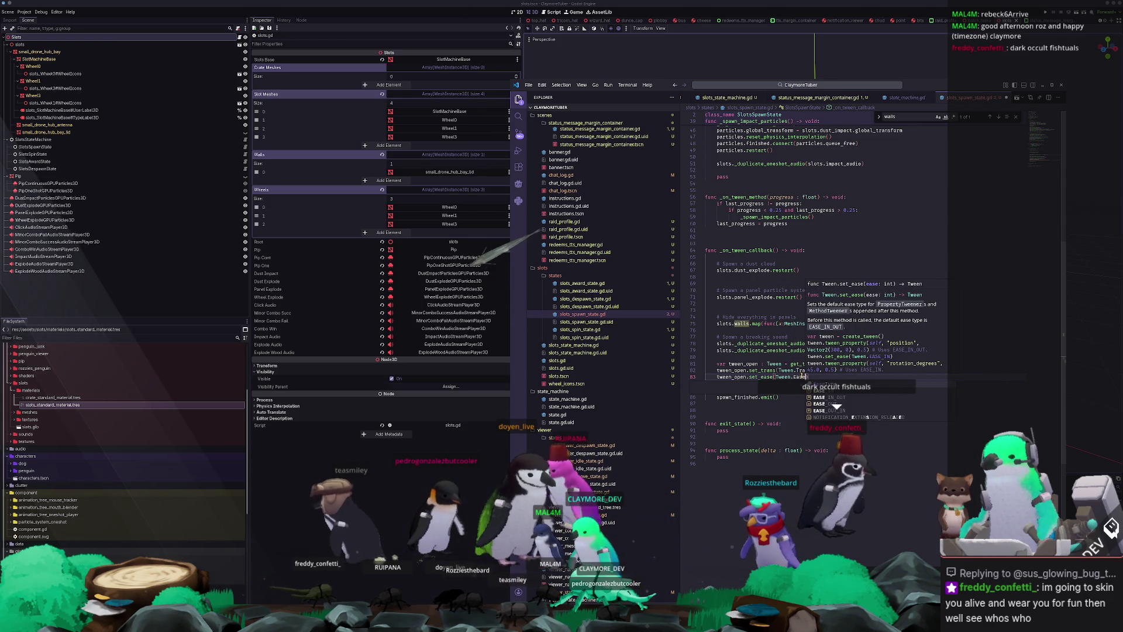
pyautogui.write('.EASE')
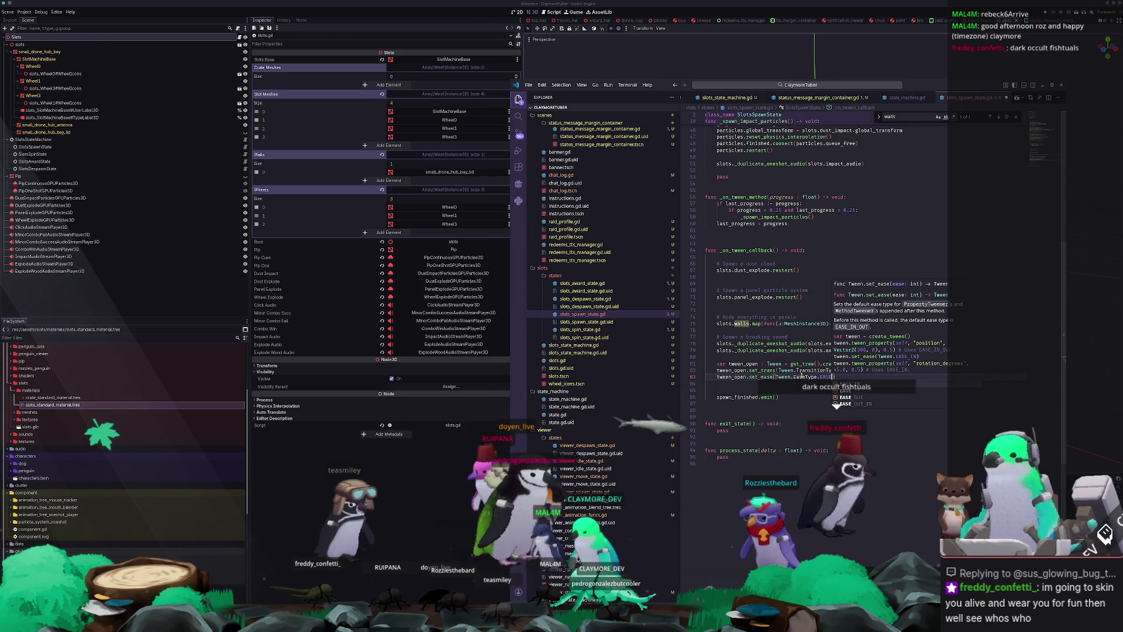
pyautogui.press('Return')
# Accept the suggested tween_property line, leave an unindented empty line below, and return to Godot
pyautogui.press('Down')
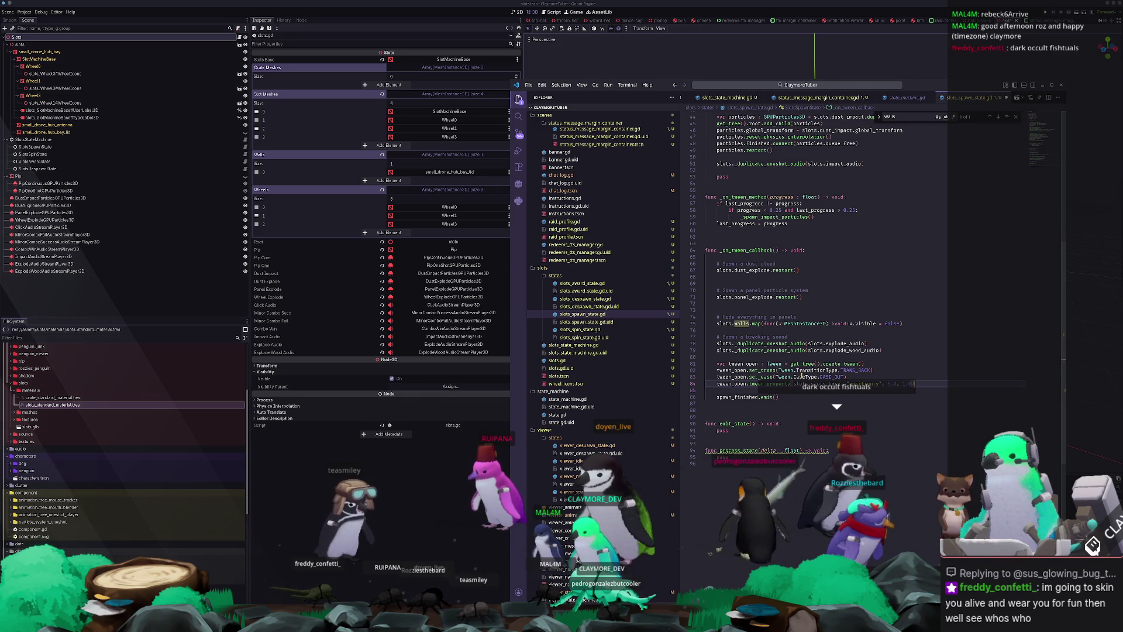
pyautogui.press('Tab')
pyautogui.press('Return')
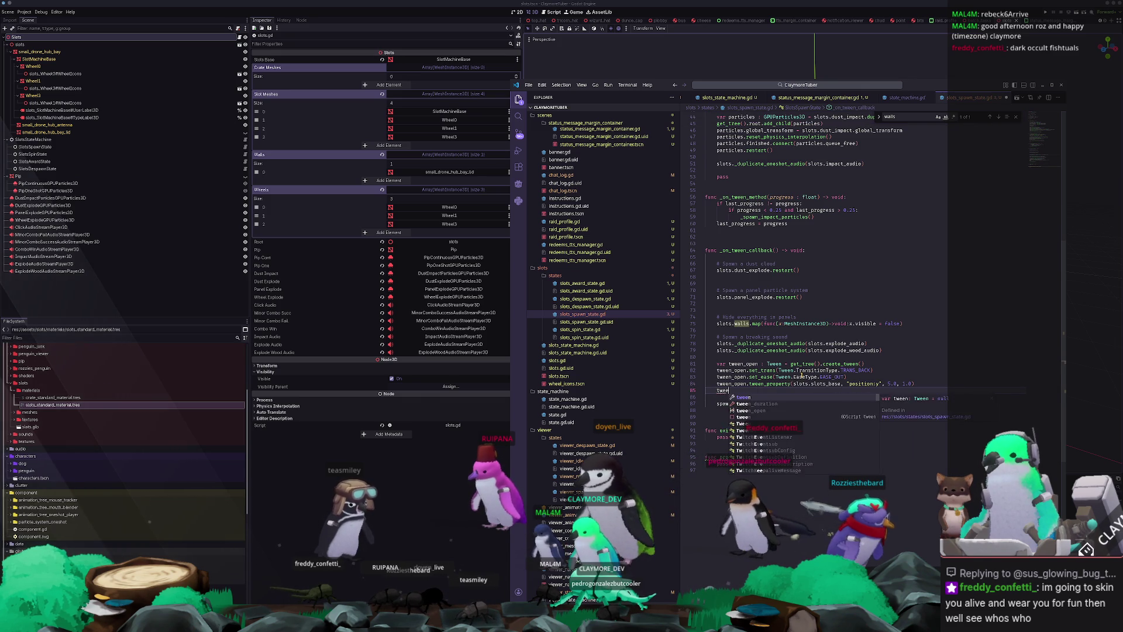
pyautogui.press('BackSpace')
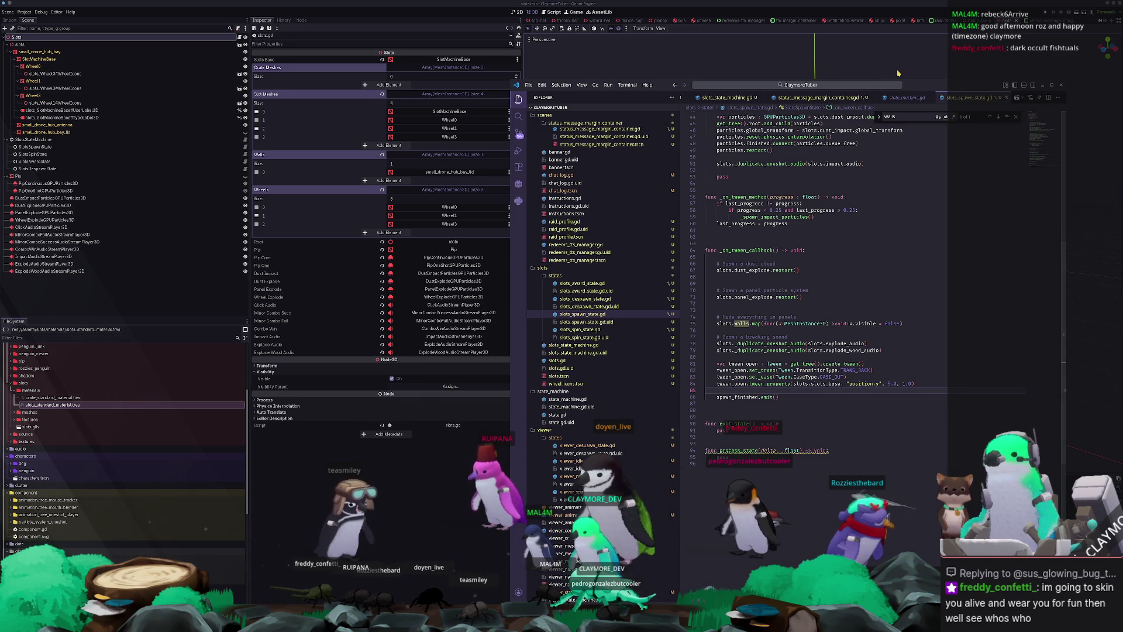
pyautogui.click(878, 73)
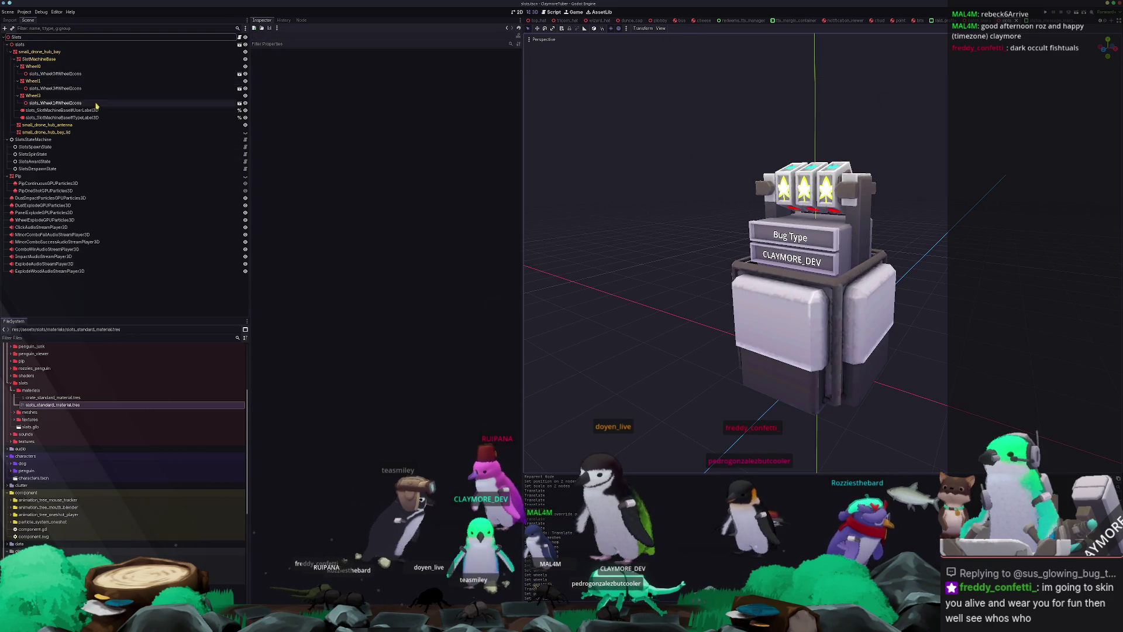
# Revert SlotMachineBase's Y position to 0 so the reel unit sinks into the cabinet
pyautogui.click(96, 60)
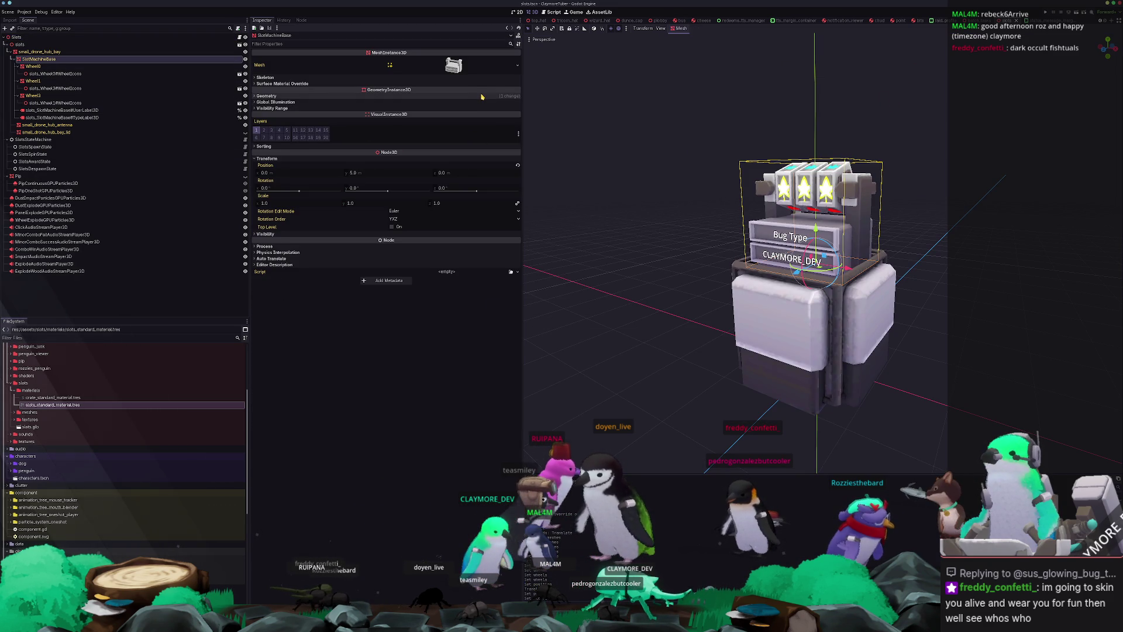
pyautogui.click(517, 167)
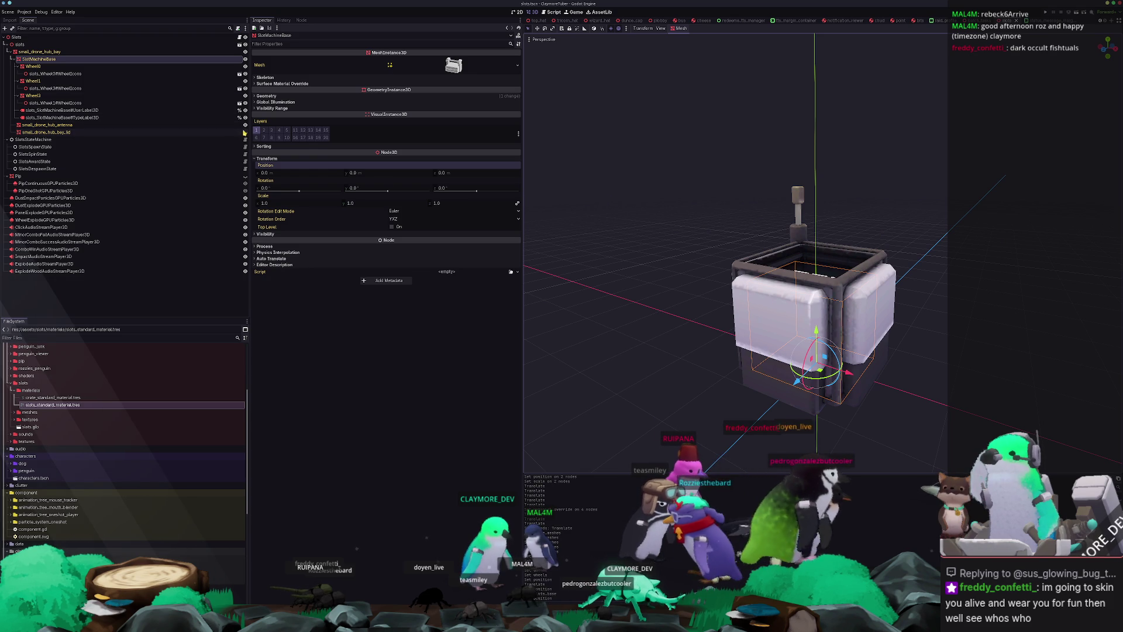
pyautogui.scroll(-5, 665, 154)
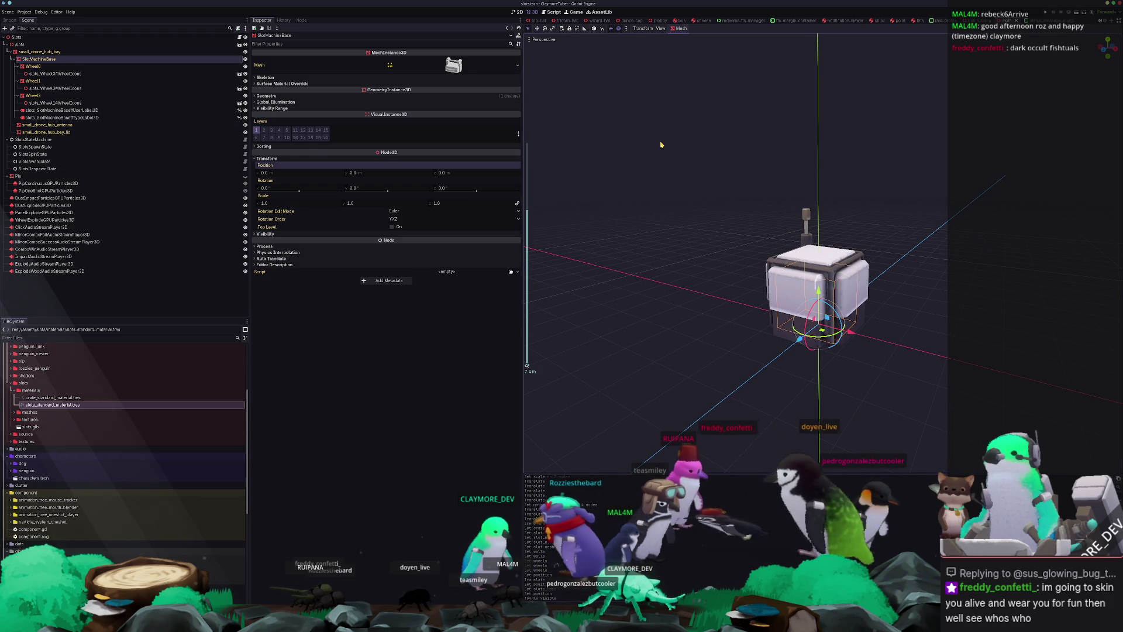
pyautogui.hotkey('shift', 'alt', 'o')
# Open main.tscn through the quick-open search
pyautogui.write('main')
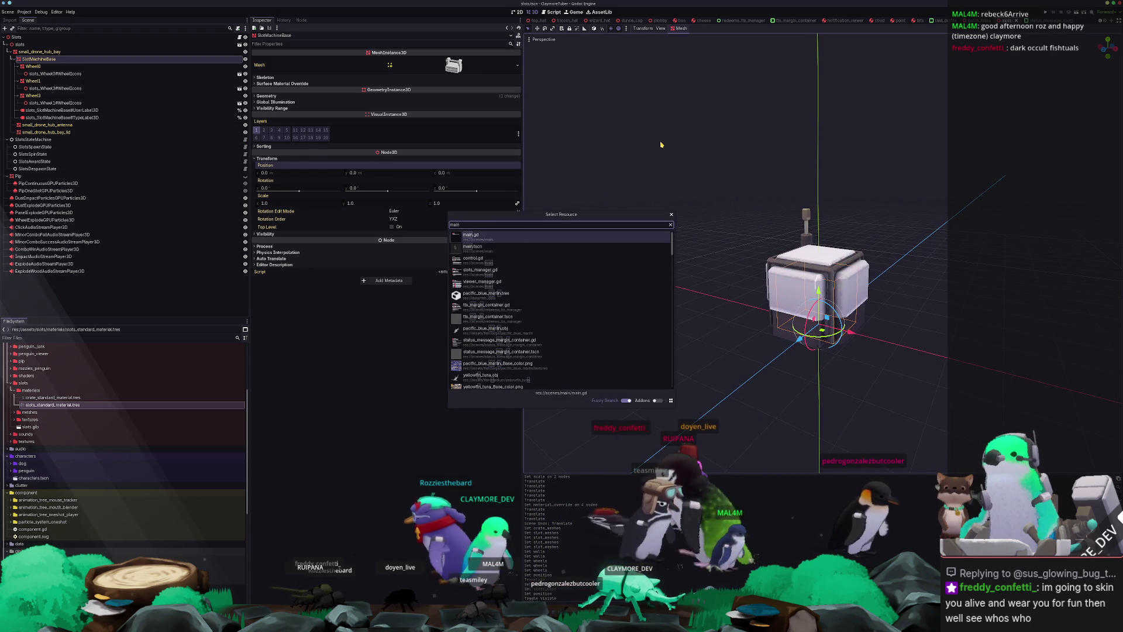
pyautogui.press('Down')
pyautogui.press('Return')
pyautogui.click(761, 234)
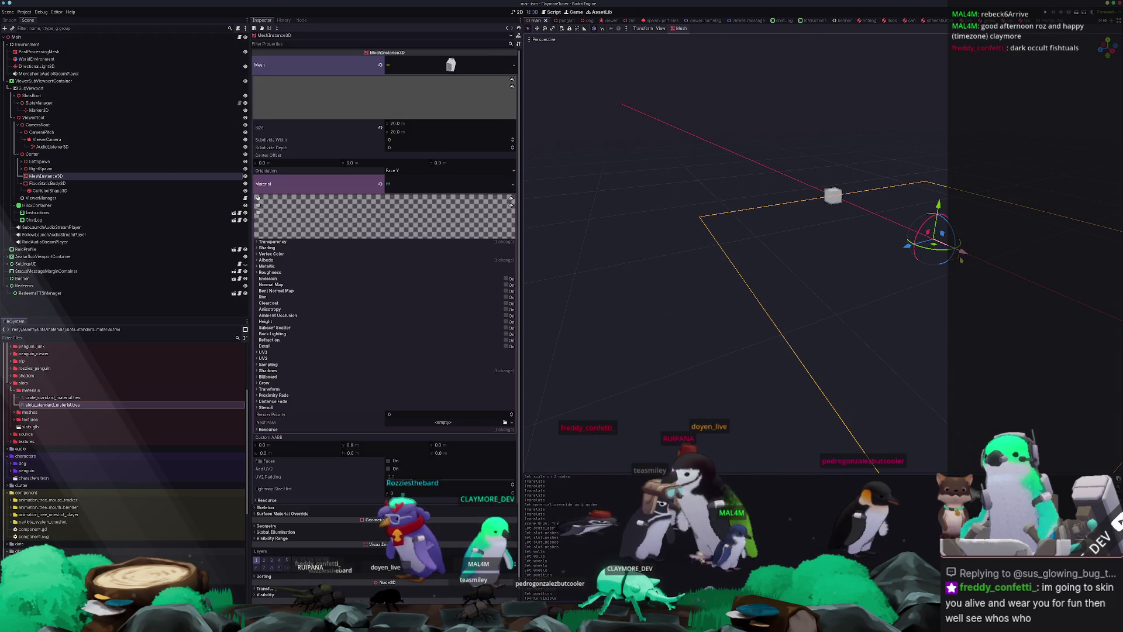
# Set the Marker3D's Y position to 0 and run the project with F5
pyautogui.click(956, 260)
pyautogui.click(267, 73)
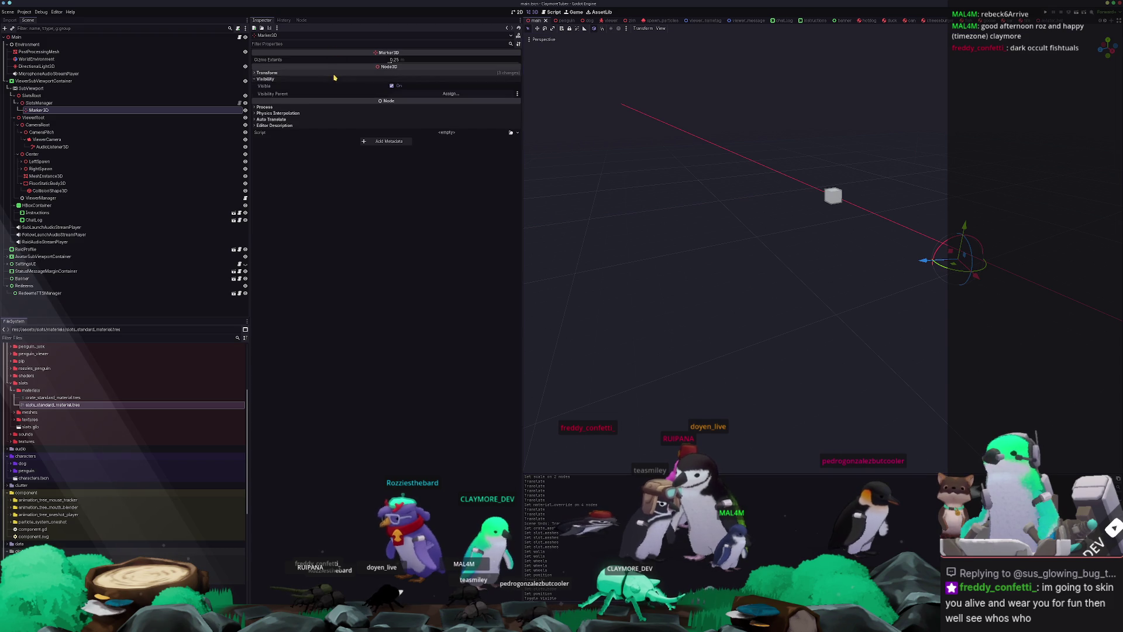
pyautogui.click(364, 89)
pyautogui.press('Return')
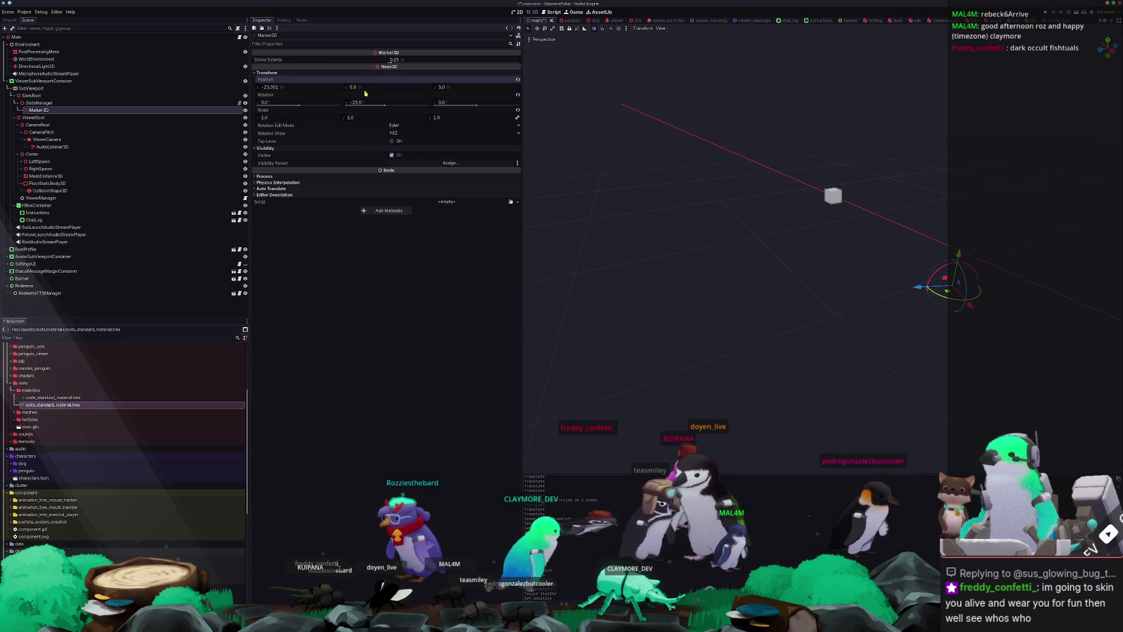
pyautogui.scroll(-5, 737, 301)
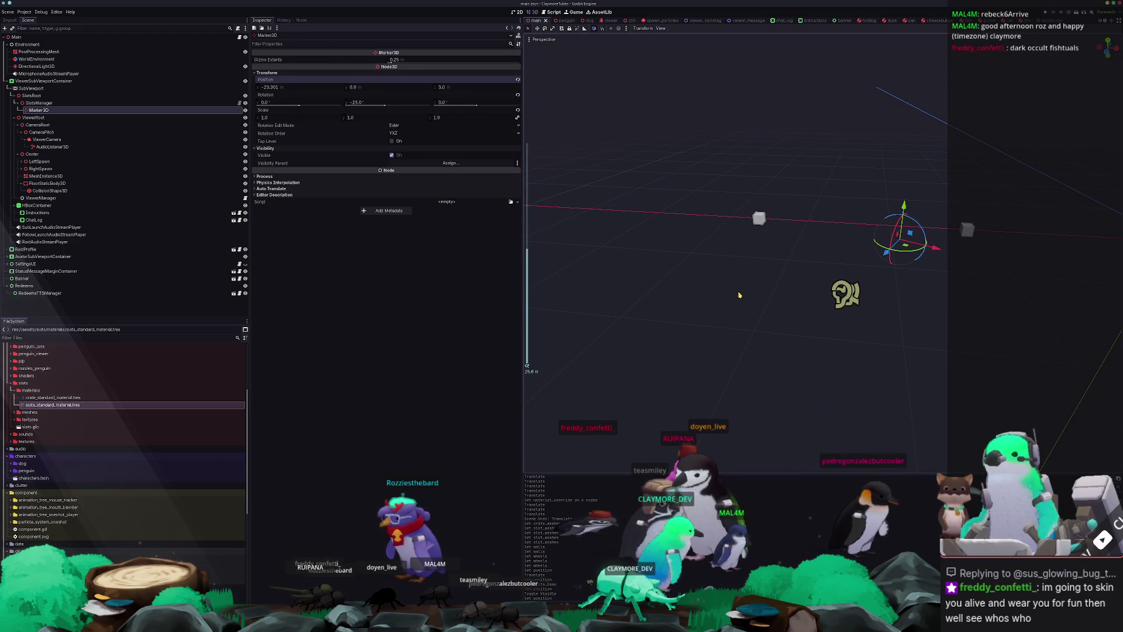
pyautogui.press('F5')
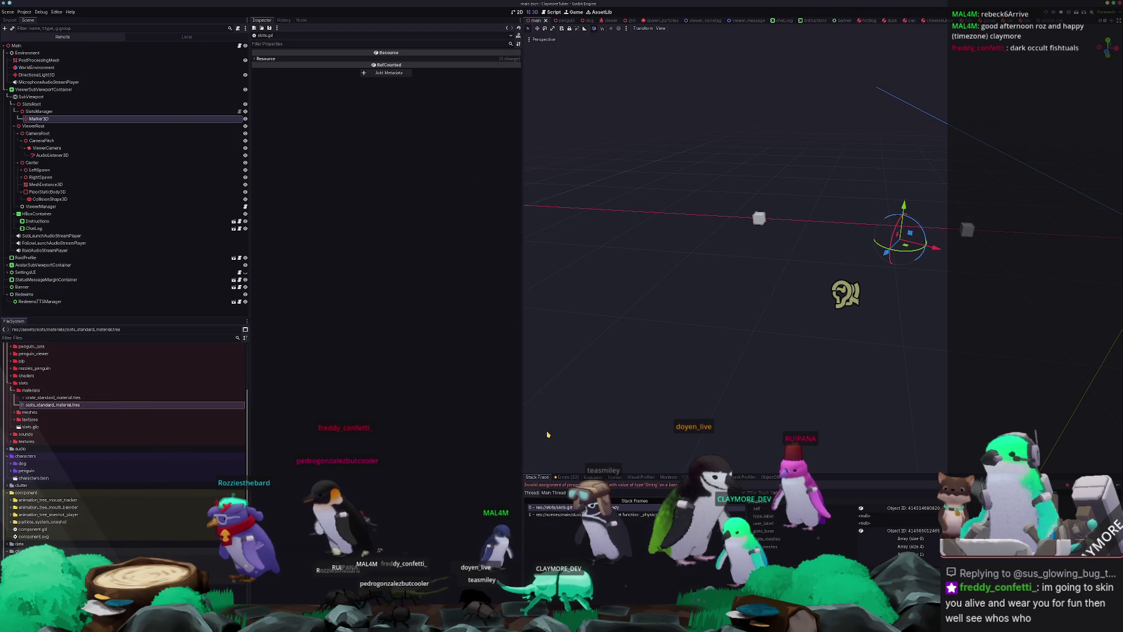
# Check the running ClaymoreTuber debug window, then come back to the editor
pyautogui.moveTo(544, 624)
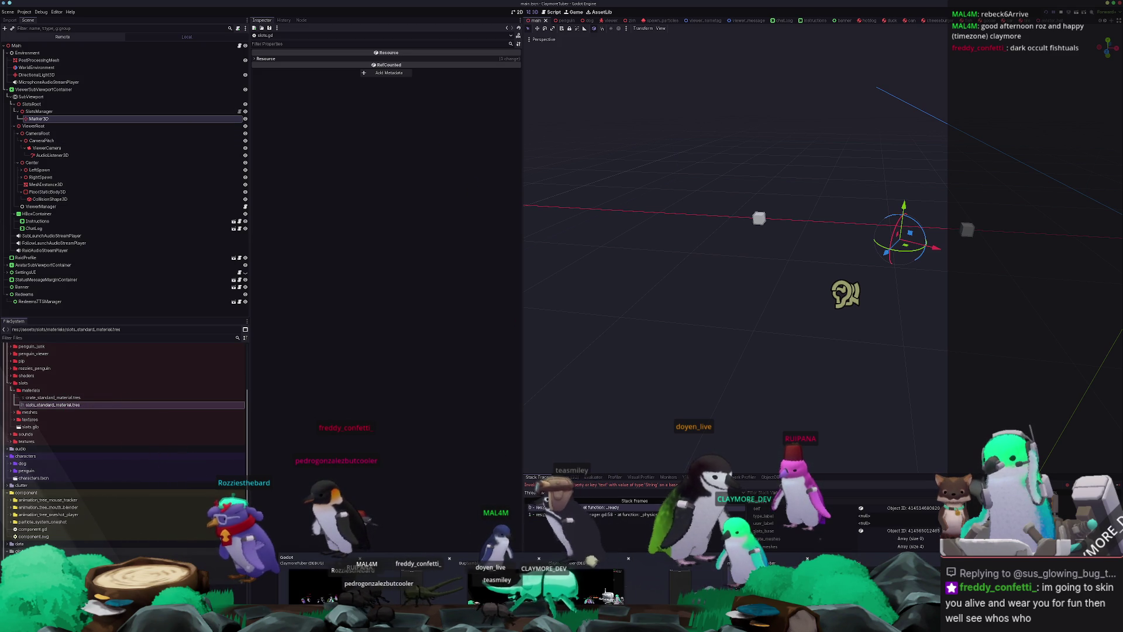
pyautogui.click(544, 579)
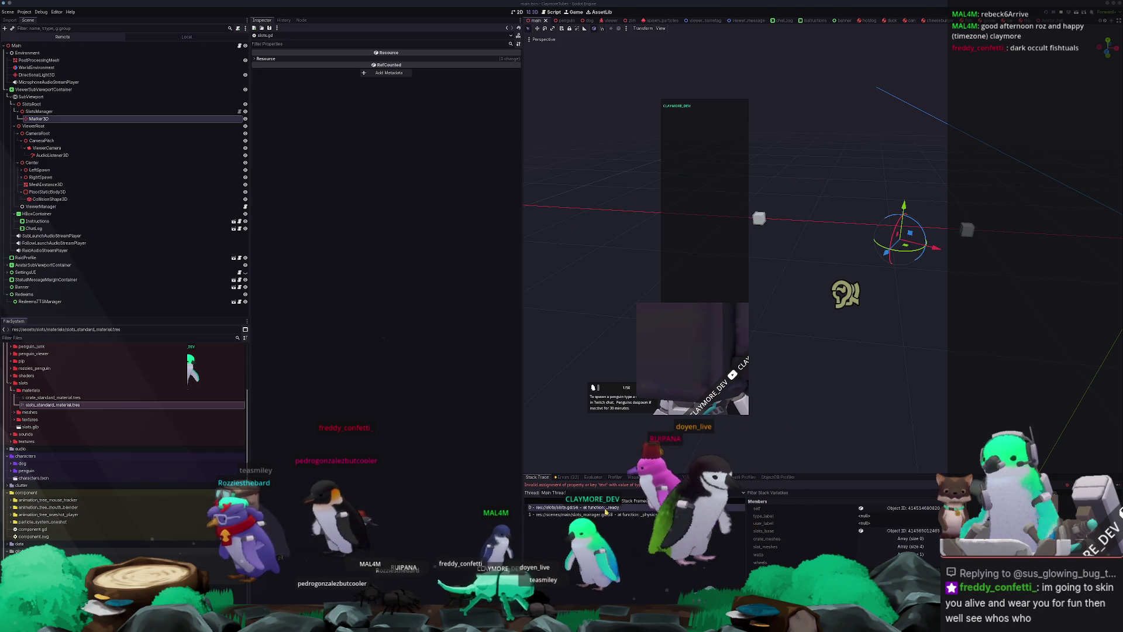
pyautogui.click(607, 508)
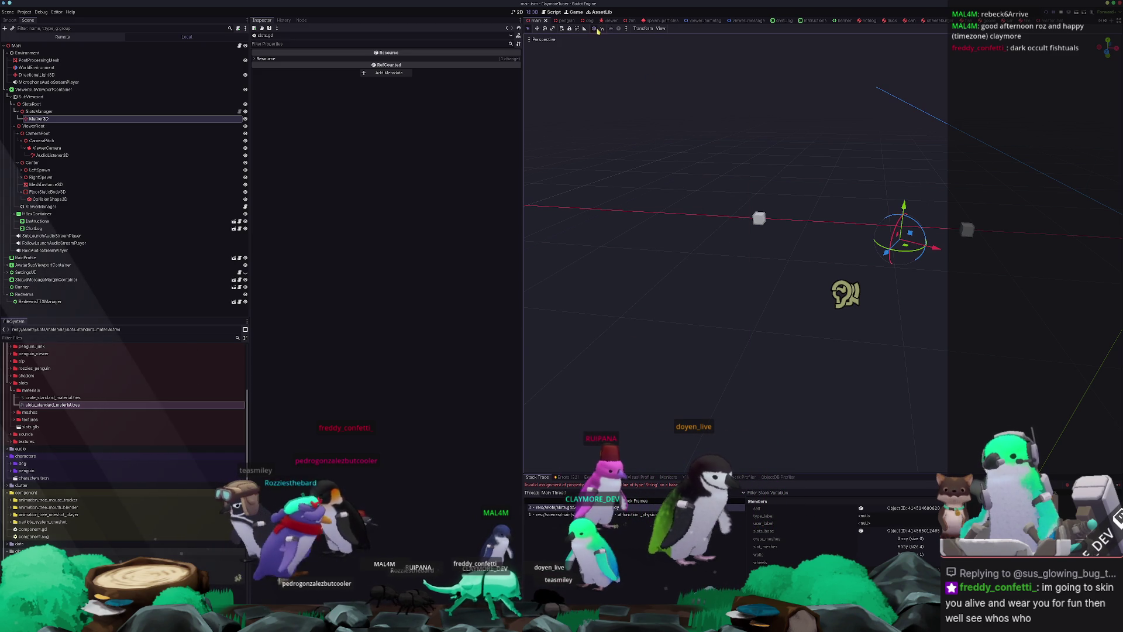
# Clear the marker selection and open slots.tscn via quick-open
pyautogui.click(663, 131)
pyautogui.hotkey('shift', 'alt', 'o')
pyautogui.write('slots')
pyautogui.press('Down')
pyautogui.press('Return')
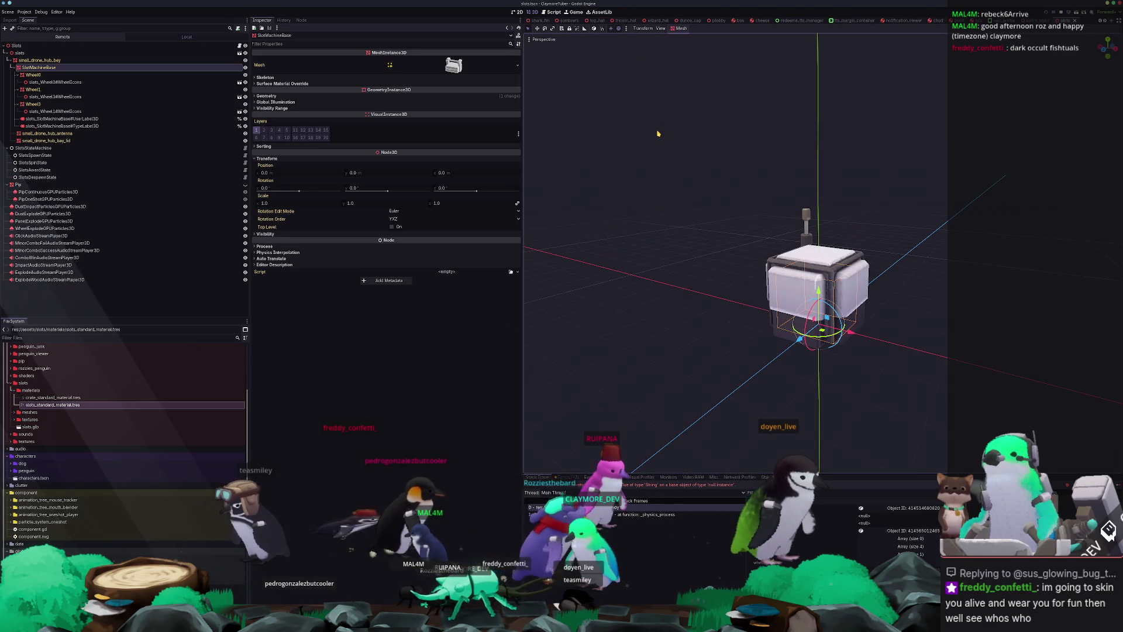
# Select the root Slots node, check its Slots Base picker without changes, and inspect the slots.gd resource
pyautogui.press('Up')
pyautogui.press('Up')
pyautogui.press('Up')
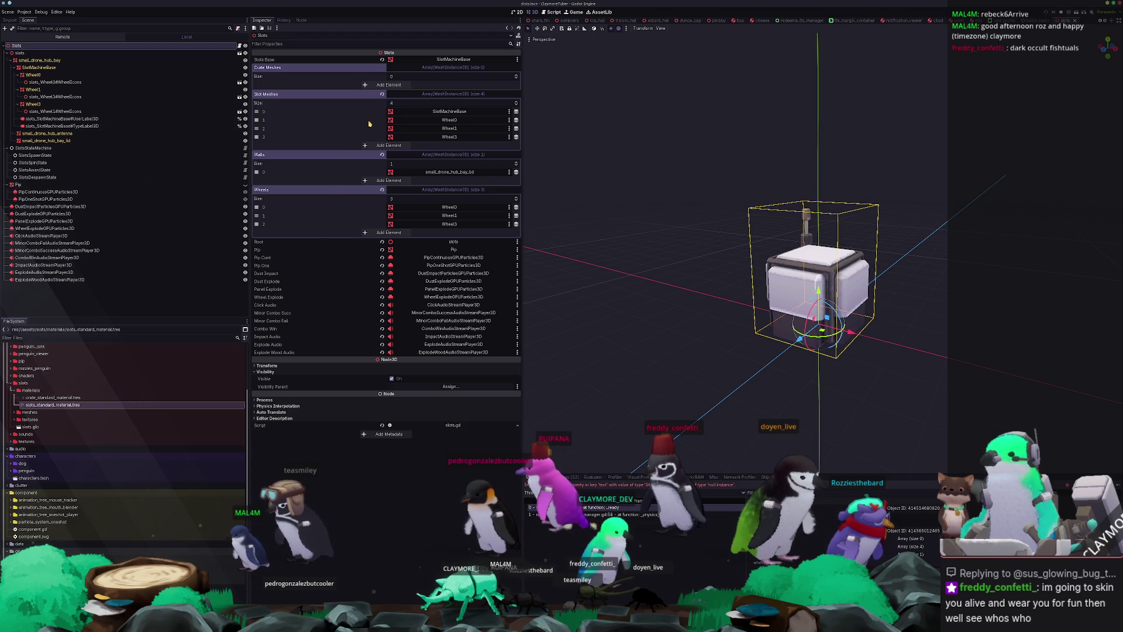
pyautogui.click(447, 59)
pyautogui.press('Escape')
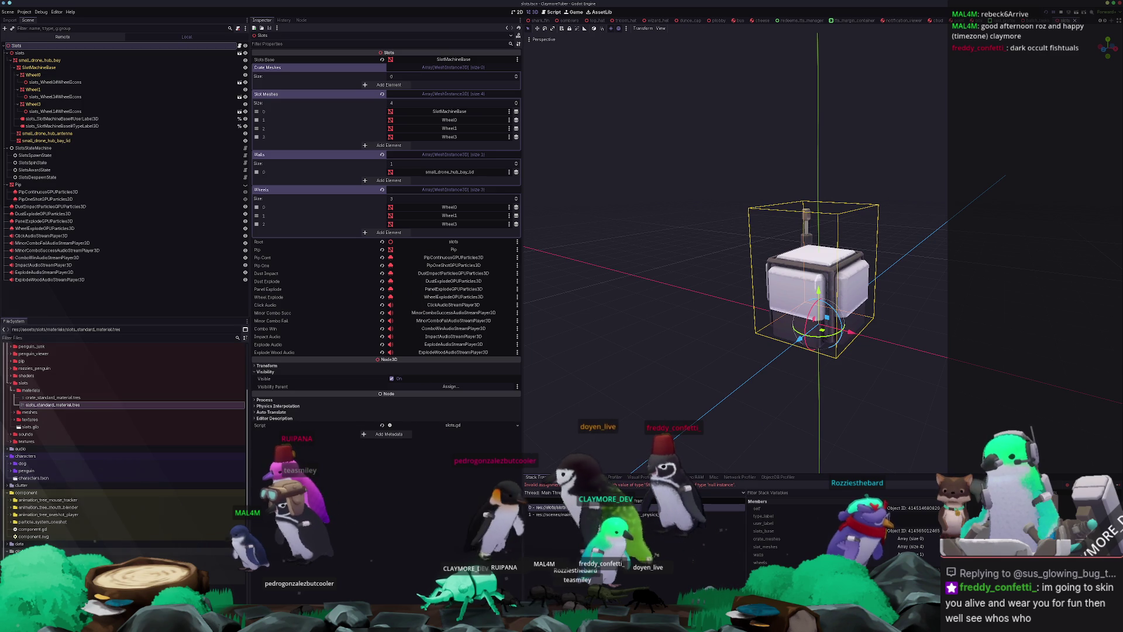
pyautogui.click(627, 517)
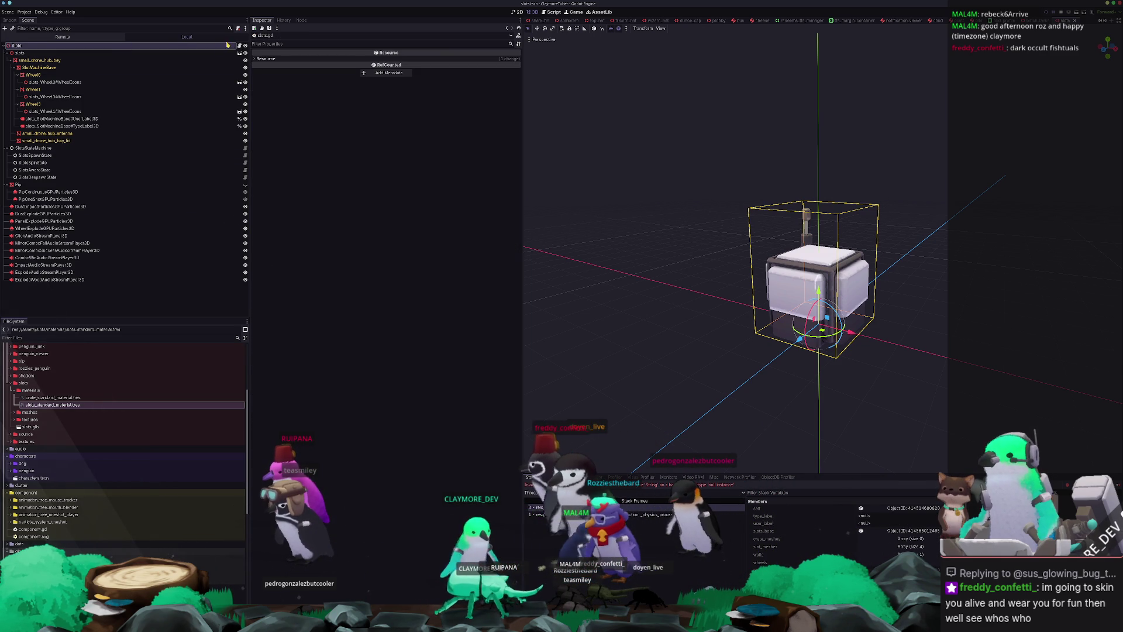
# Look up the TypeLabel3D type on line 4 of slots.gd, then return to Godot's UserLabel3D node
pyautogui.hotkey('alt', 'Tab')
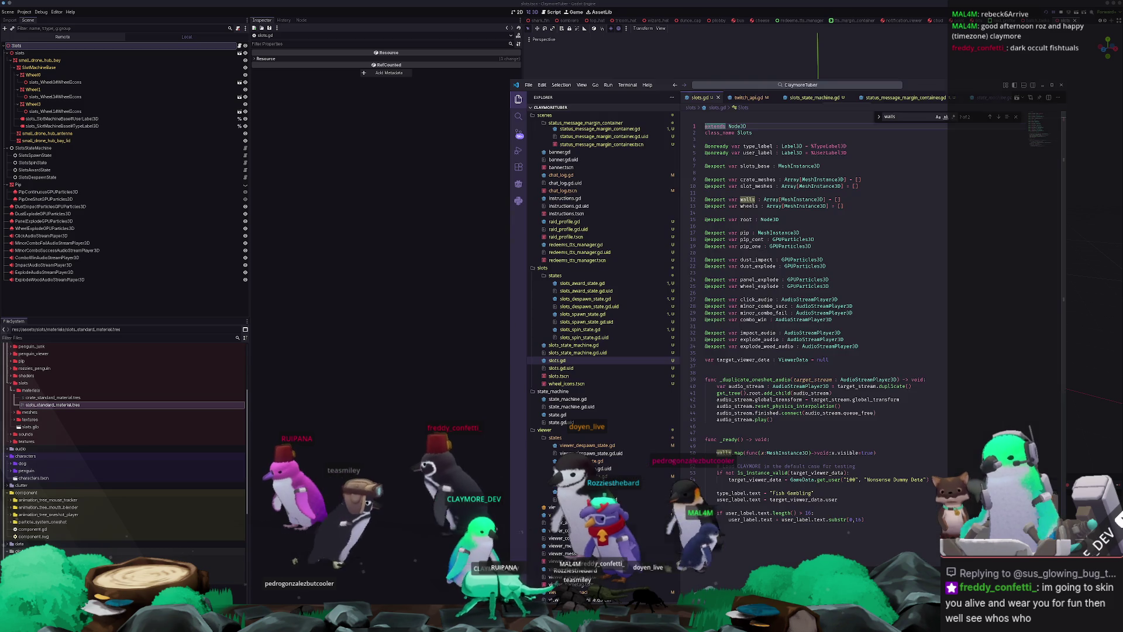
pyautogui.click(756, 157)
pyautogui.doubleClick(834, 146)
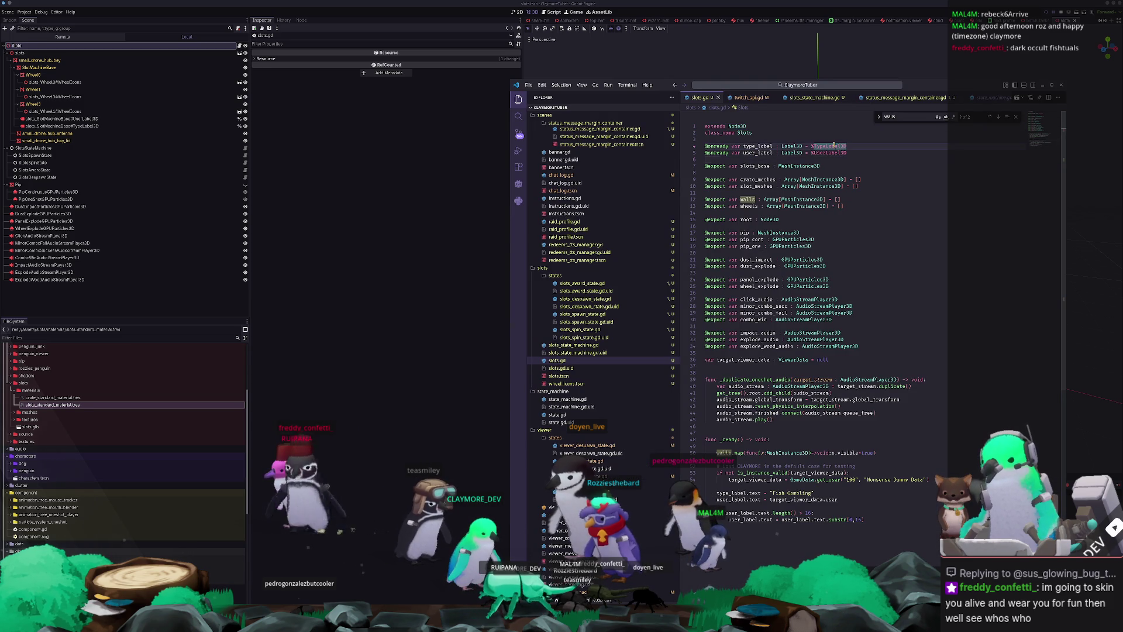
pyautogui.click(69, 119)
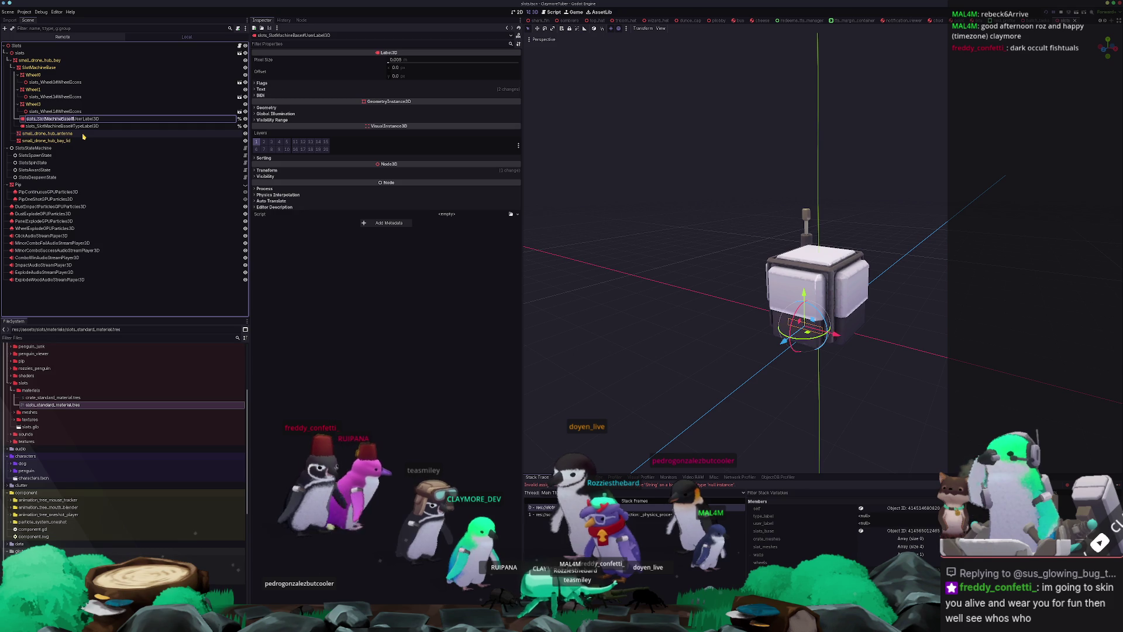
# Rename the type label node to TypeLabel3D, save the slots scene, and restart the game with F8 and F5
pyautogui.press('Down')
pyautogui.press('F2')
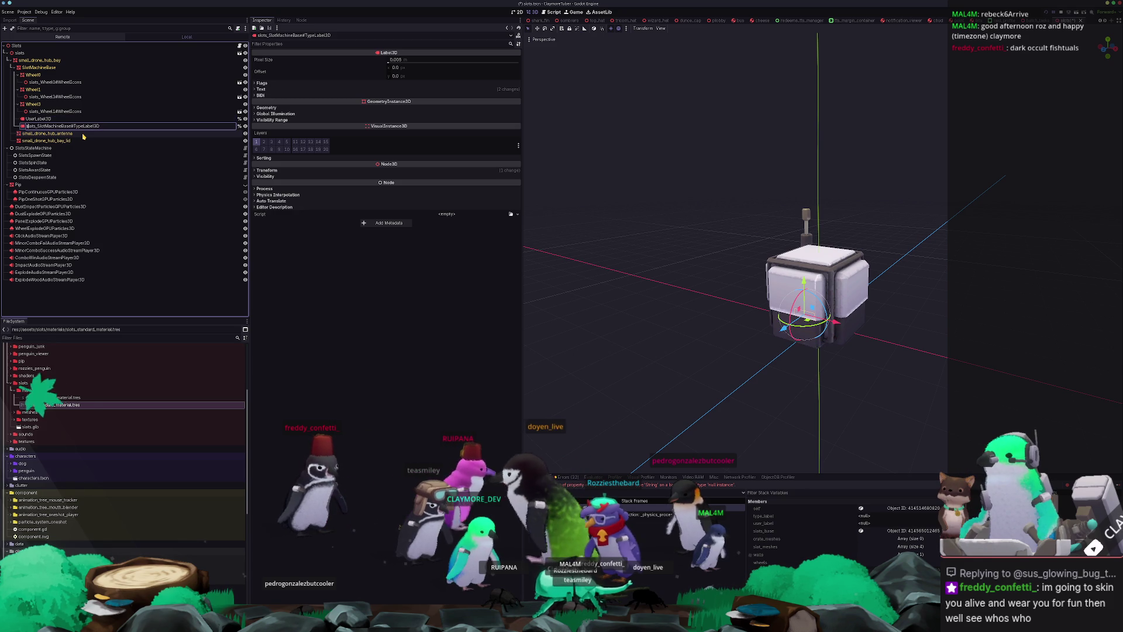
pyautogui.press('Return')
pyautogui.hotkey('ctrl', 's')
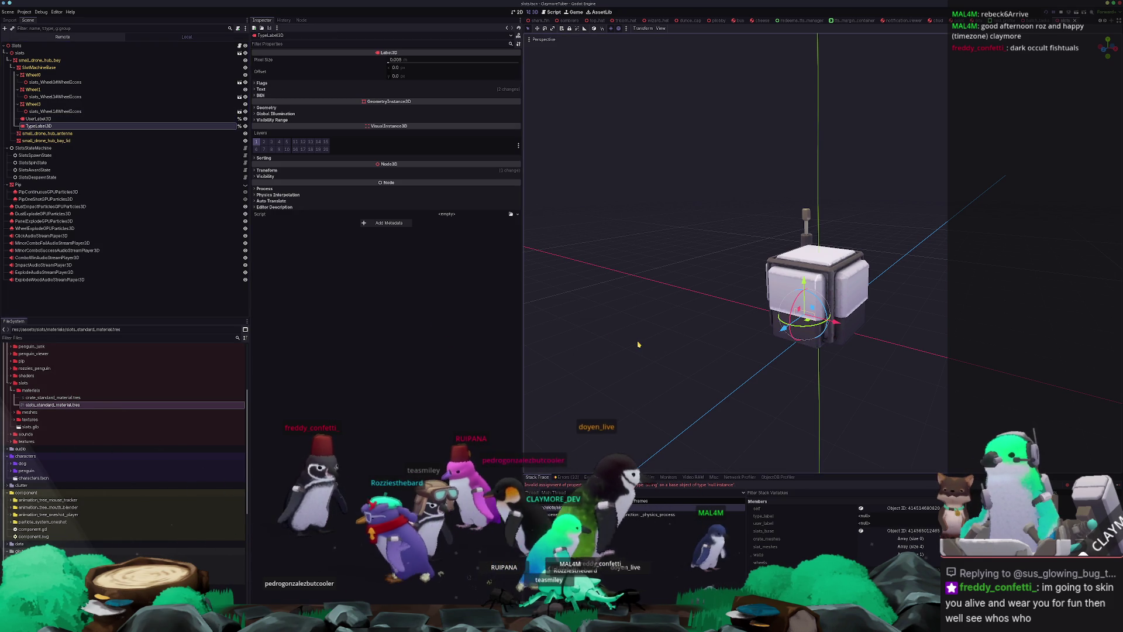
pyautogui.press('F8')
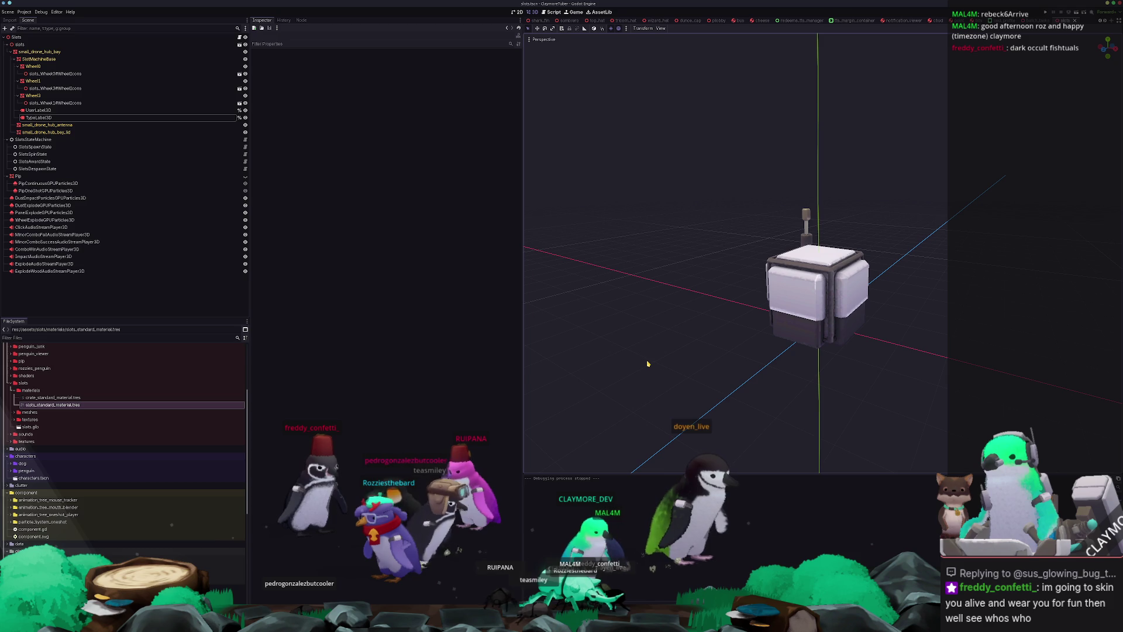
pyautogui.press('F5')
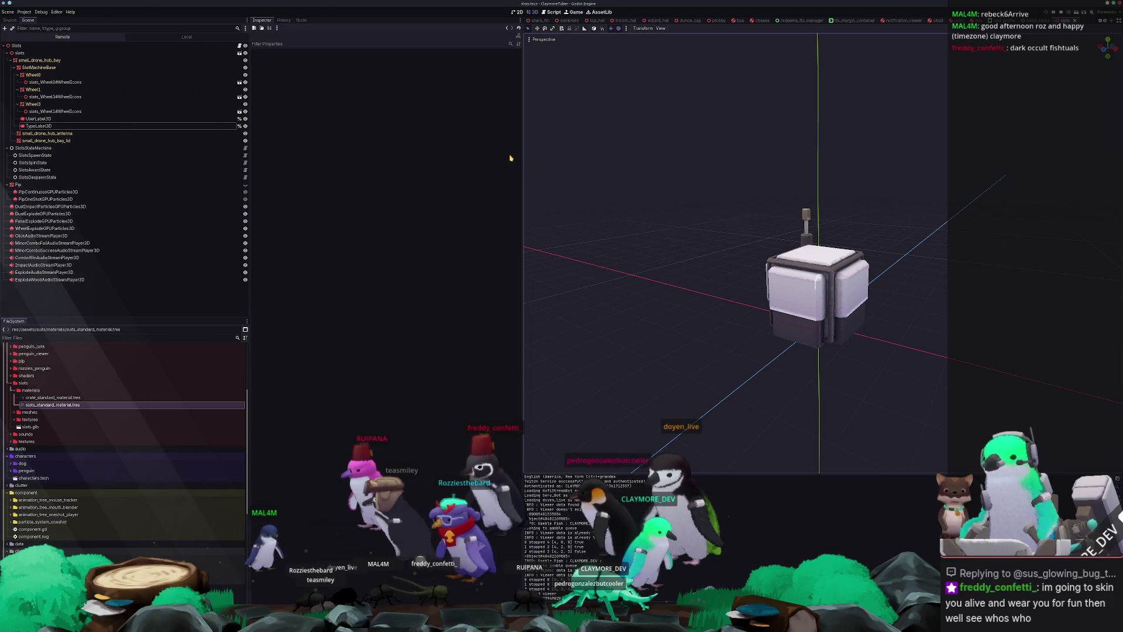
# Lower small_drone_hub_antenna by 0.4 units, save the slots scene, and open slots.gd from the Slots node
pyautogui.click(47, 133)
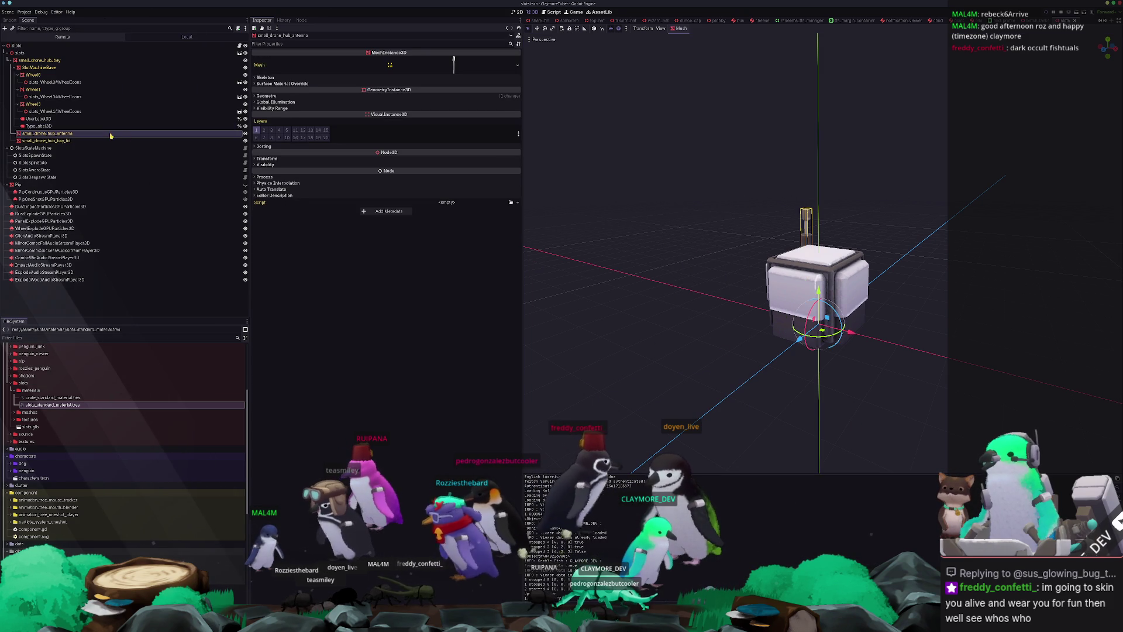
pyautogui.scroll(3, 735, 248)
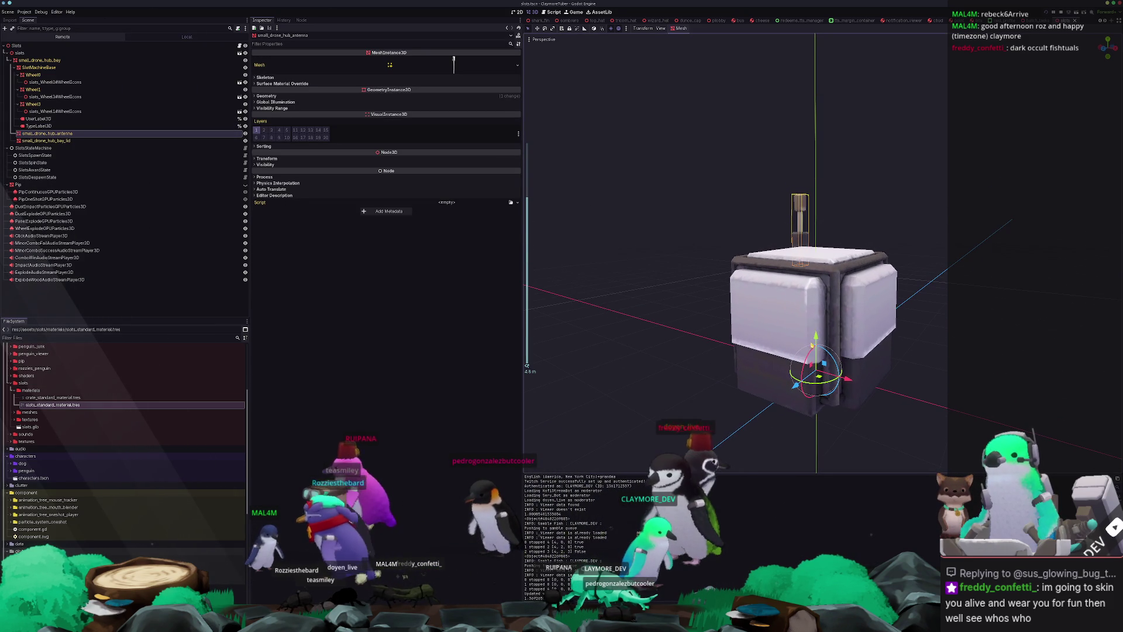
pyautogui.moveTo(816, 338); pyautogui.dragTo(817, 362)
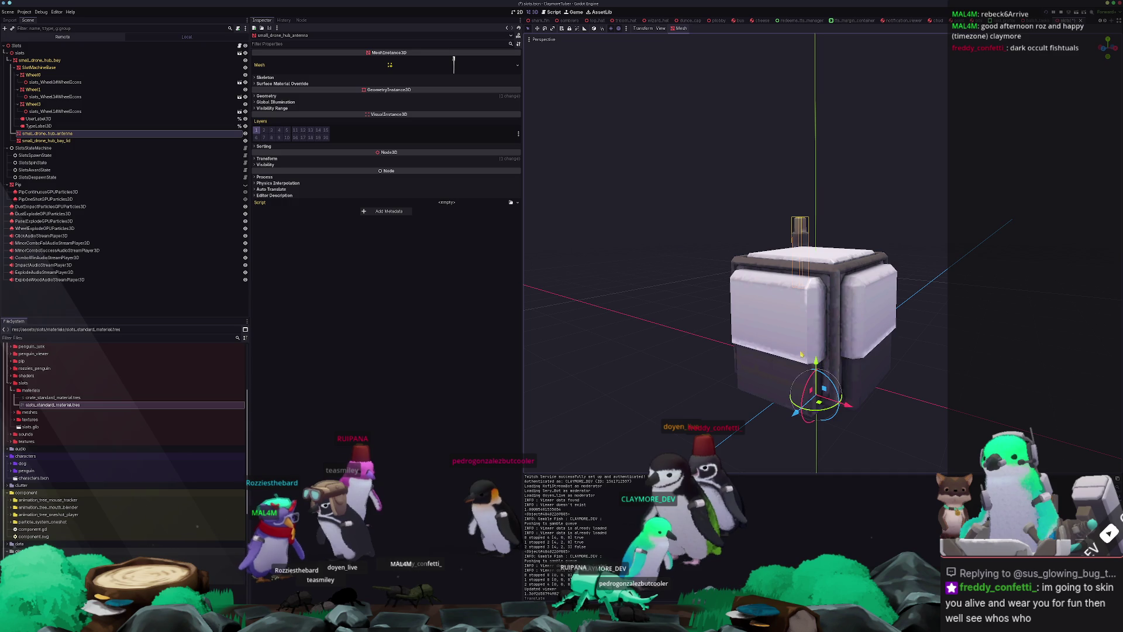
pyautogui.scroll(-1, 740, 331)
pyautogui.hotkey('ctrl', 's')
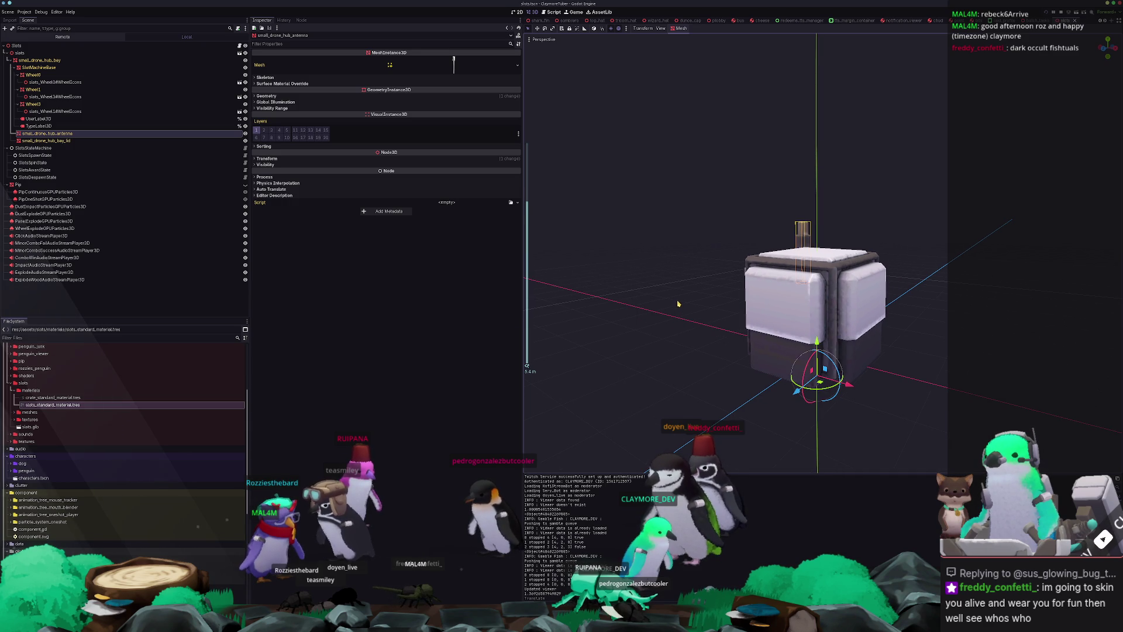
pyautogui.click(239, 46)
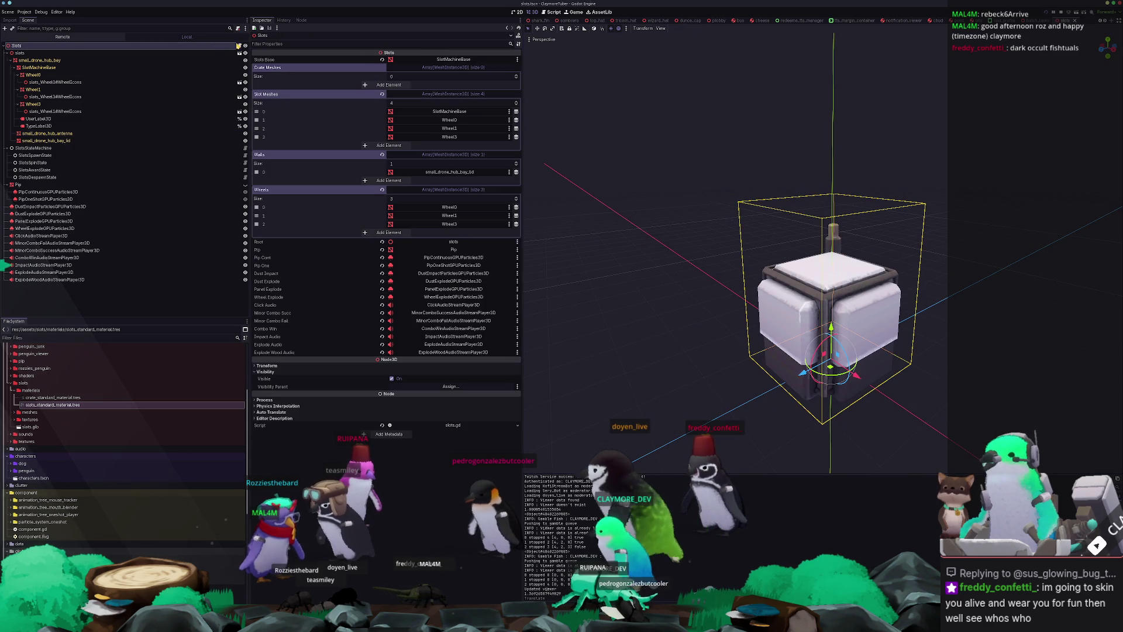
pyautogui.click(239, 46)
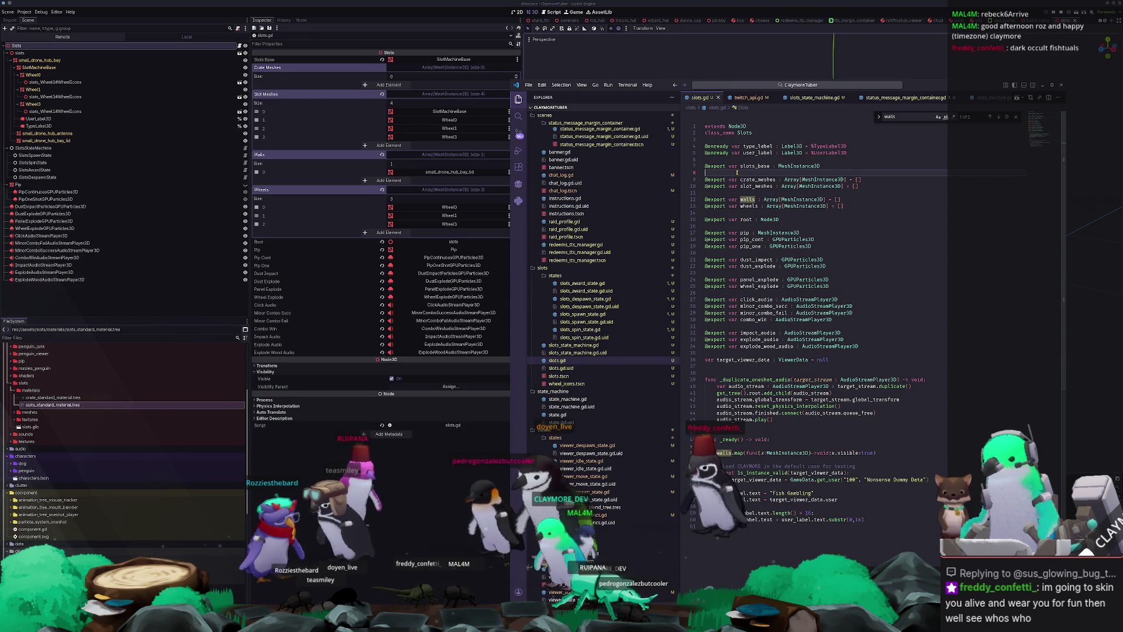
pyautogui.press('Return')
pyautogui.click(739, 176)
pyautogui.write('@export var')
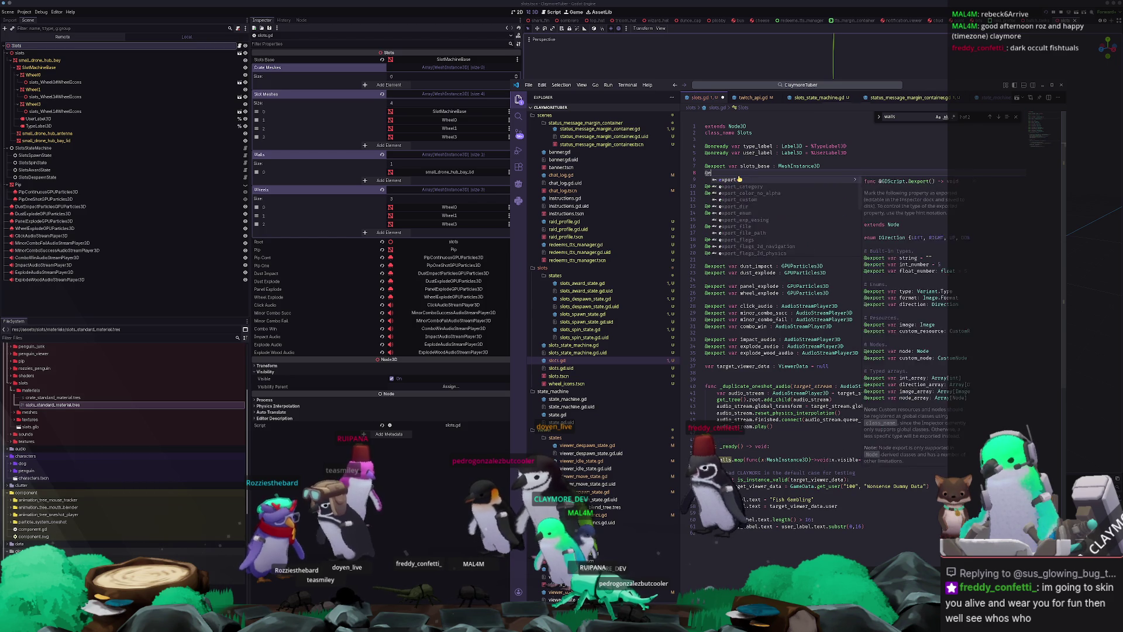
pyautogui.write(' antenna')
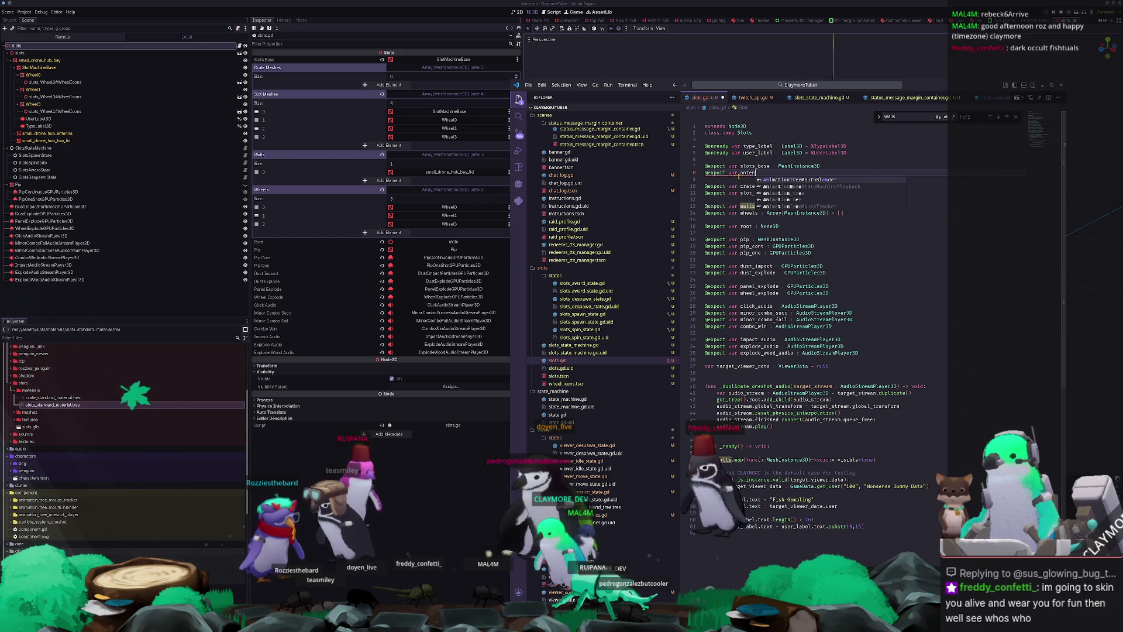
pyautogui.write('_bas')
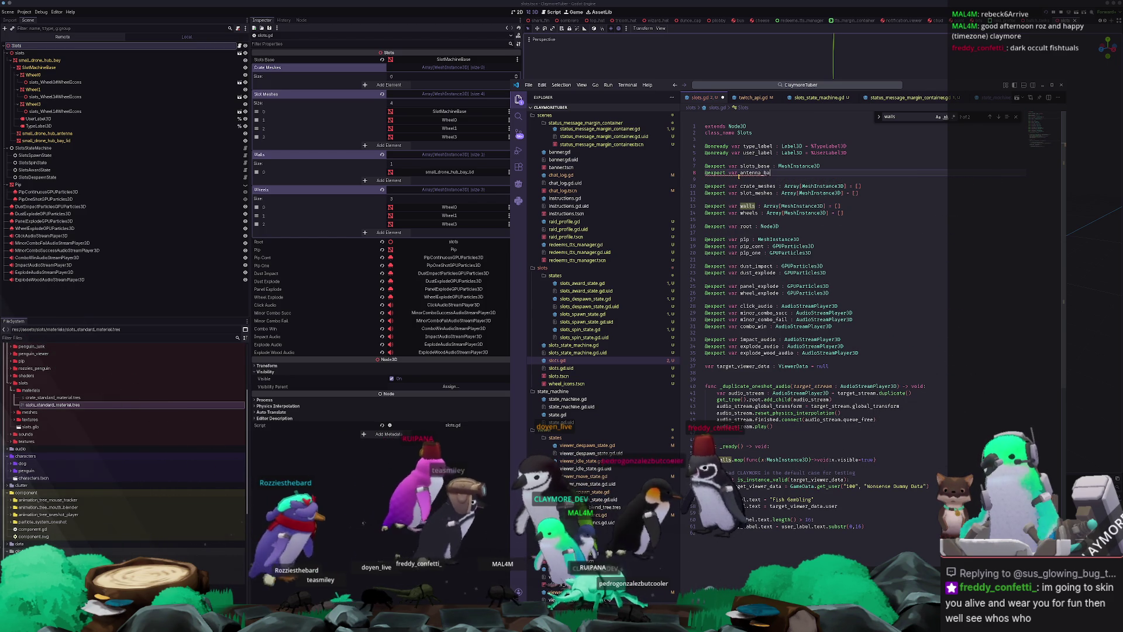
pyautogui.write('e : MeshInstance3D')
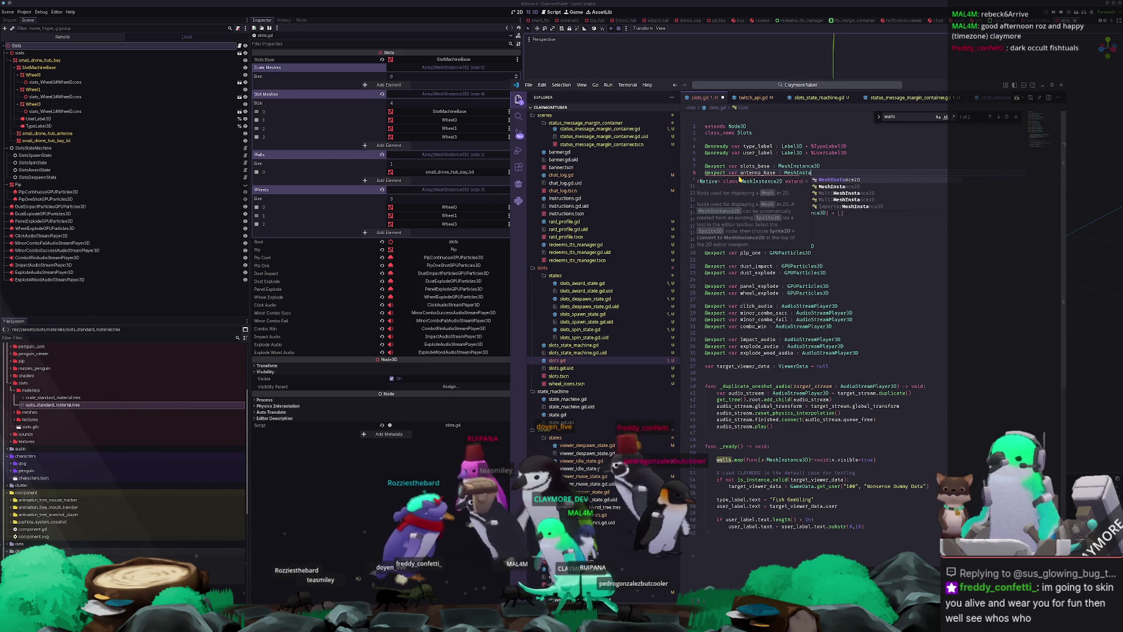
pyautogui.hotkey('ctrl', 's')
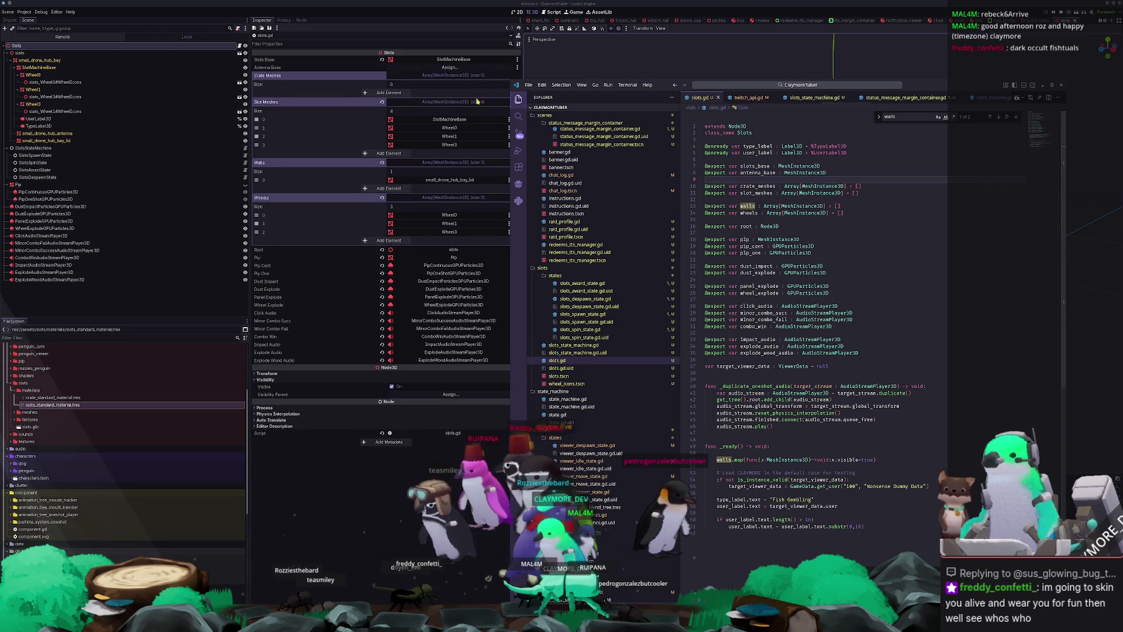
# Assign small_drone_hub_antenna as the Slots node's Antenna Base
pyautogui.click(450, 67)
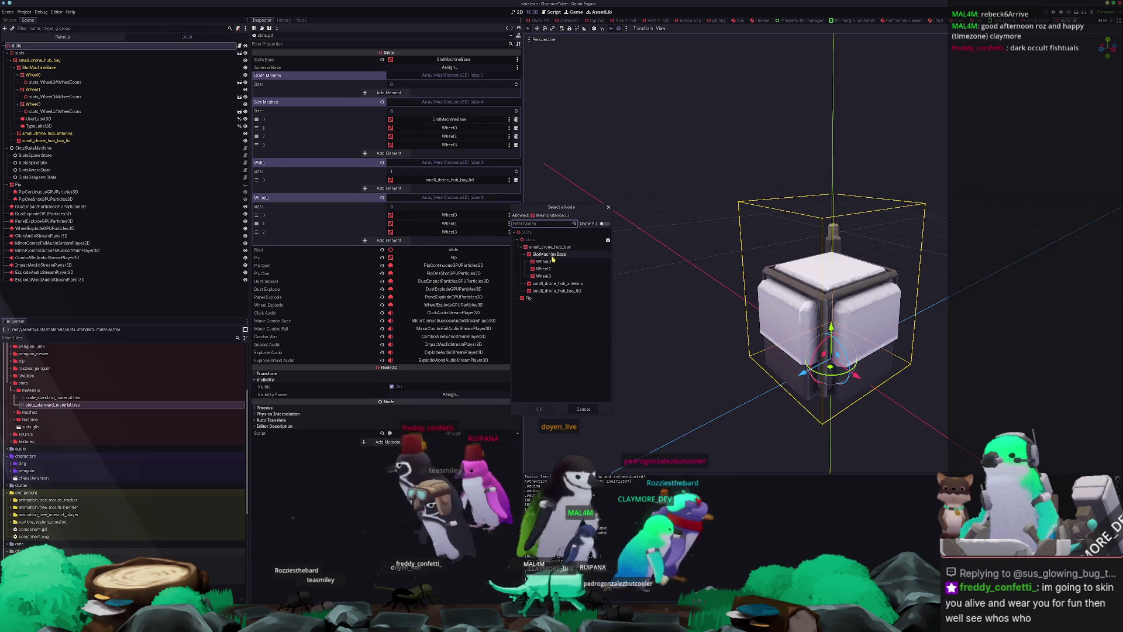
pyautogui.doubleClick(559, 284)
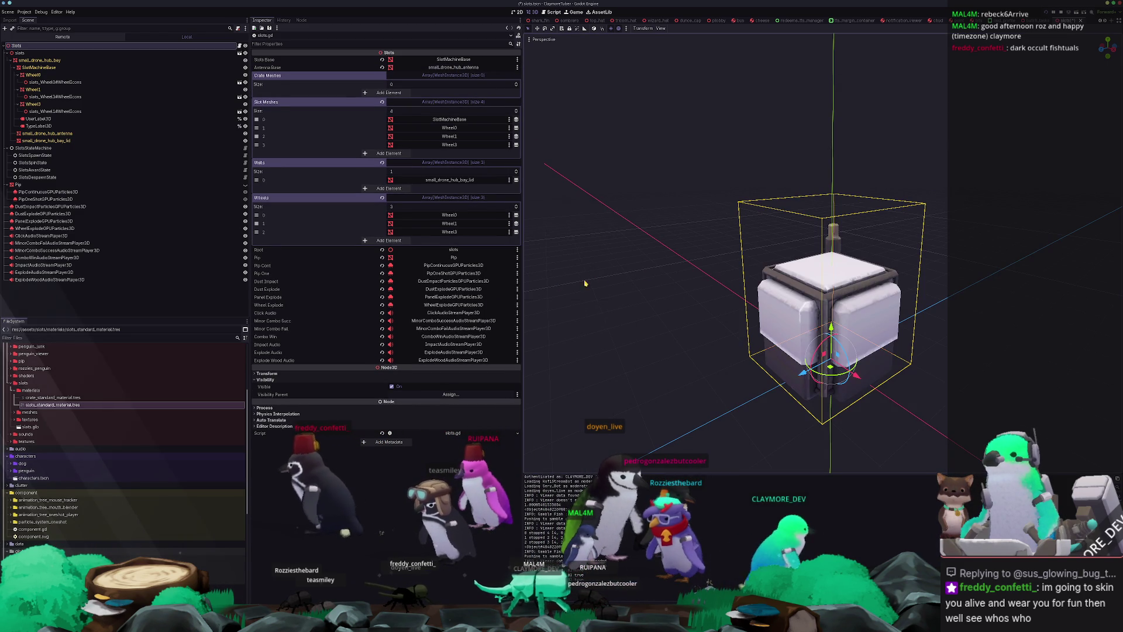
pyautogui.scroll(3, 816, 330)
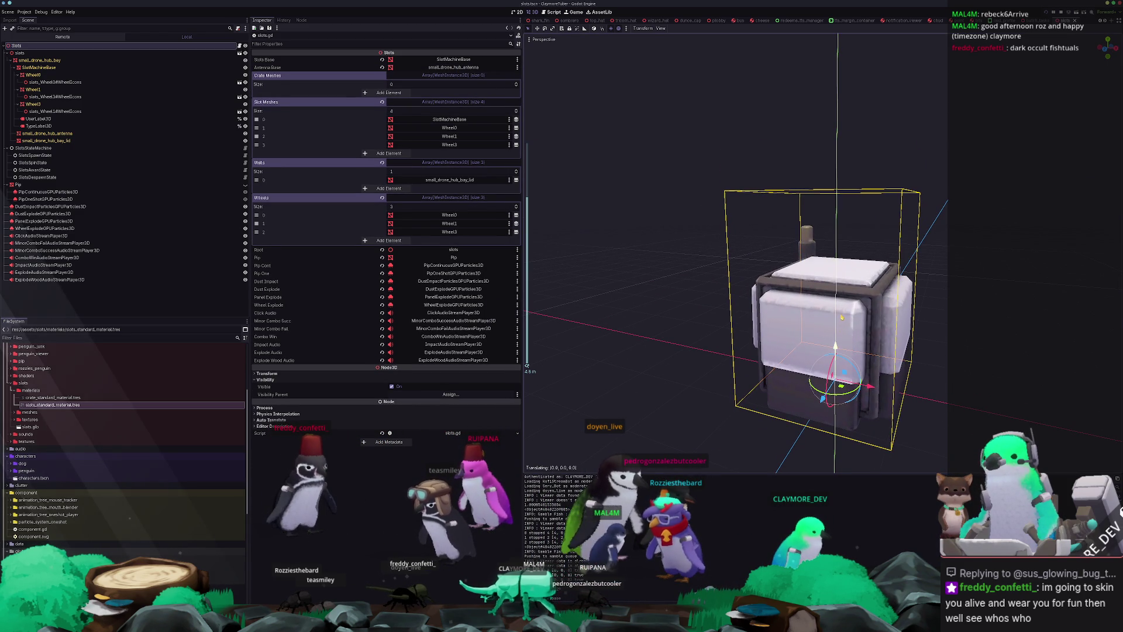
# Select small_drone_hub_antenna, test-raise it above the slot machine, then undo the move
pyautogui.click(61, 135)
pyautogui.click(344, 158)
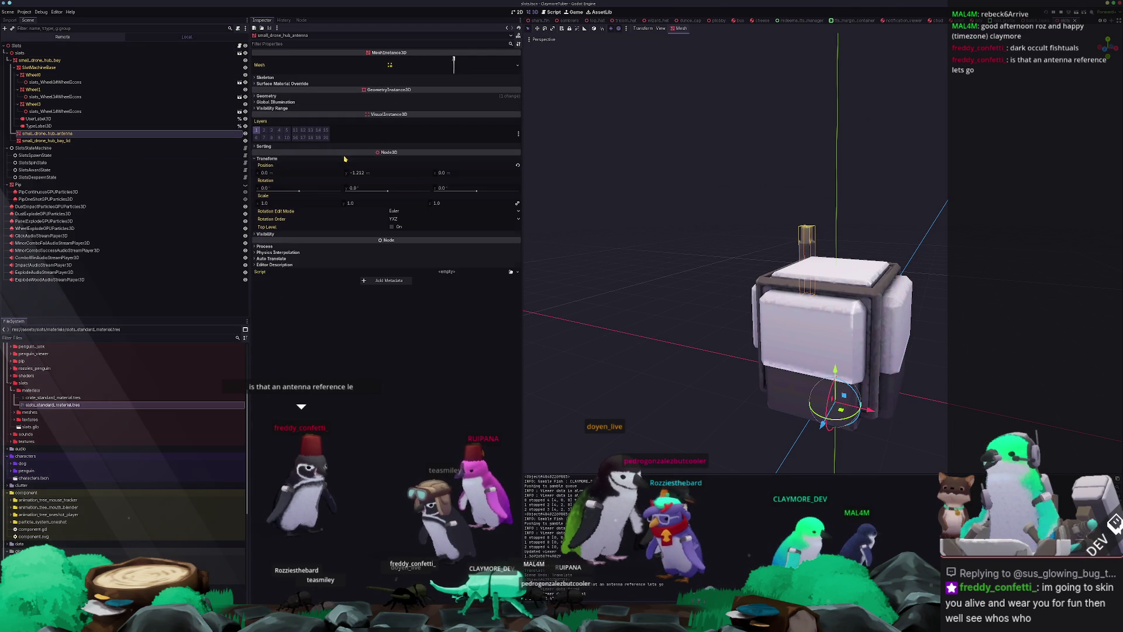
pyautogui.scroll(2, 836, 375)
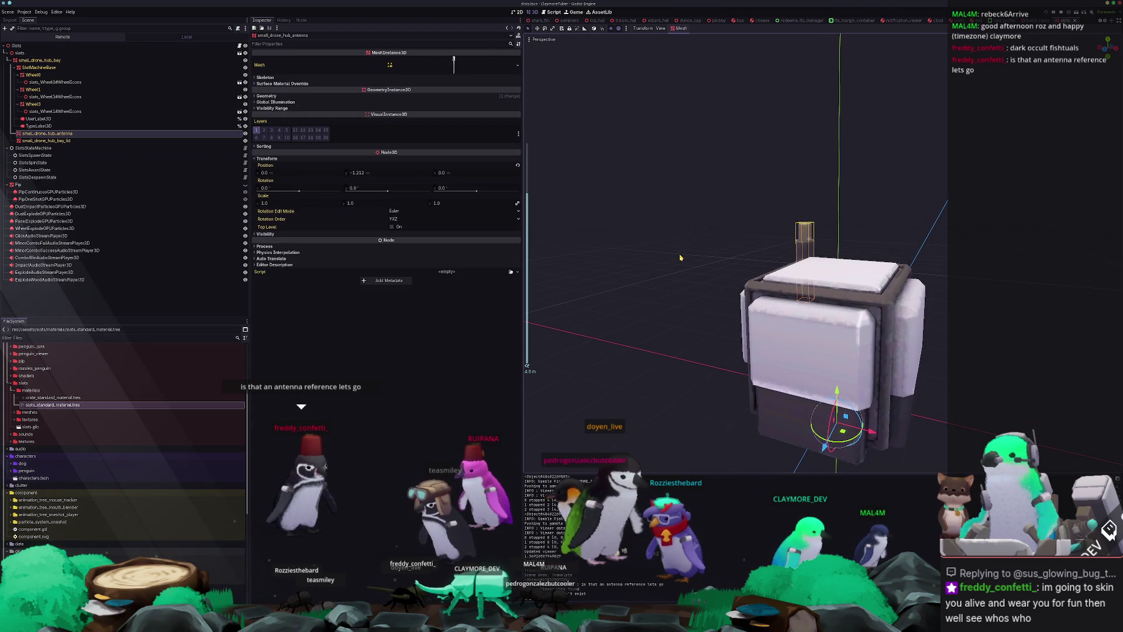
pyautogui.moveTo(843, 377)
pyautogui.mouseDown()
pyautogui.moveTo(843, 347)
pyautogui.moveTo(843, 395)
pyautogui.moveTo(845, 329)
pyautogui.mouseUp()
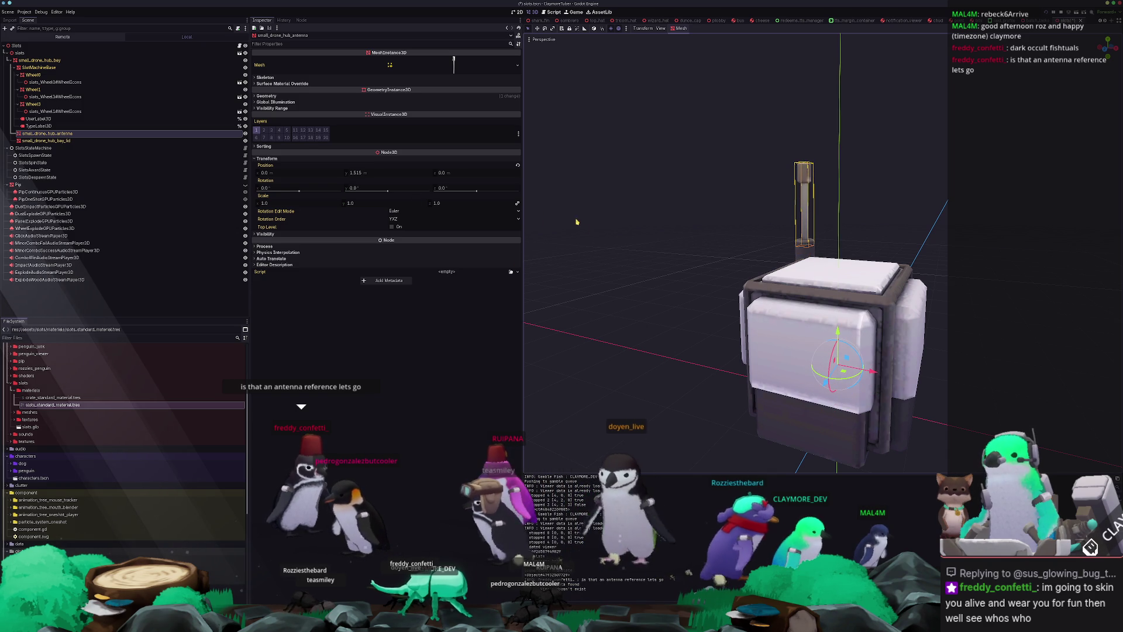
pyautogui.hotkey('ctrl', 'z')
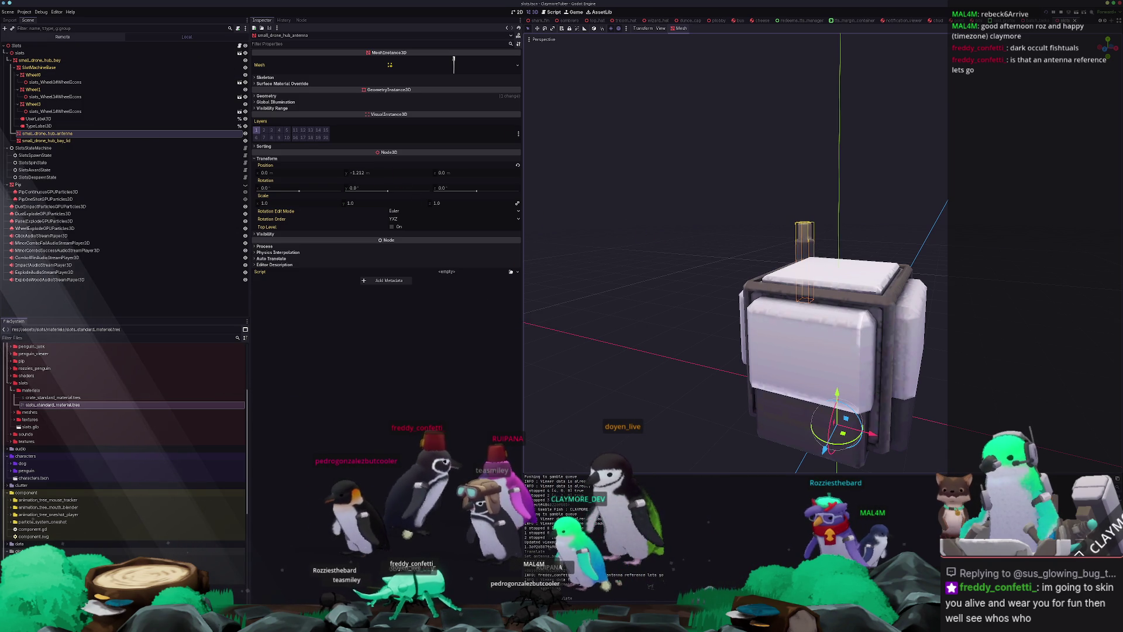
pyautogui.hotkey('alt', 'Tab')
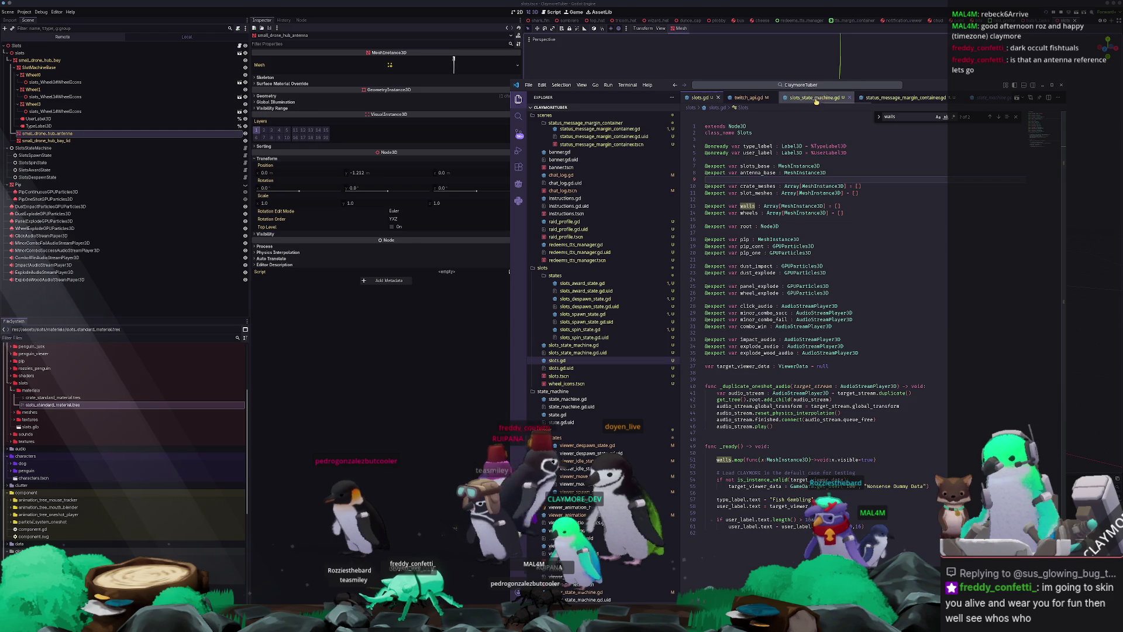
# In slots_spawn_state.gd, add a parallel tween_property on slots.antenna_base "position:y"
pyautogui.click(585, 491)
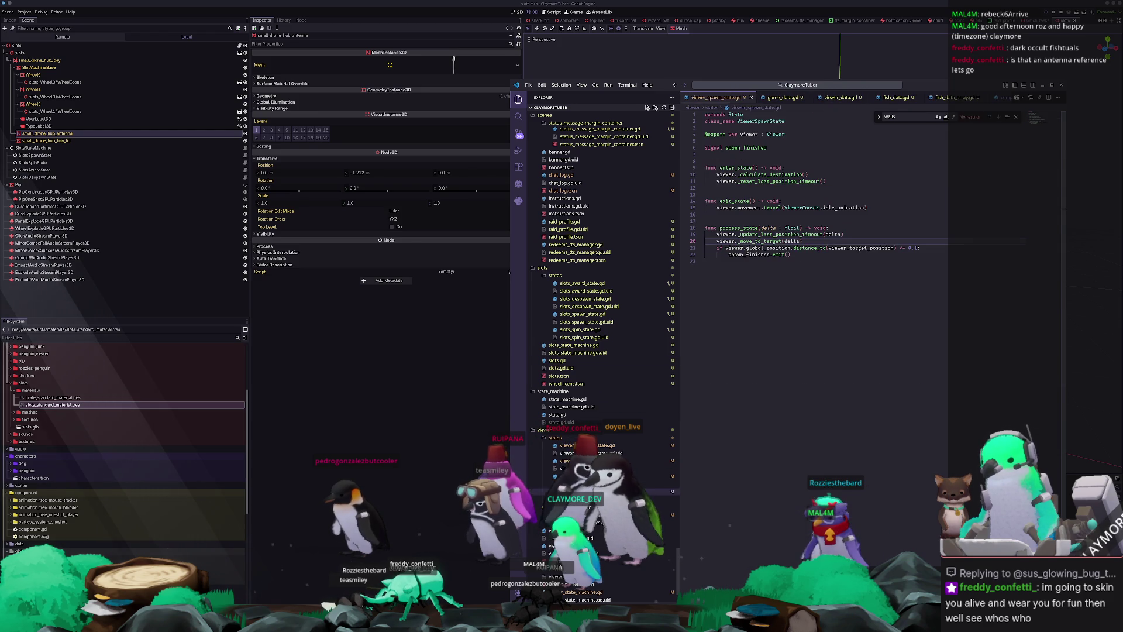
pyautogui.click(744, 270)
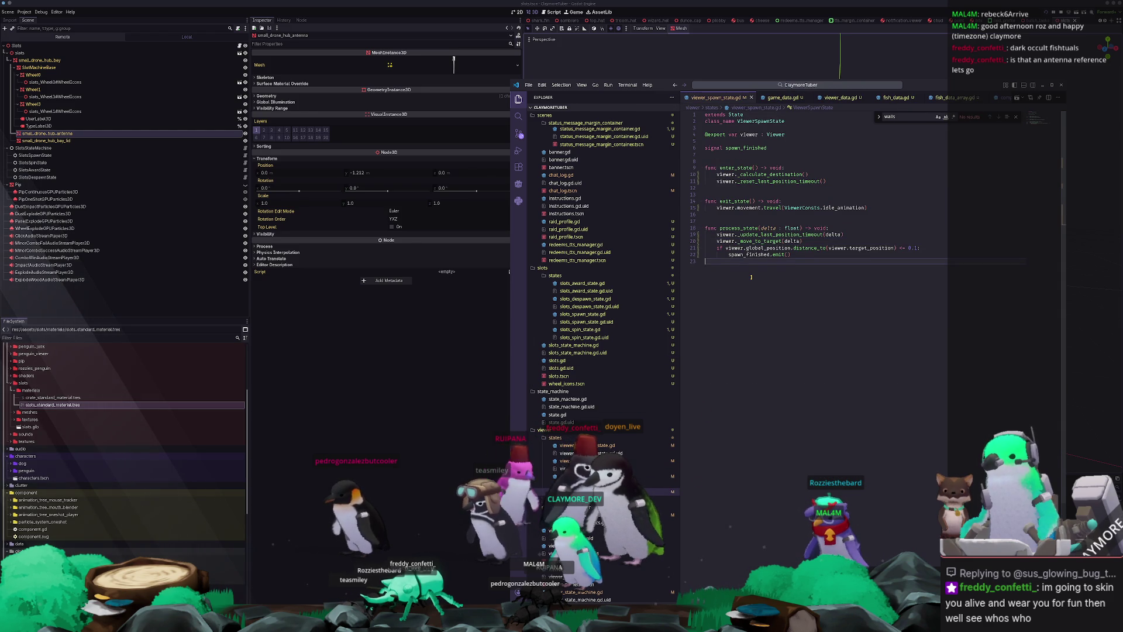
pyautogui.click(590, 314)
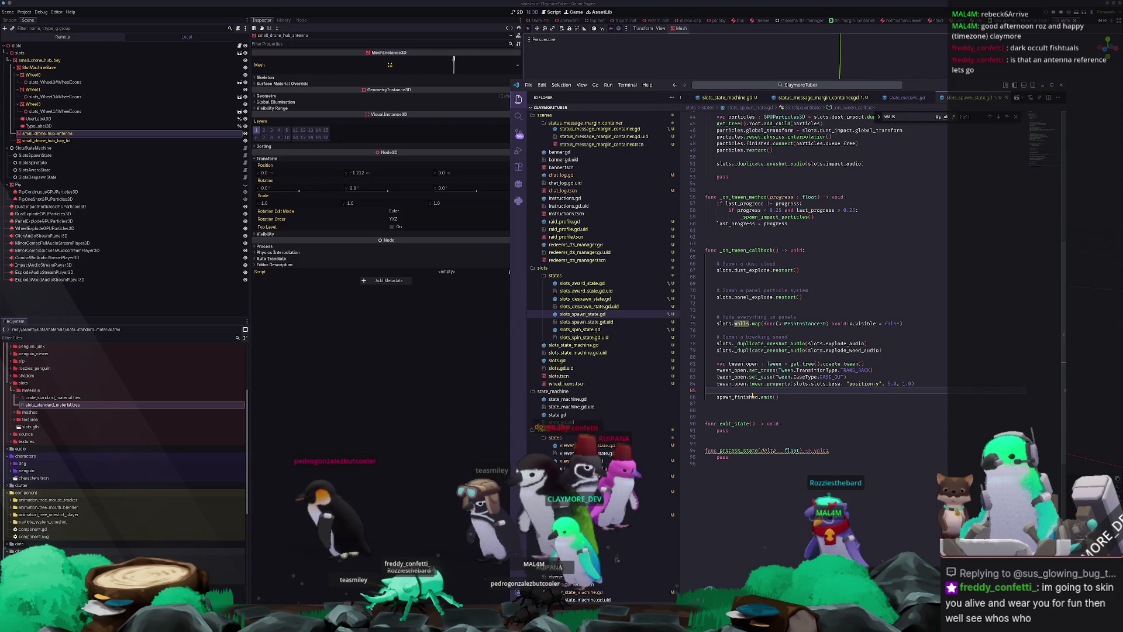
pyautogui.press('Return')
pyautogui.write('ween_open.p')
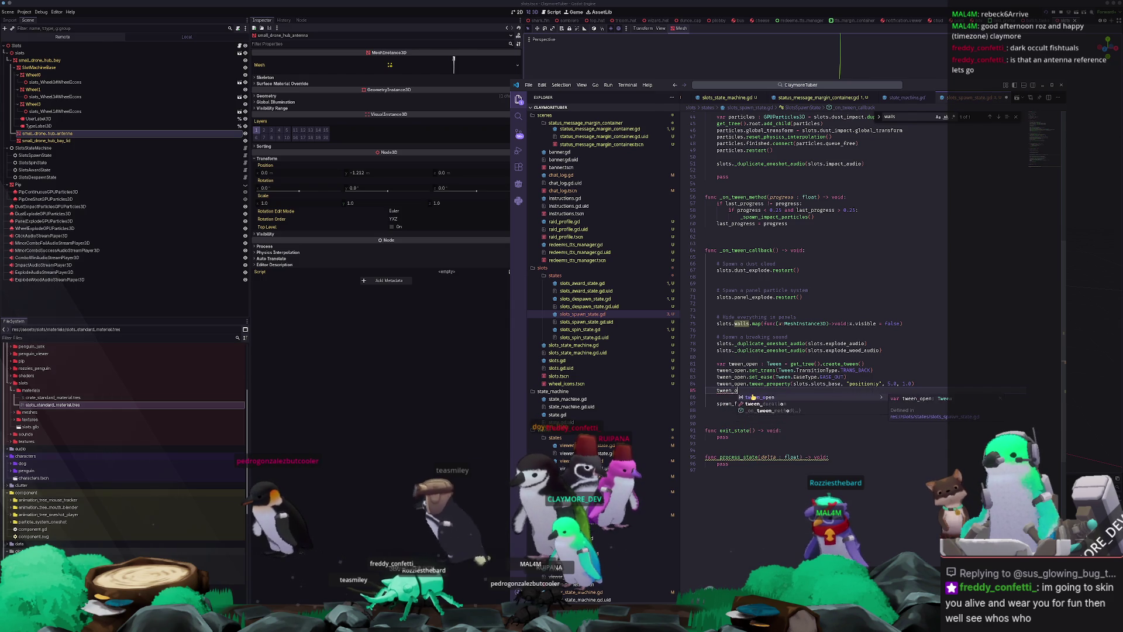
pyautogui.write('roperty_can_revert(')
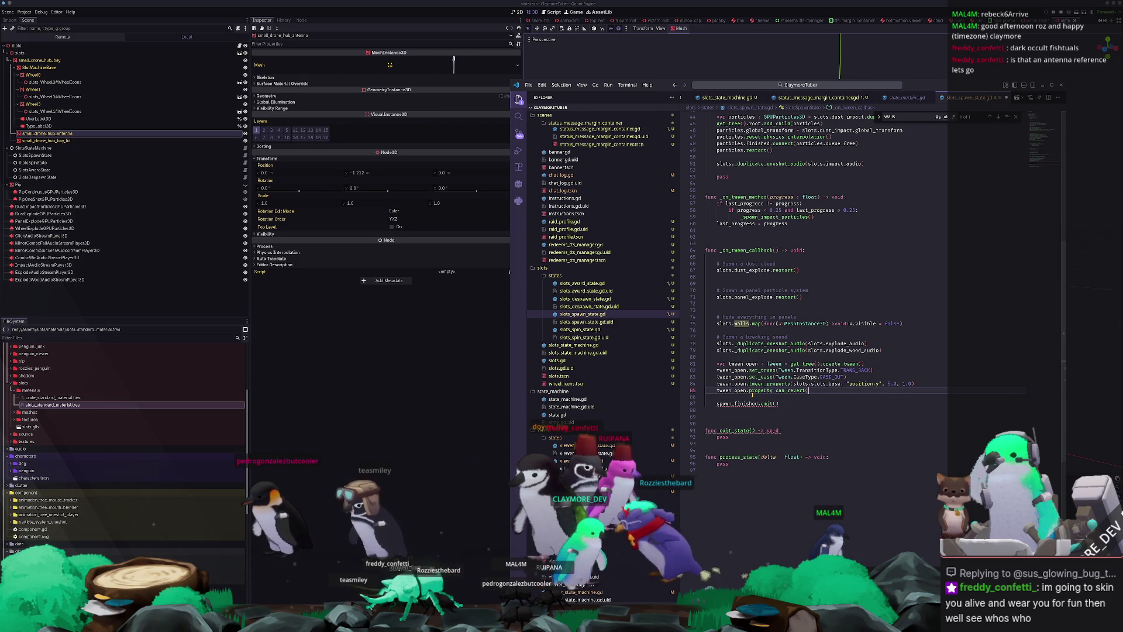
pyautogui.press('BackSpace')
pyautogui.write('arallel().tween')
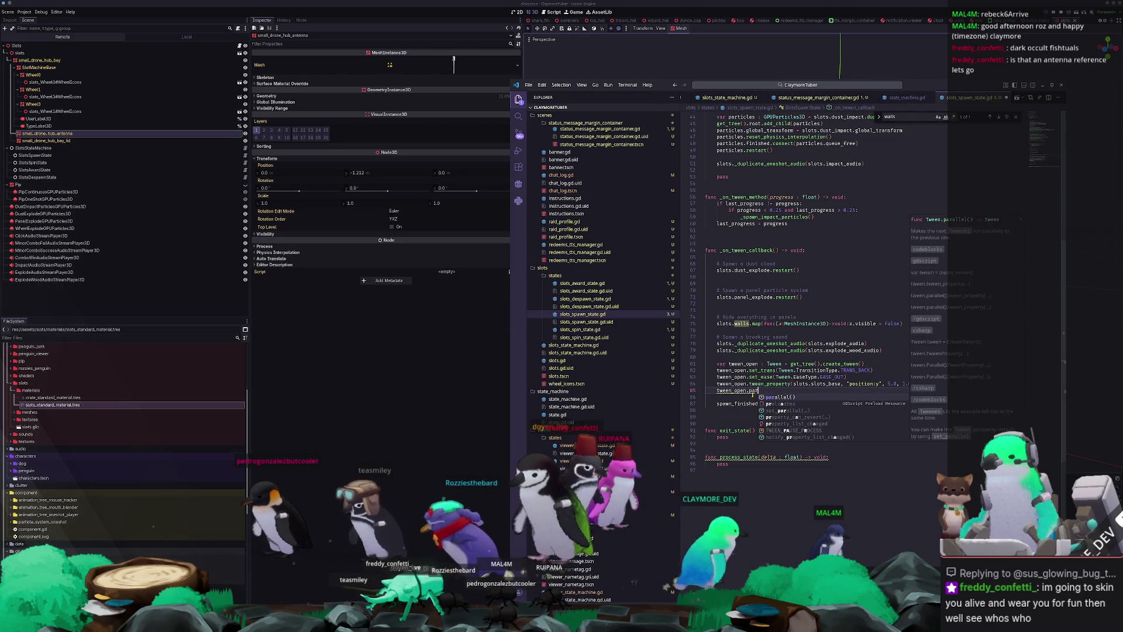
pyautogui.write('_property(')
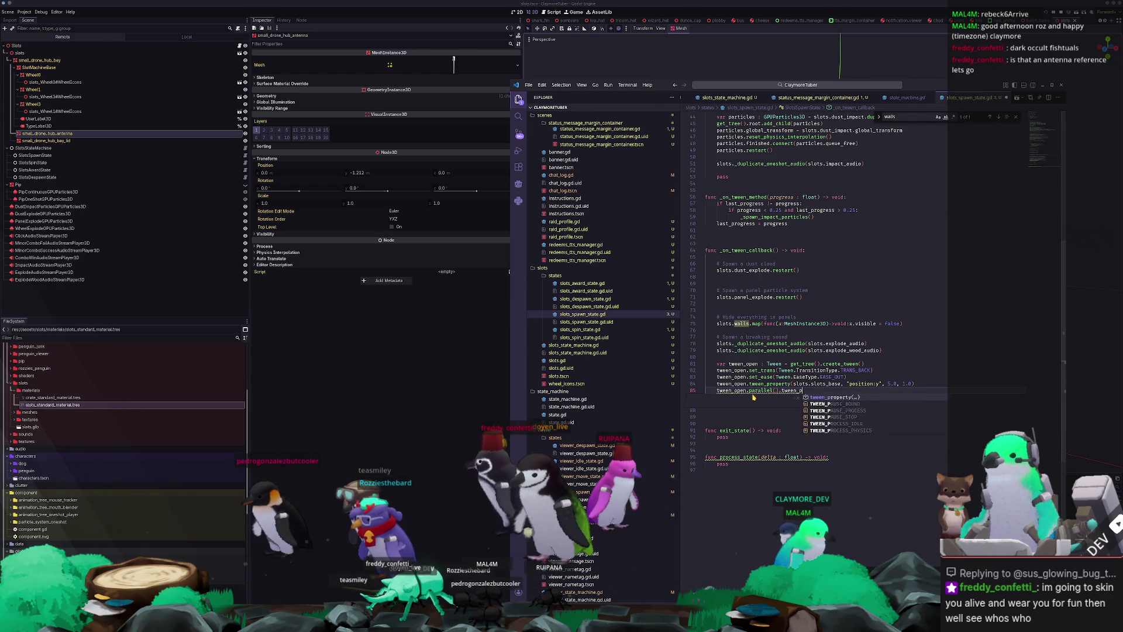
pyautogui.write('slots.an')
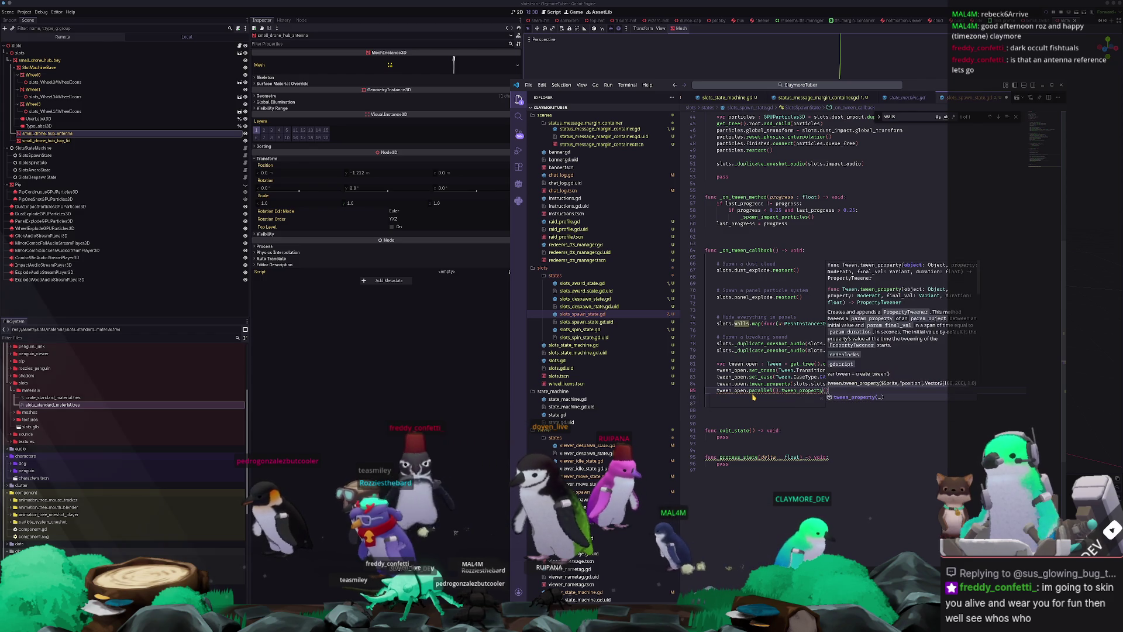
pyautogui.write('tenna_base, "posit')
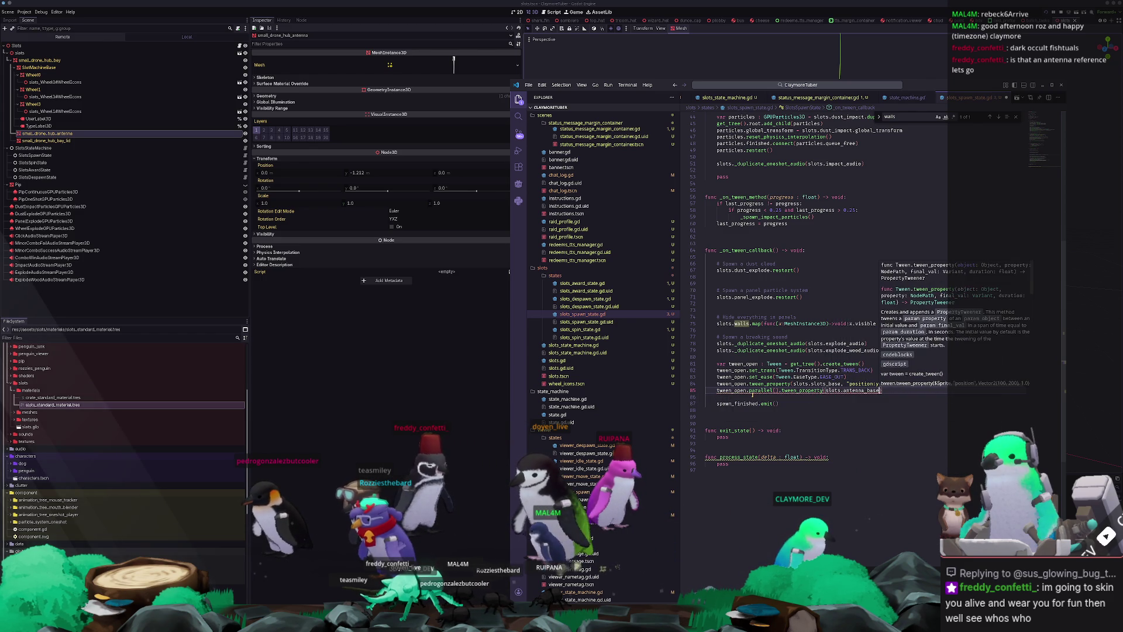
pyautogui.write('ion:y", 1.5, 1.0')
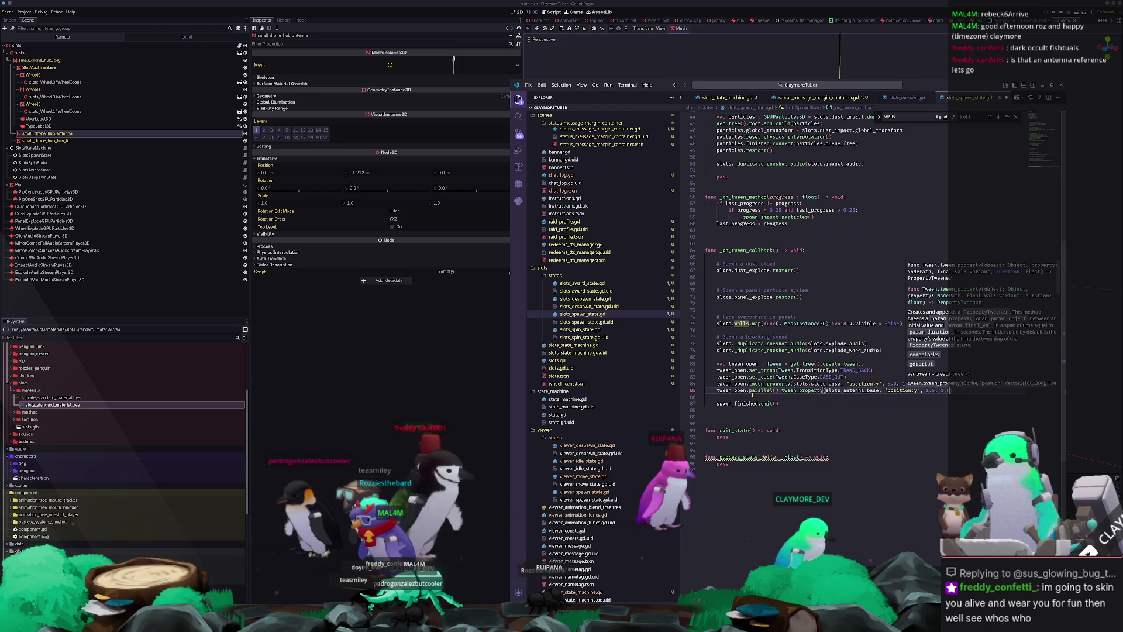
pyautogui.click(753, 396)
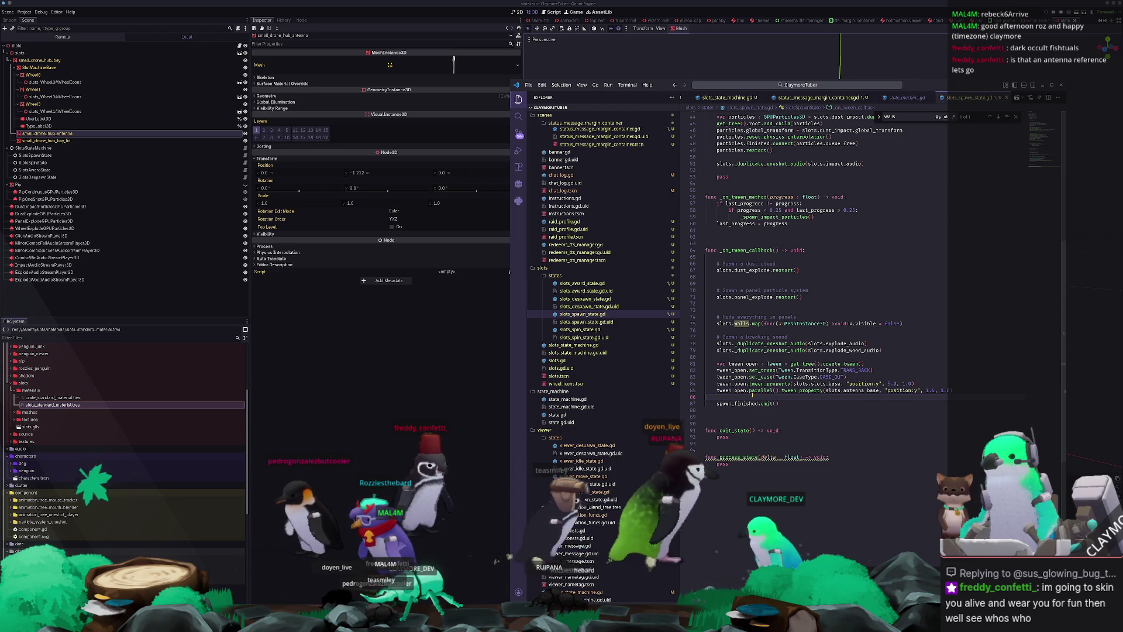
# Insert a ready-position comment line above the tween block and return to Godot
pyautogui.press('Up')
pyautogui.press('Up')
pyautogui.press('Up')
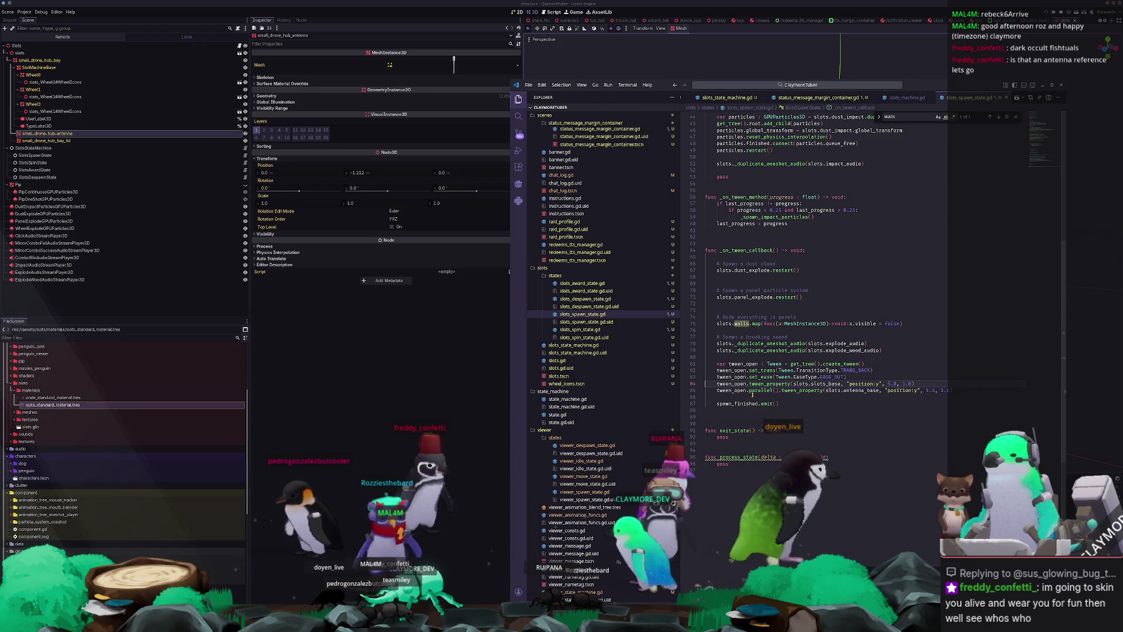
pyautogui.press('Return')
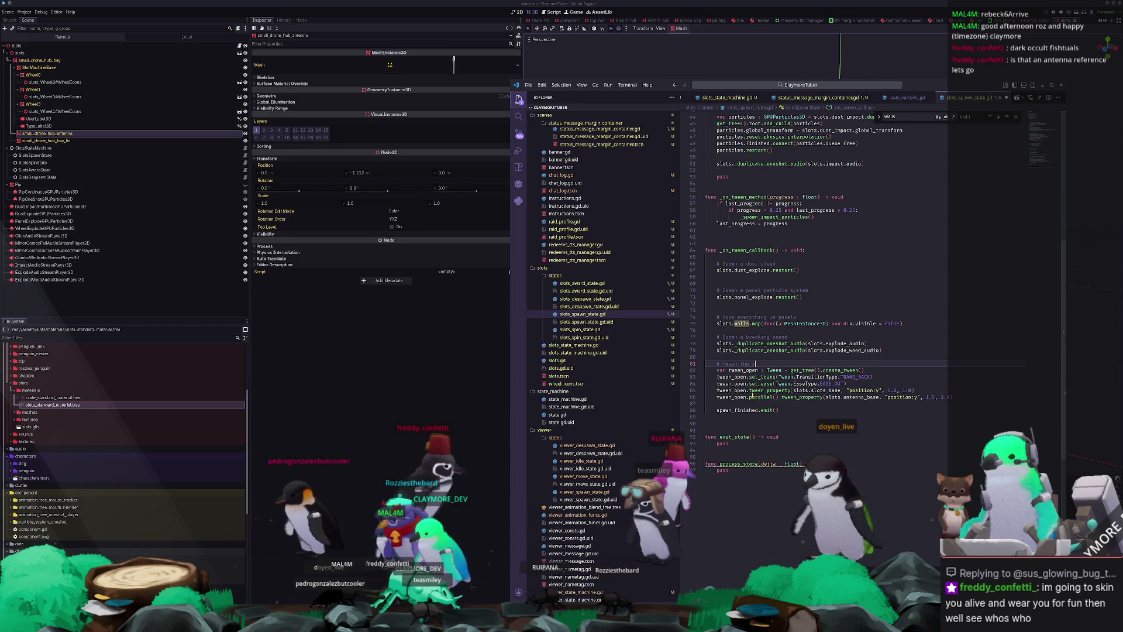
pyautogui.write('the road pos')
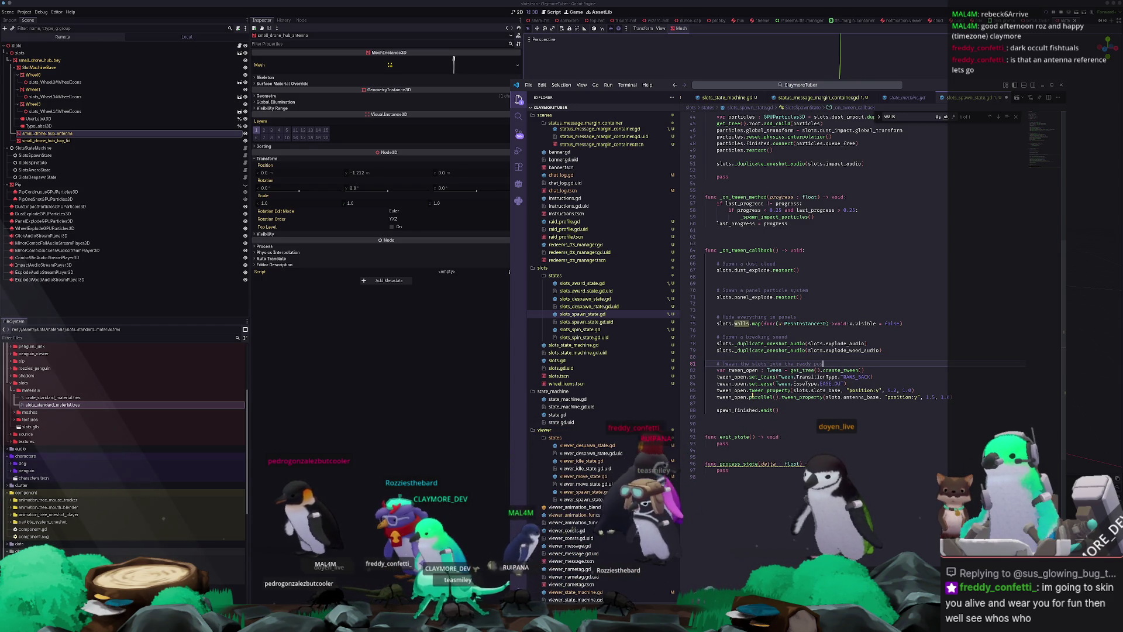
pyautogui.write('n')
pyautogui.press('Up')
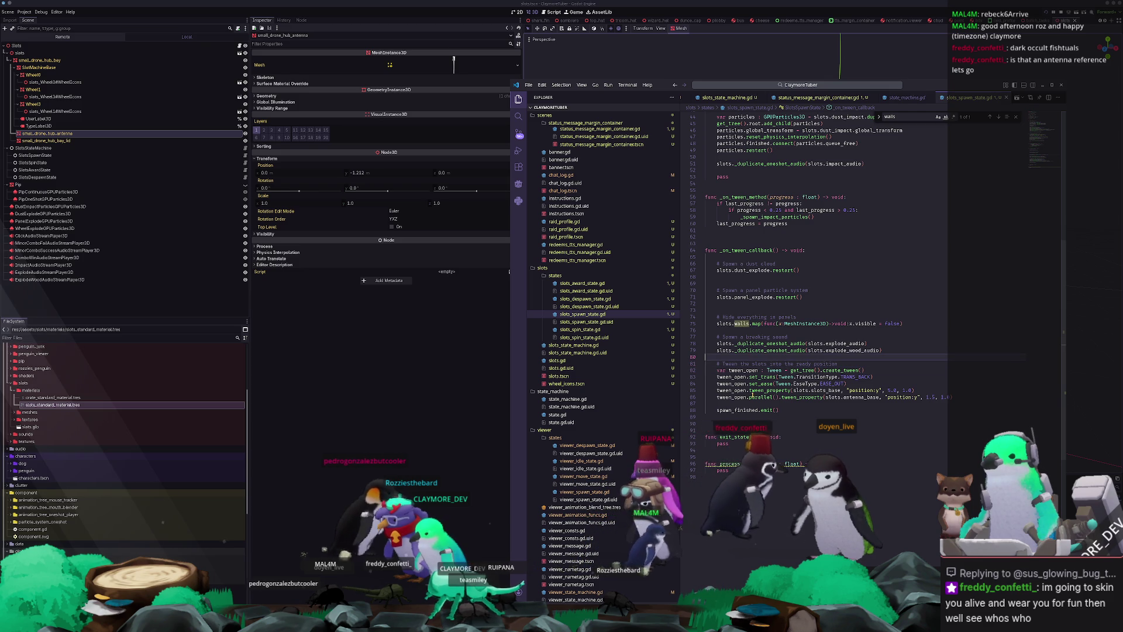
pyautogui.hotkey('alt', 'Tab')
pyautogui.scroll(-3, 685, 316)
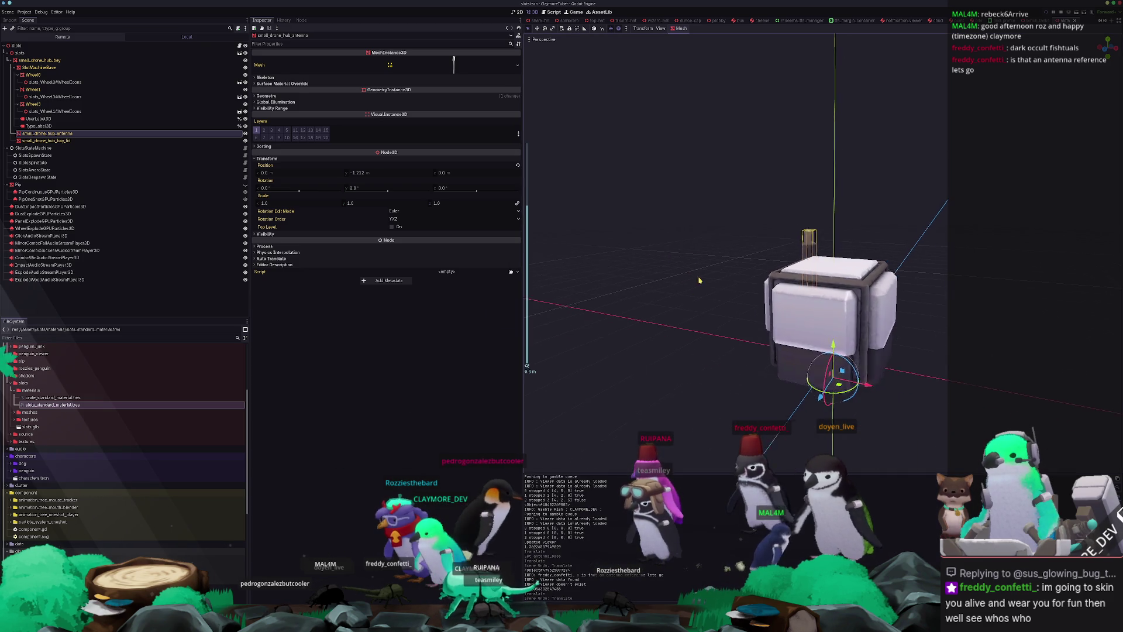
# Deselect the antenna, stop the game with F8 and rerun it with F5
pyautogui.click(685, 316)
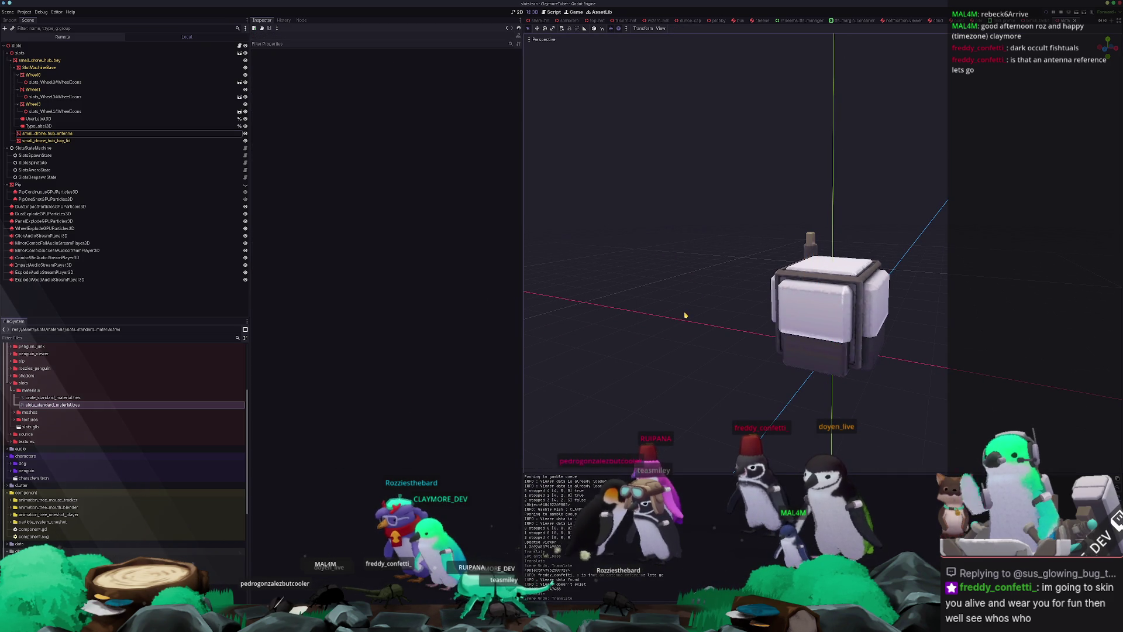
pyautogui.press('F8')
pyautogui.press('F5')
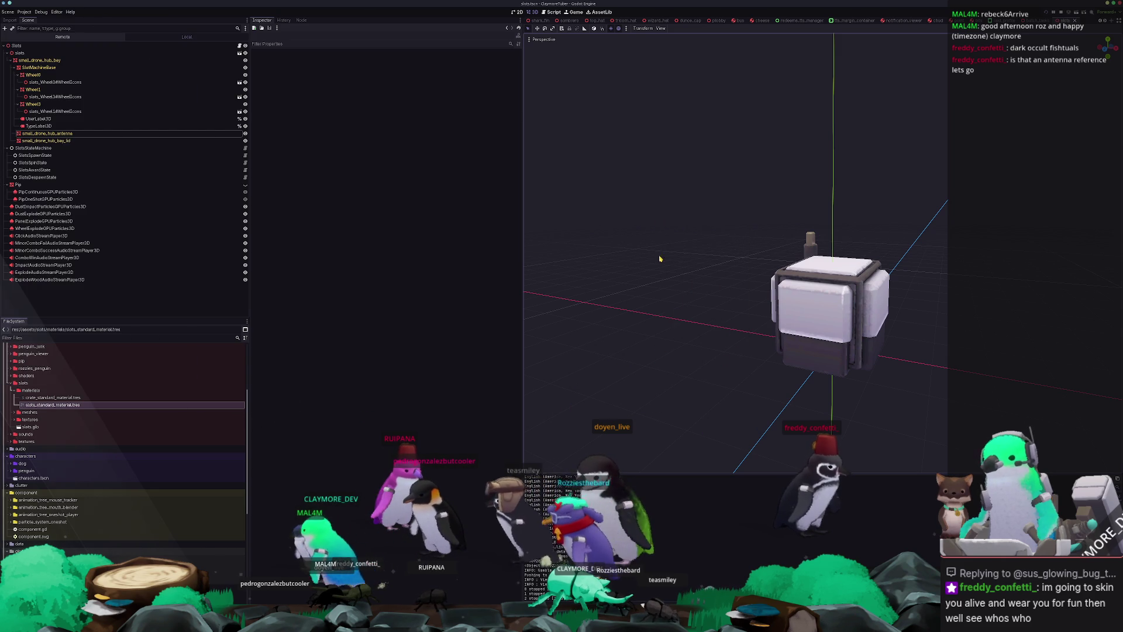
pyautogui.scroll(3, 549, 21)
pyautogui.scroll(8, 547, 22)
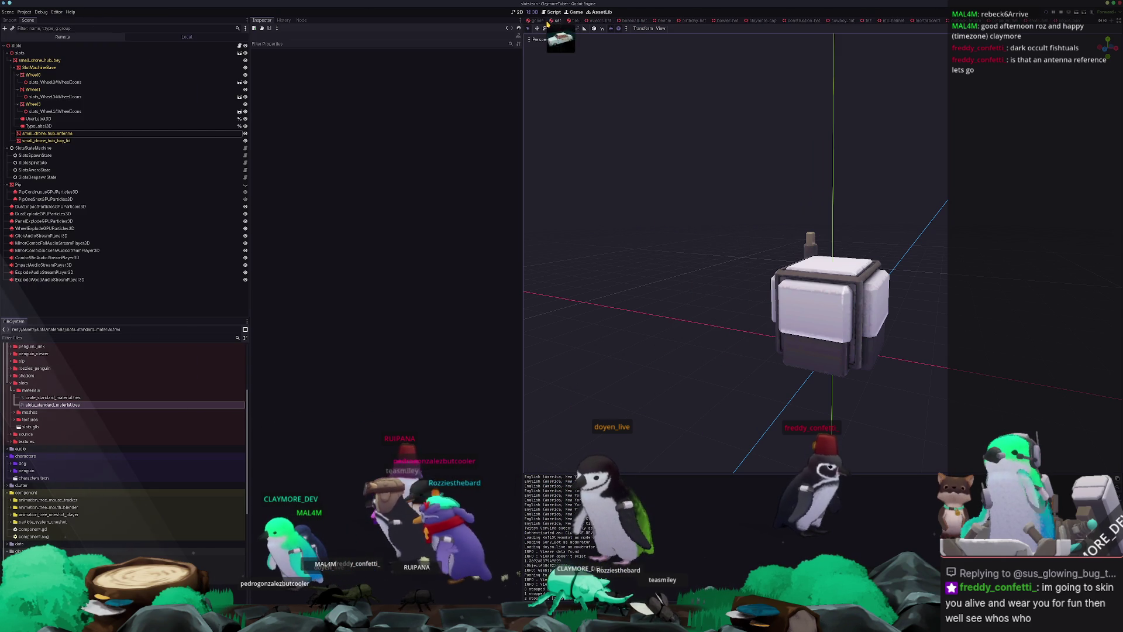
# Open the main scene and focus the view on its MeshInstance3D plane
pyautogui.click(534, 21)
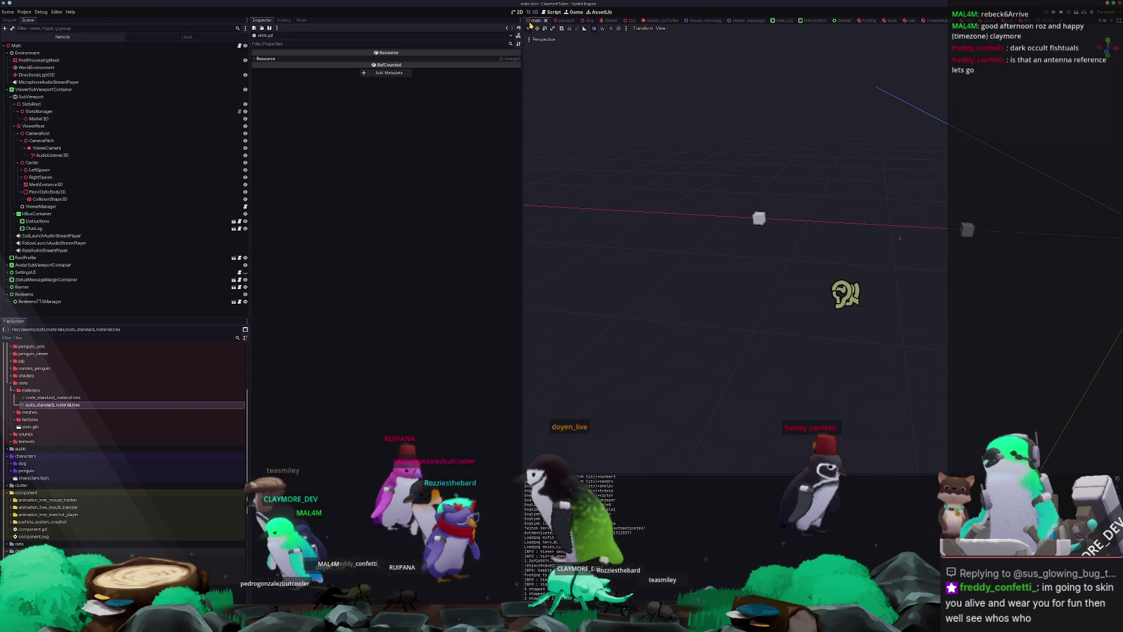
pyautogui.scroll(2, 702, 287)
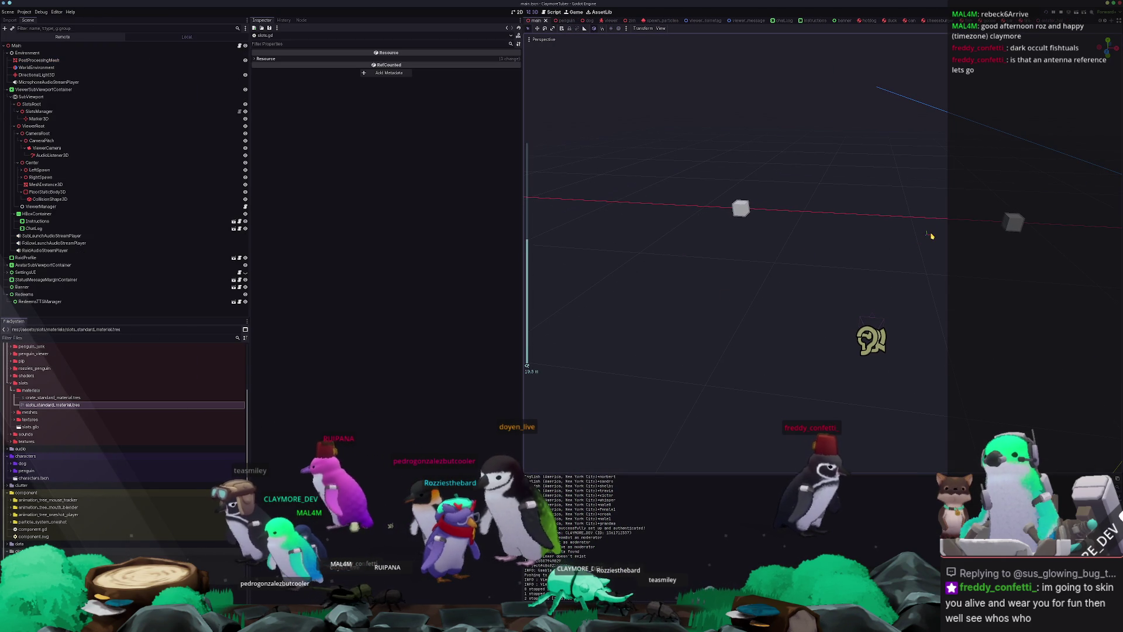
pyautogui.click(179, 185)
pyautogui.doubleClick(179, 185)
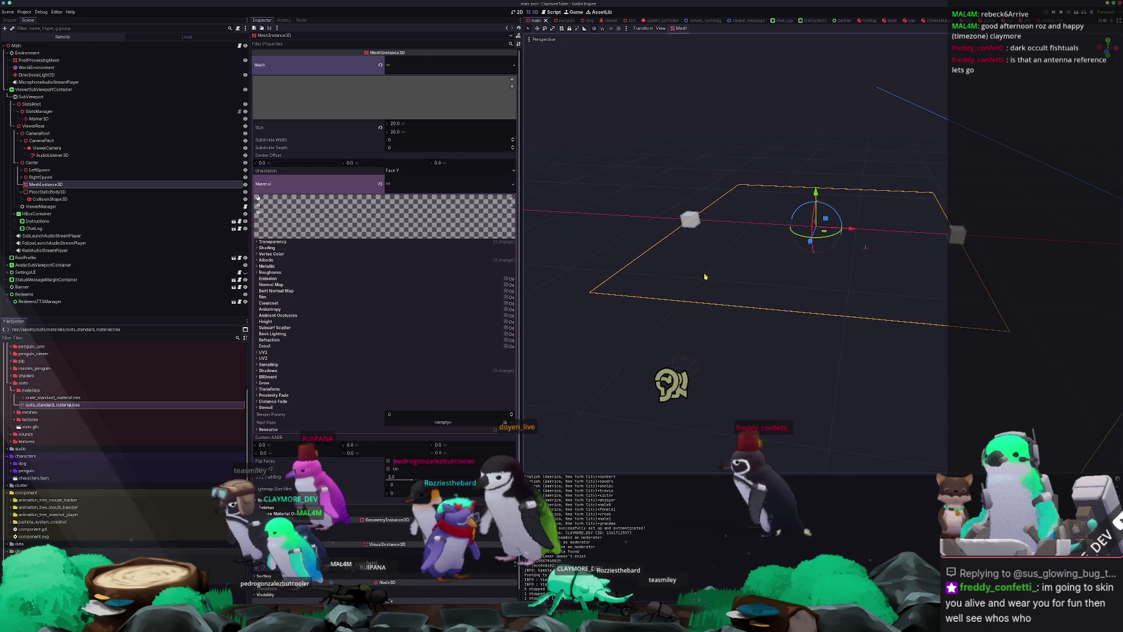
# Move StatusMessageMarginContainer above Instructions and set its vertical alignment to Shrink End
pyautogui.click(46, 280)
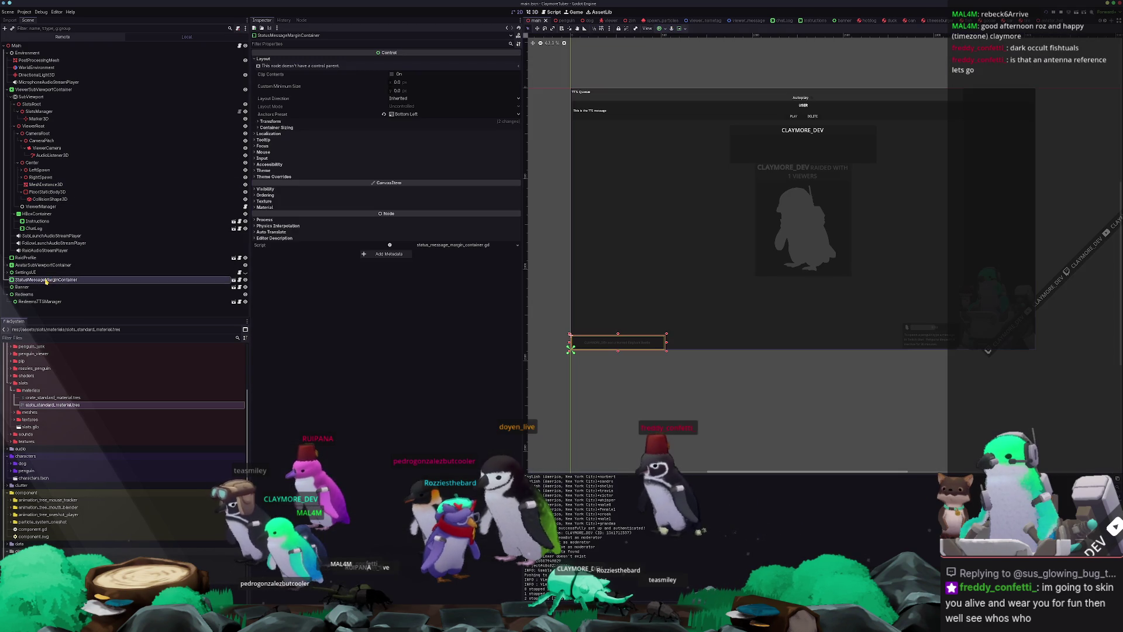
pyautogui.moveTo(45, 280); pyautogui.dragTo(47, 221)
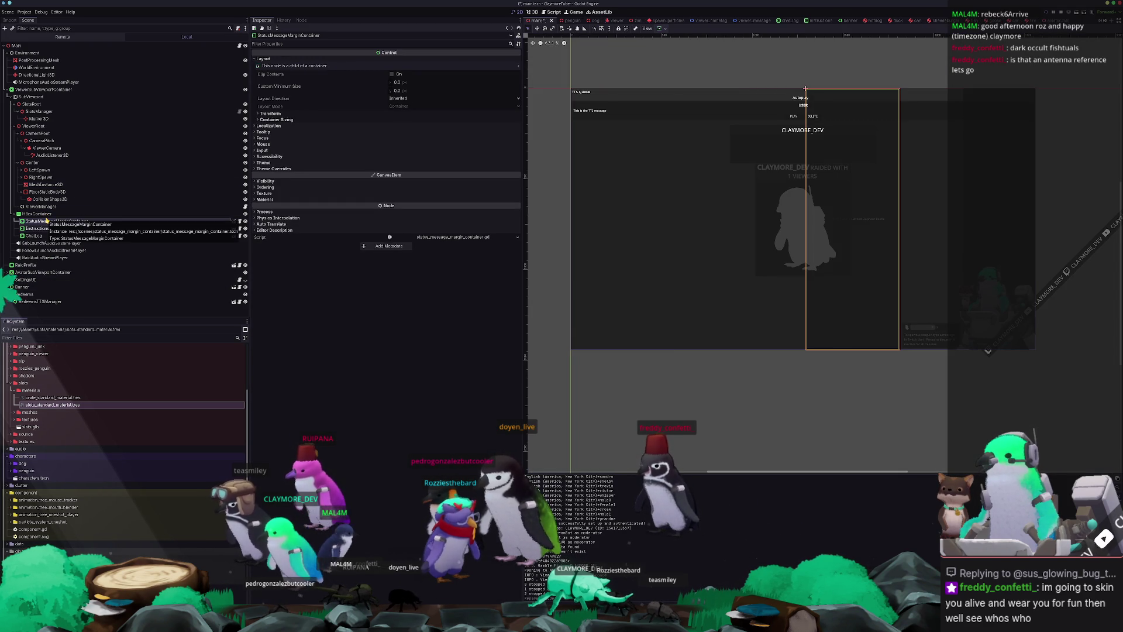
pyautogui.click(665, 29)
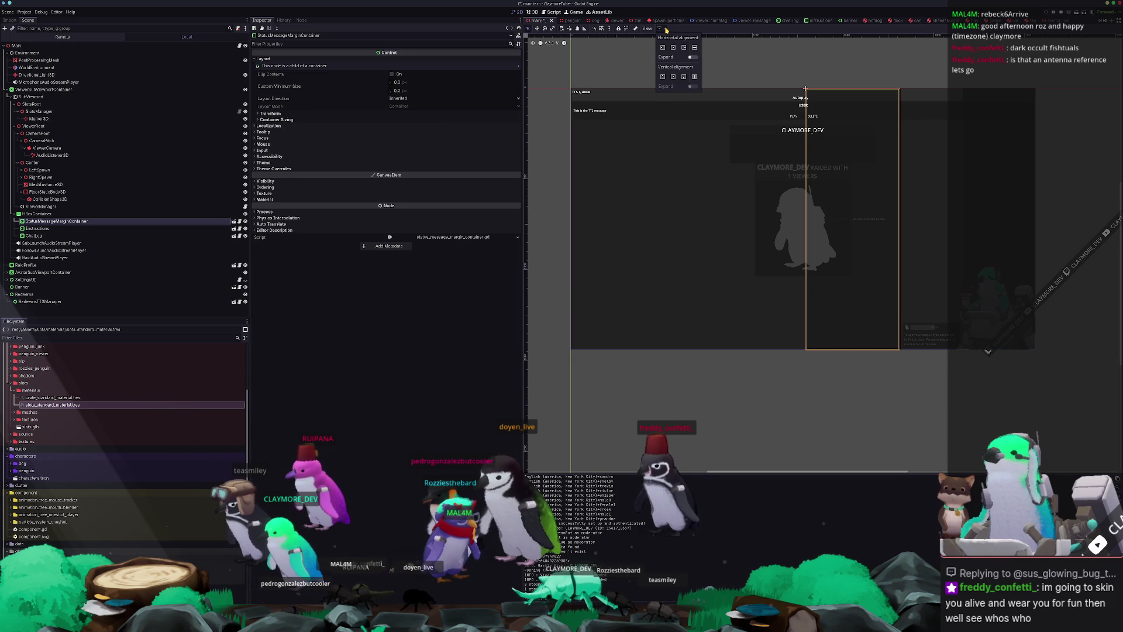
pyautogui.click(684, 77)
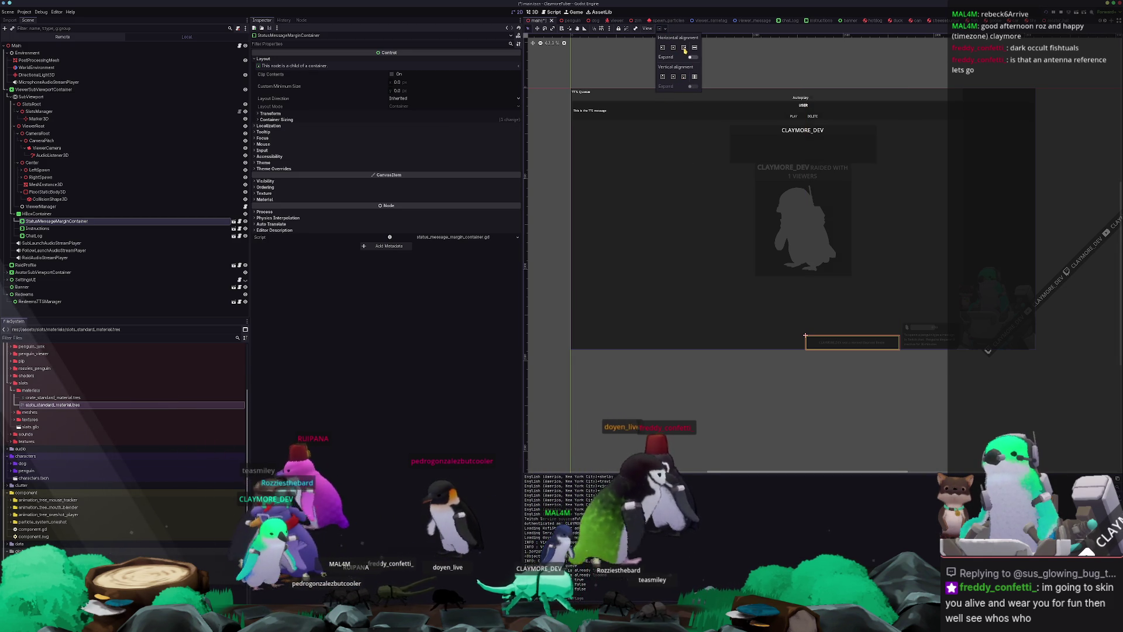
# Reselect the status message container and expand its theme override margin constants
pyautogui.click(716, 297)
pyautogui.scroll(2, 745, 394)
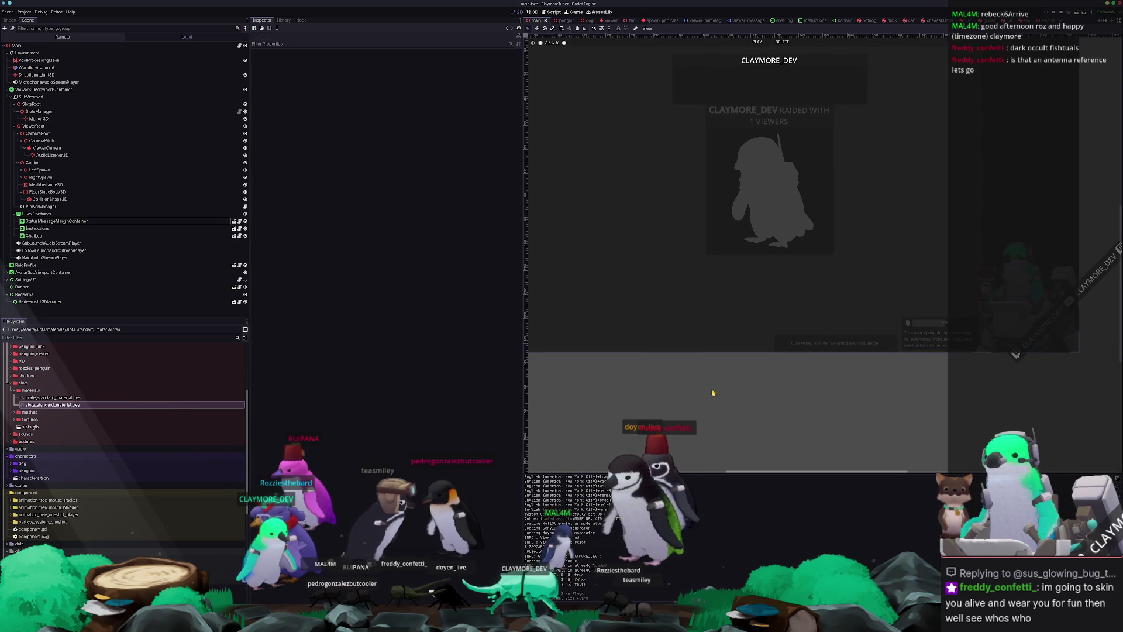
pyautogui.click(810, 354)
pyautogui.click(798, 384)
pyautogui.scroll(1, 784, 382)
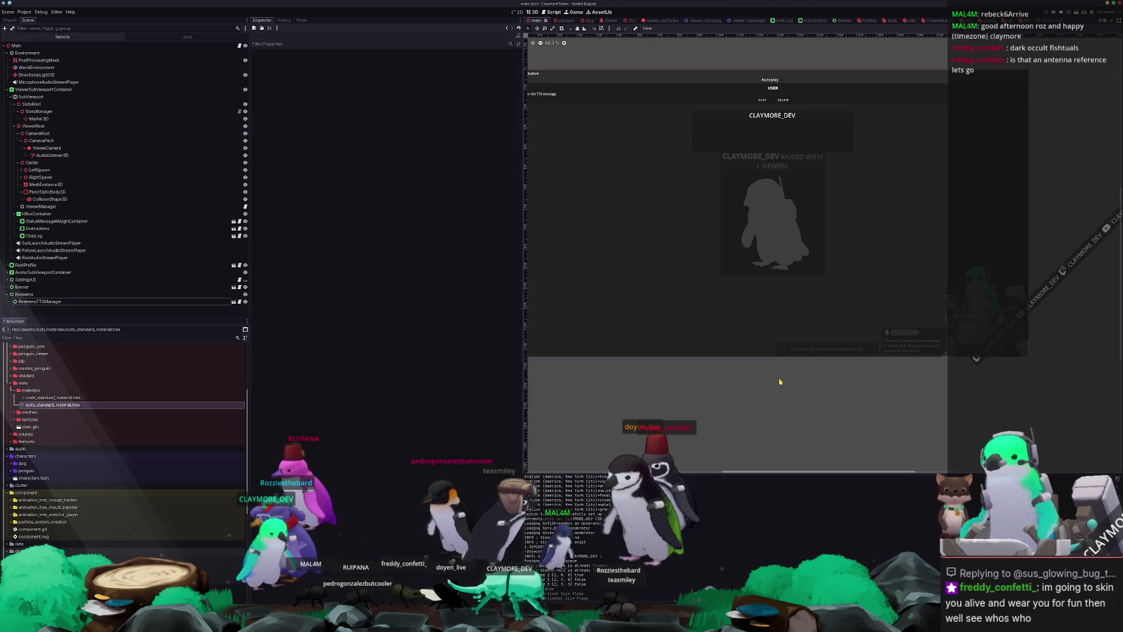
pyautogui.scroll(5, 803, 386)
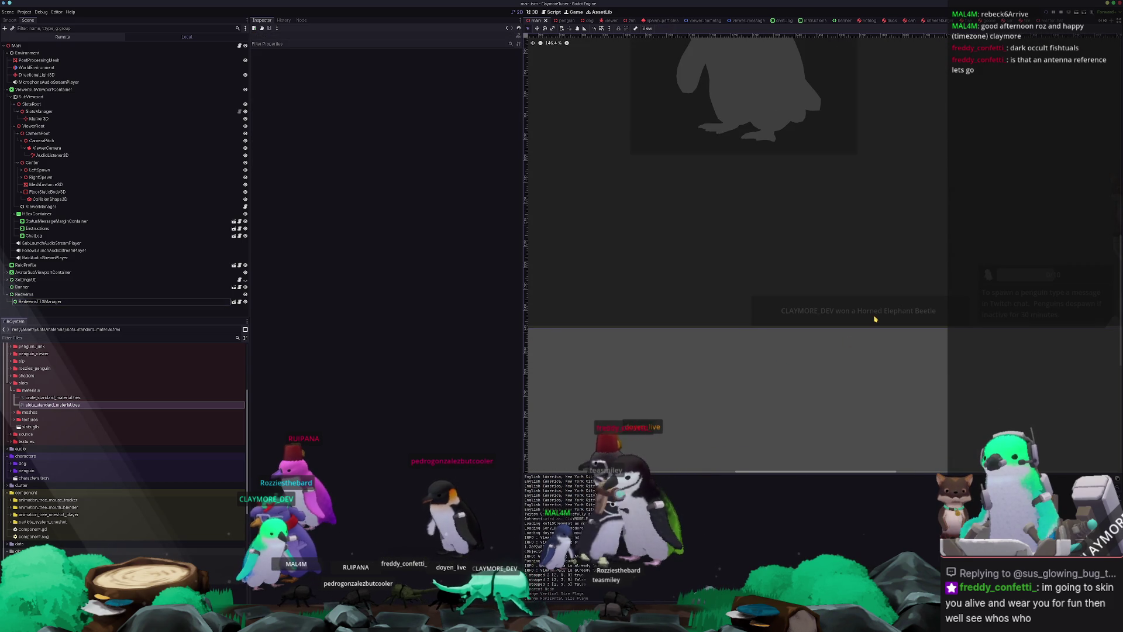
pyautogui.click(728, 319)
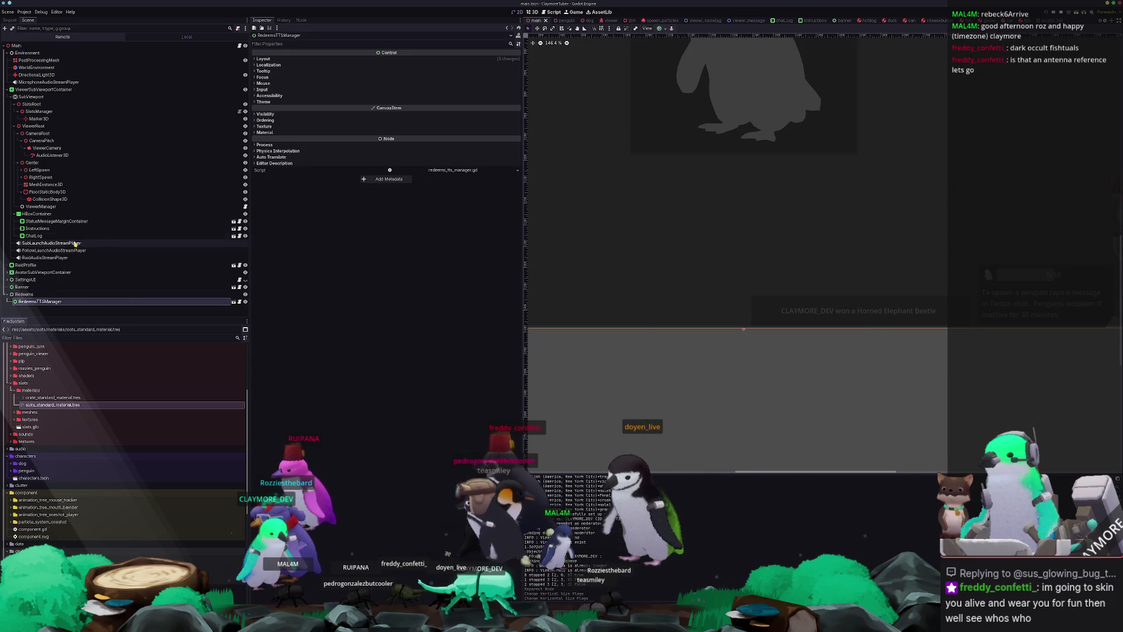
pyautogui.click(74, 223)
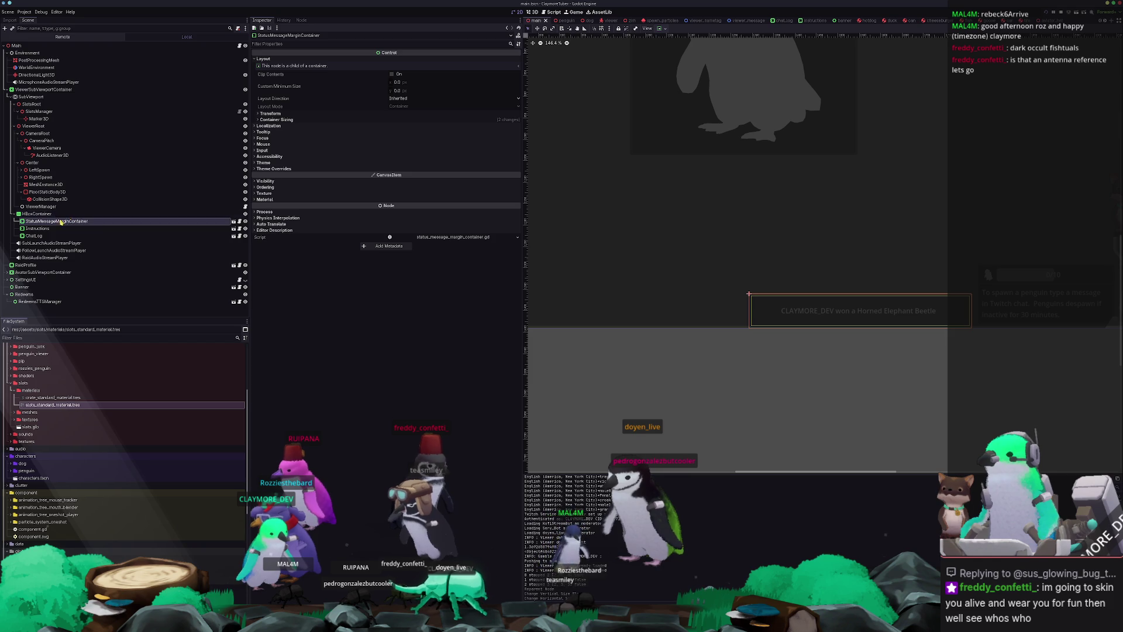
pyautogui.click(274, 169)
pyautogui.click(276, 176)
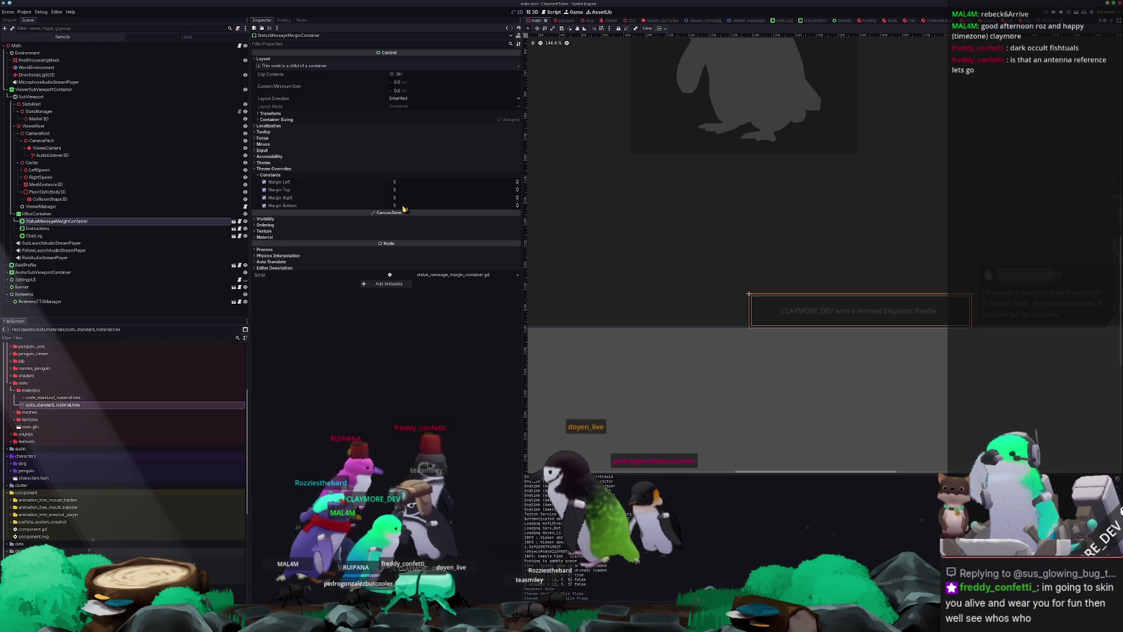
pyautogui.click(149, 228)
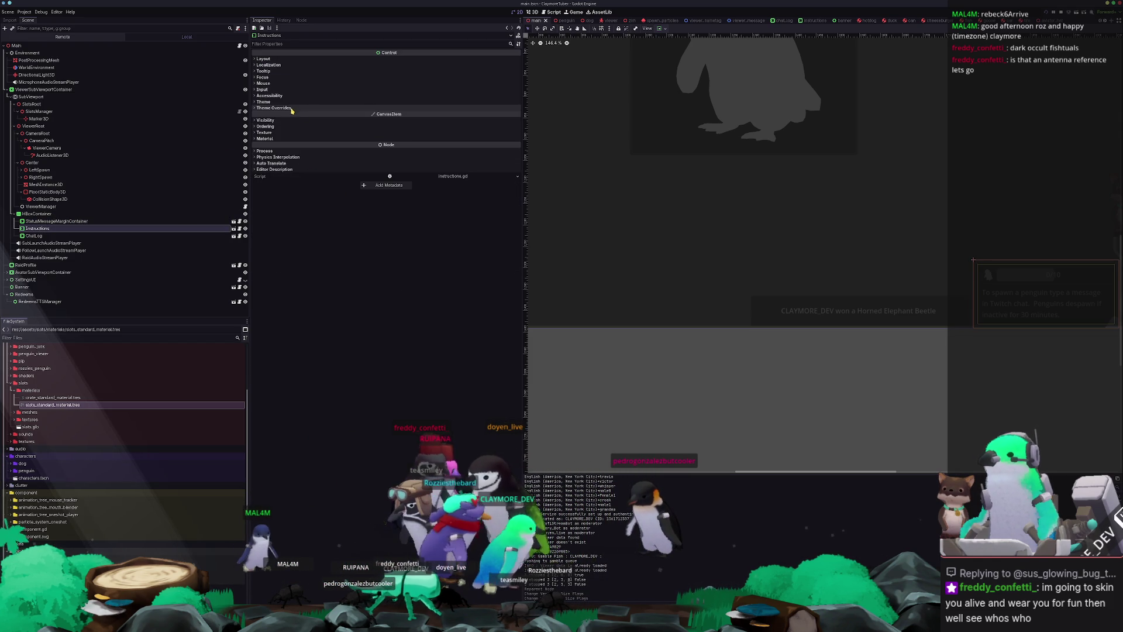
pyautogui.press('Up')
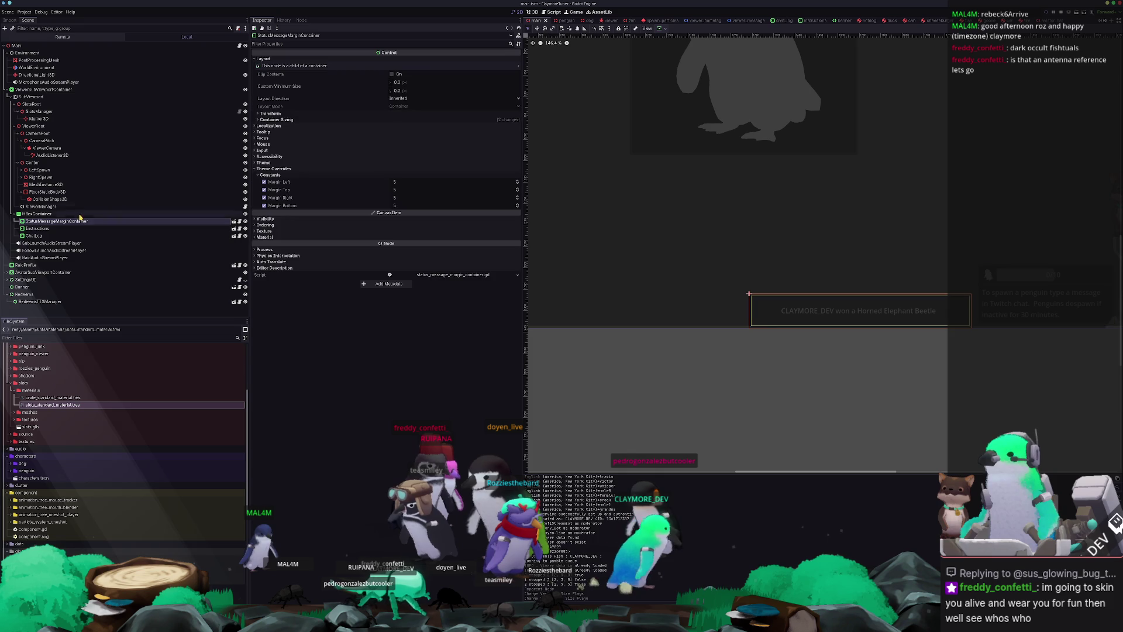
# Set the container's Margin Left, Top, Right and Bottom constants to 10
pyautogui.click(406, 183)
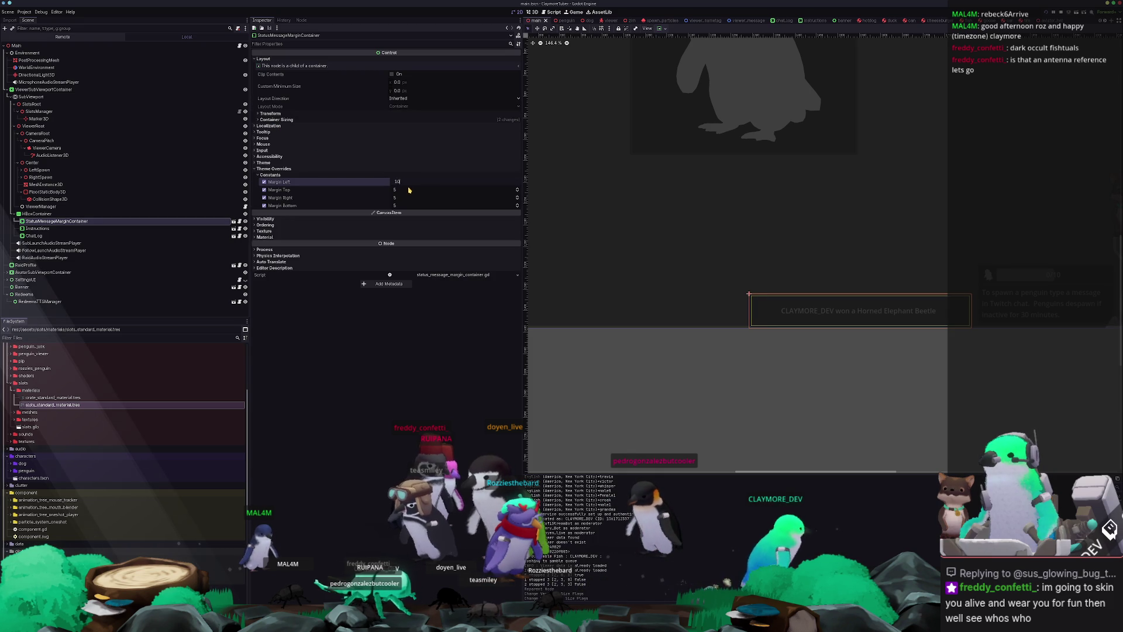
pyautogui.write('10')
pyautogui.press('Tab')
pyautogui.write('10')
pyautogui.press('Tab')
pyautogui.write('1')
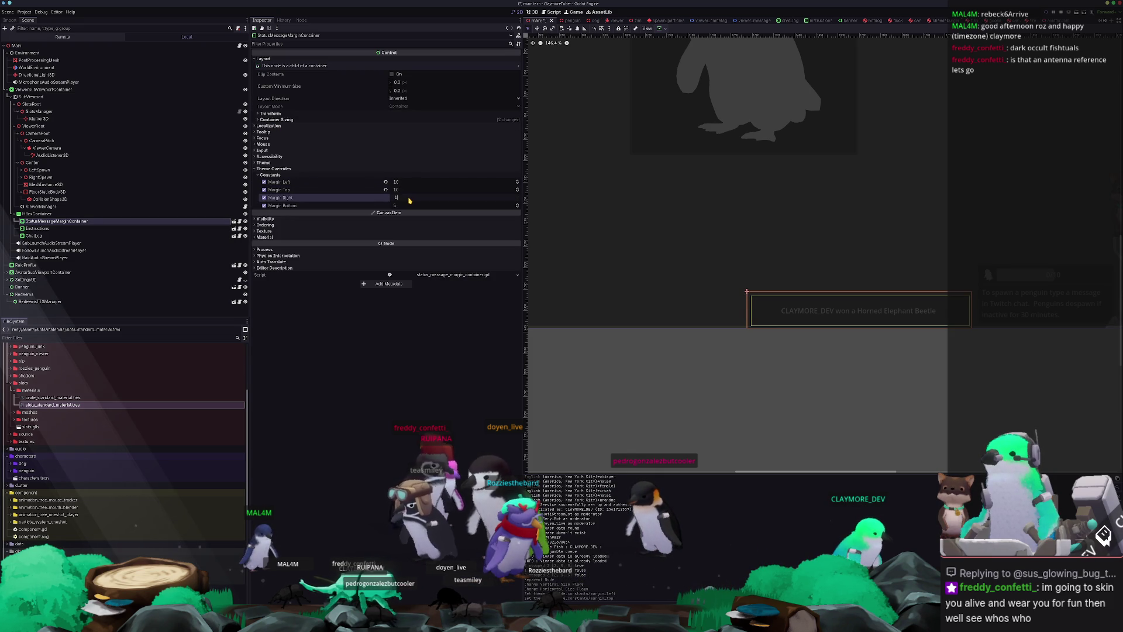
pyautogui.press('Tab')
pyautogui.write('0')
pyautogui.press('Return')
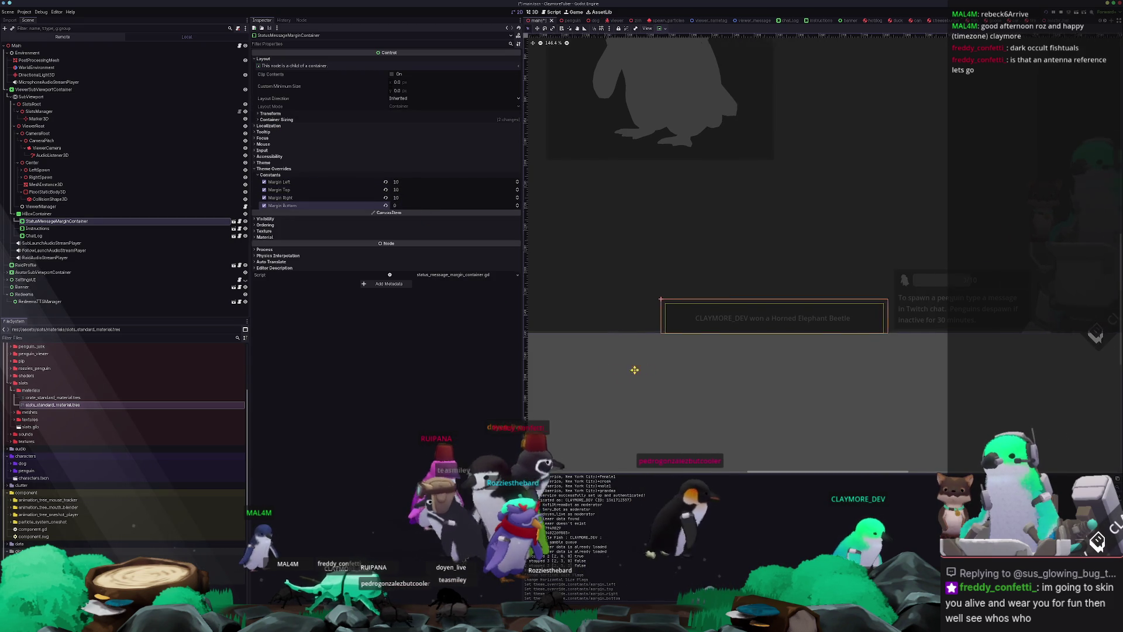
pyautogui.write('10')
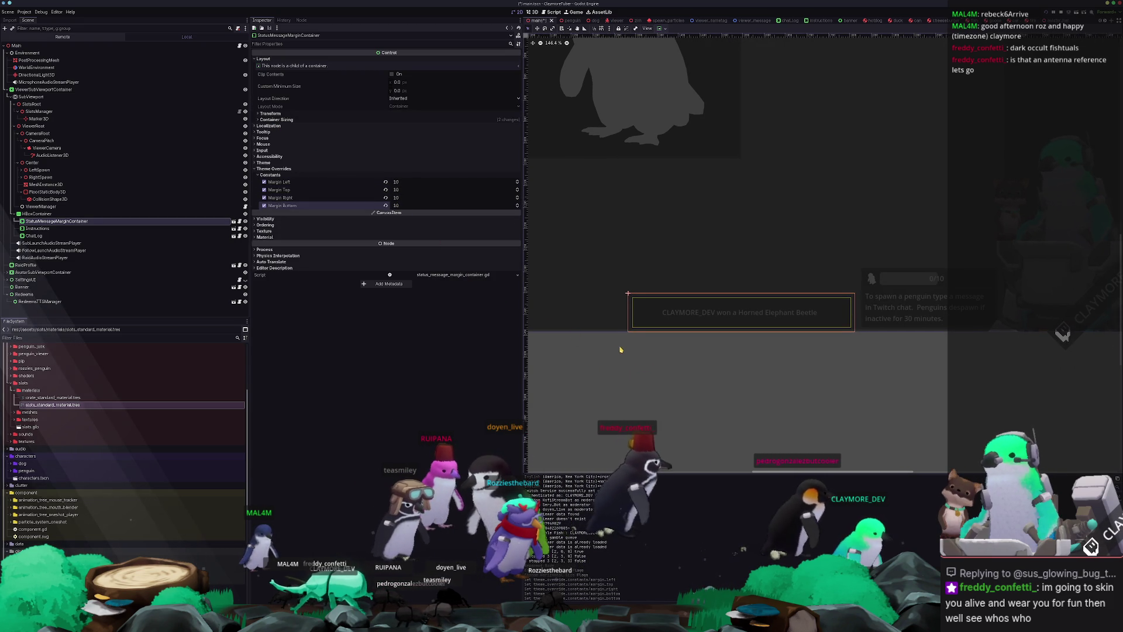
pyautogui.press('Return')
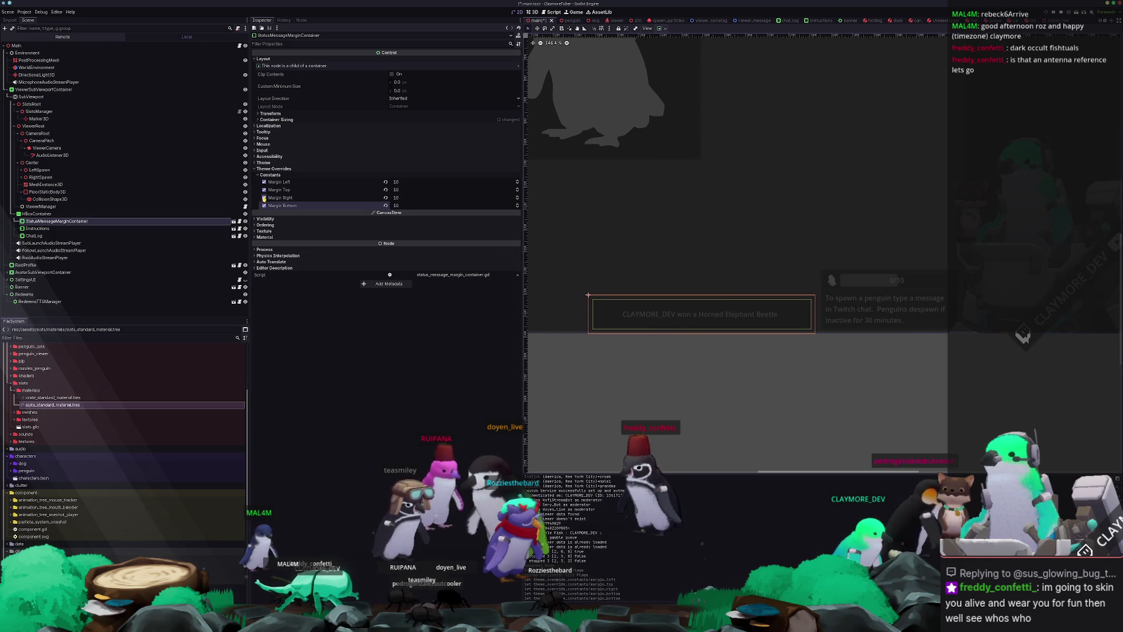
# Deselect everything, save the main scene, and go to the 3D workspace
pyautogui.click(825, 317)
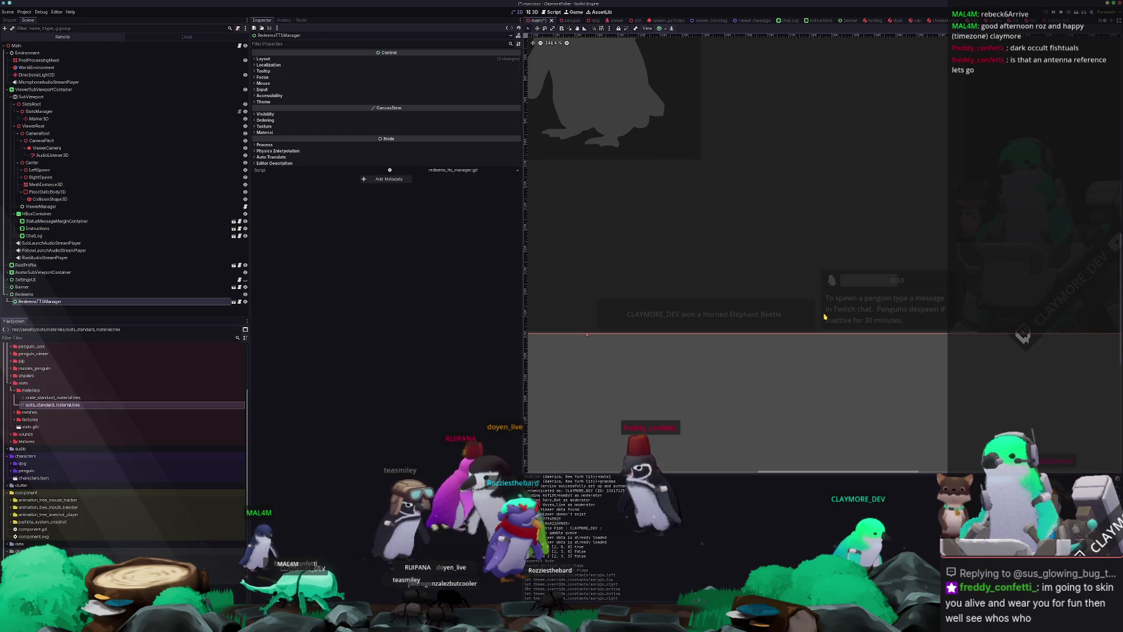
pyautogui.scroll(-3, 726, 392)
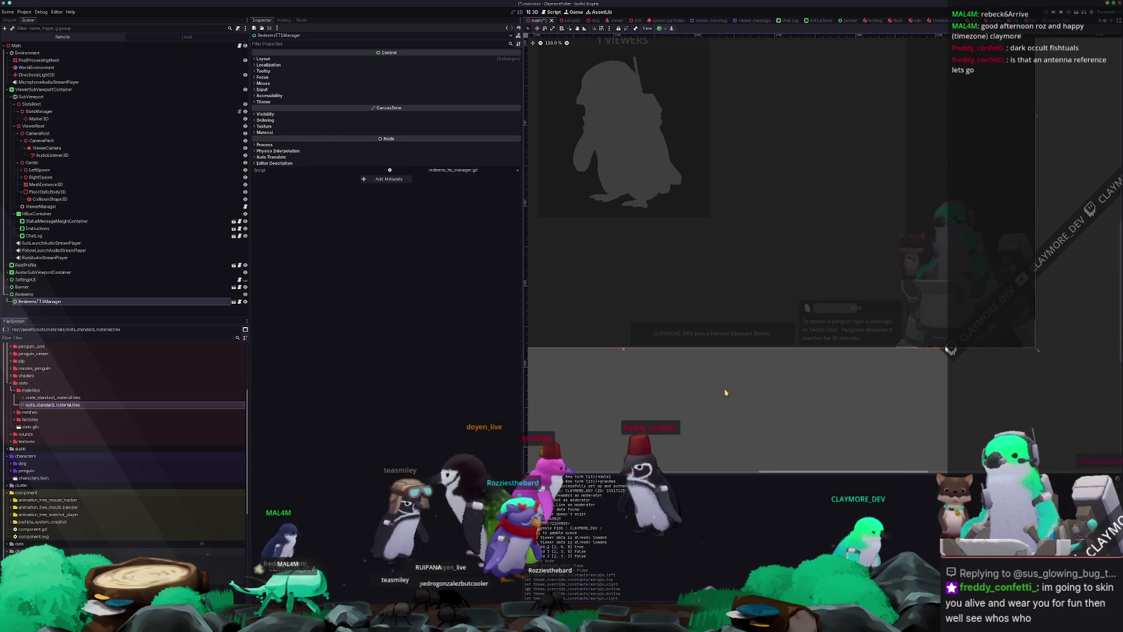
pyautogui.click(649, 405)
pyautogui.hotkey('ctrl', 's')
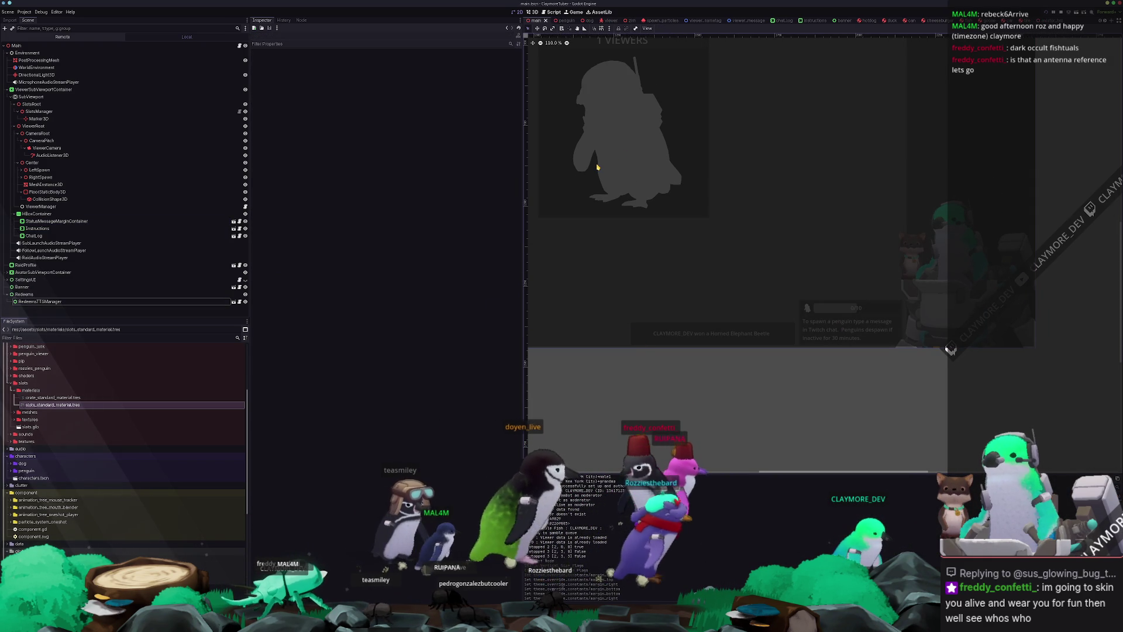
pyautogui.click(532, 12)
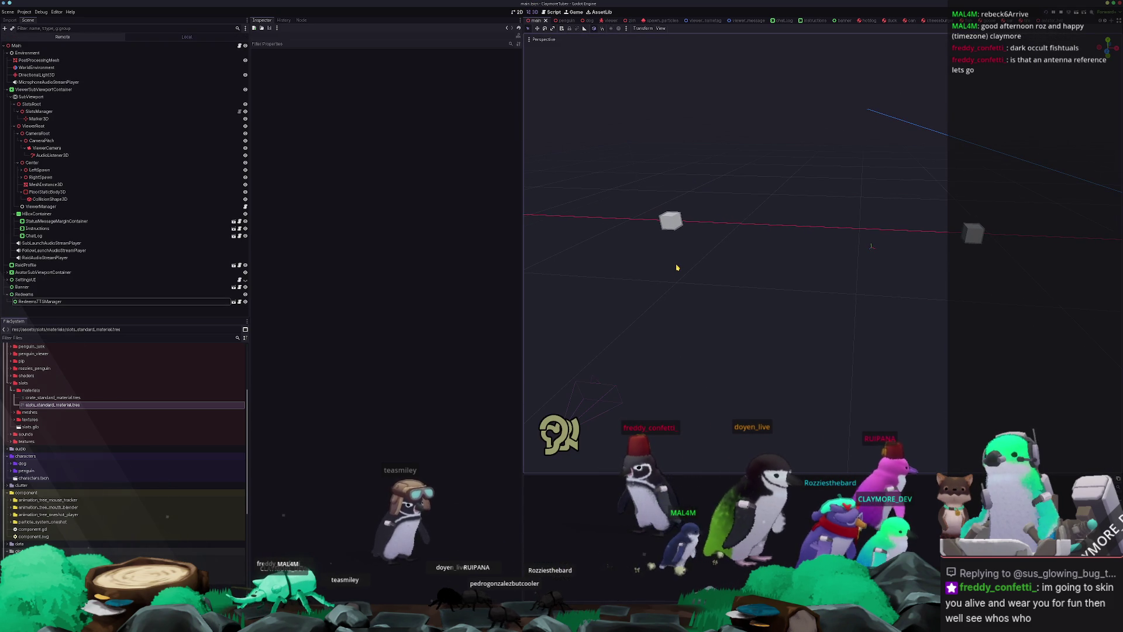
# Test-run the project with F5, then bring up Quick Open with Shift+Alt+O
pyautogui.press('F5')
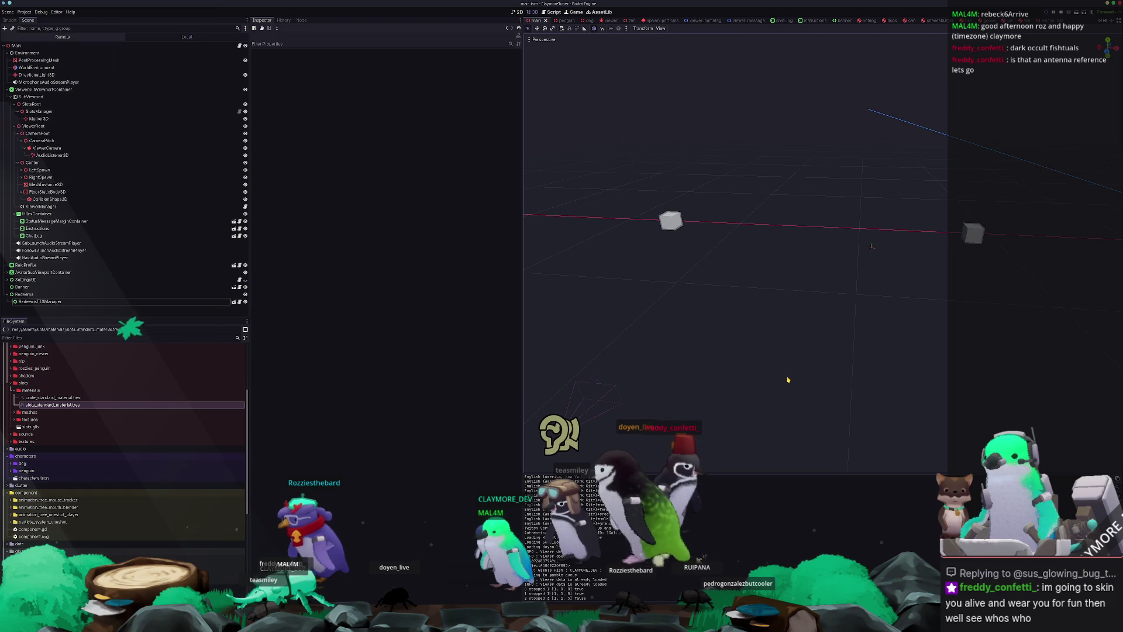
pyautogui.hotkey('shift', 'alt', 'o')
# Open slots.tscn and frame it in a front orthographic view
pyautogui.write('sl')
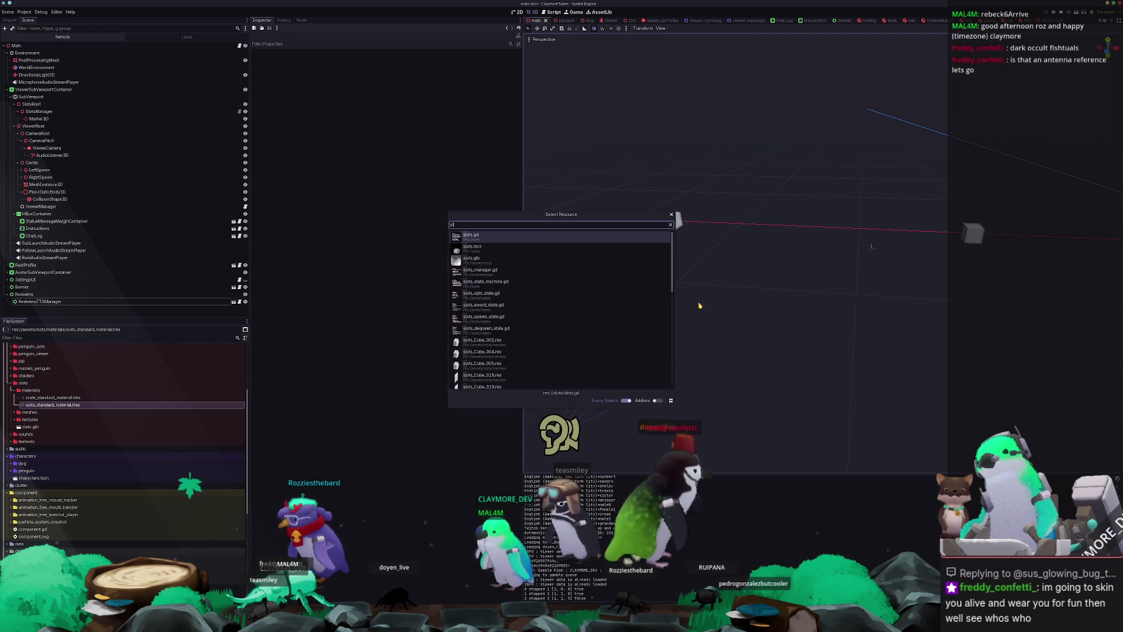
pyautogui.press('Down')
pyautogui.press('Return')
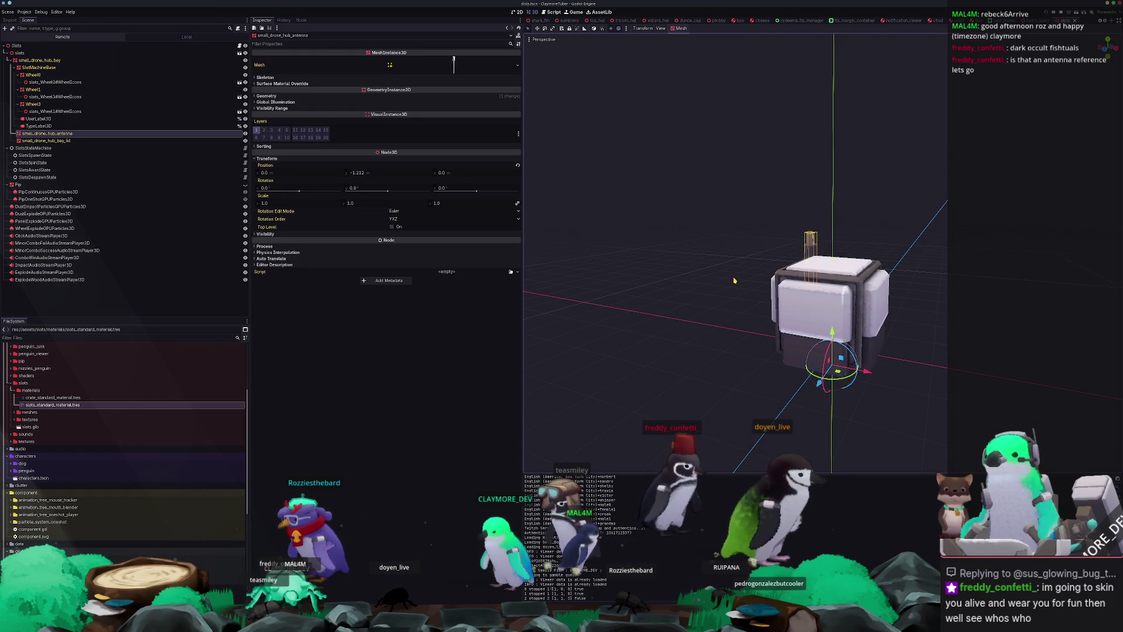
pyautogui.press('KP_1')
pyautogui.press('f')
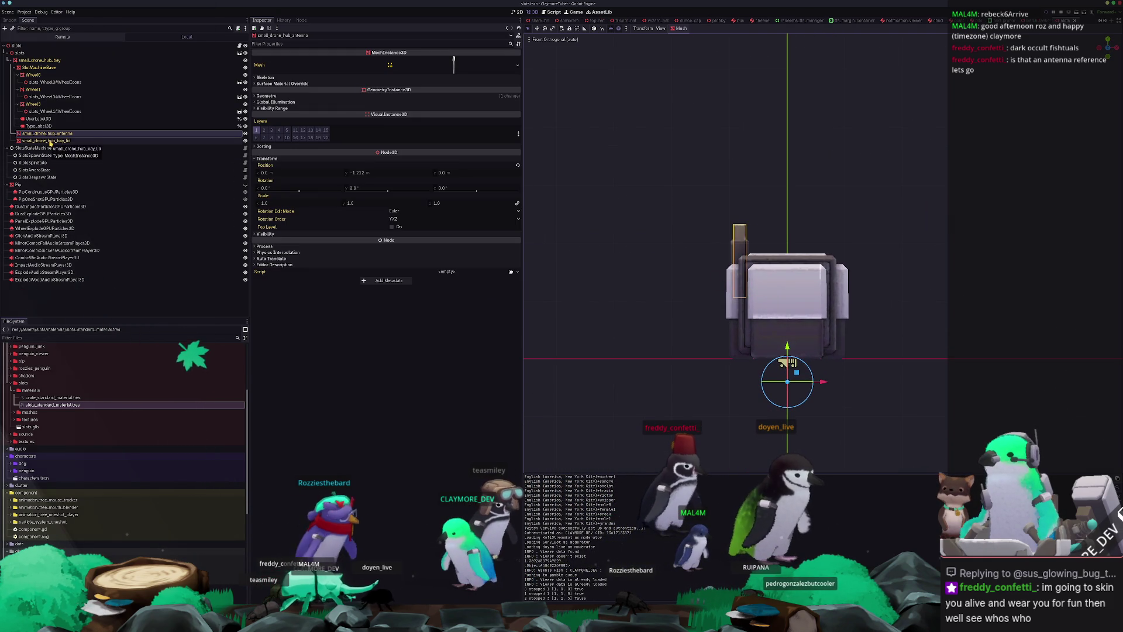
# Select Pip and drag it up along Y to 2.0 above the machine
pyautogui.click(48, 207)
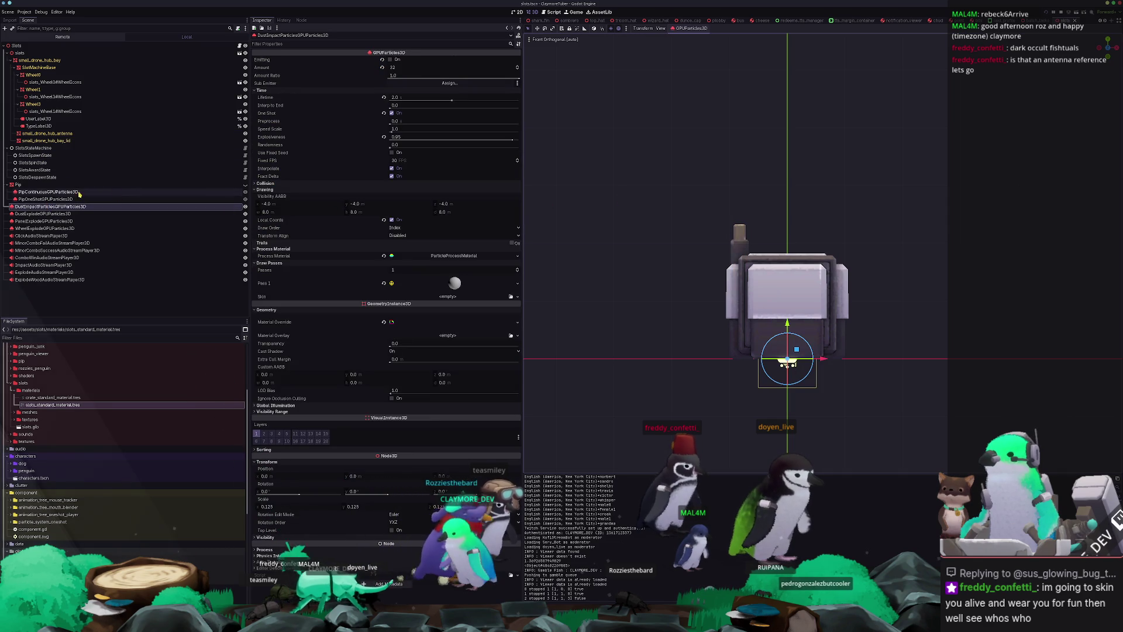
pyautogui.click(221, 185)
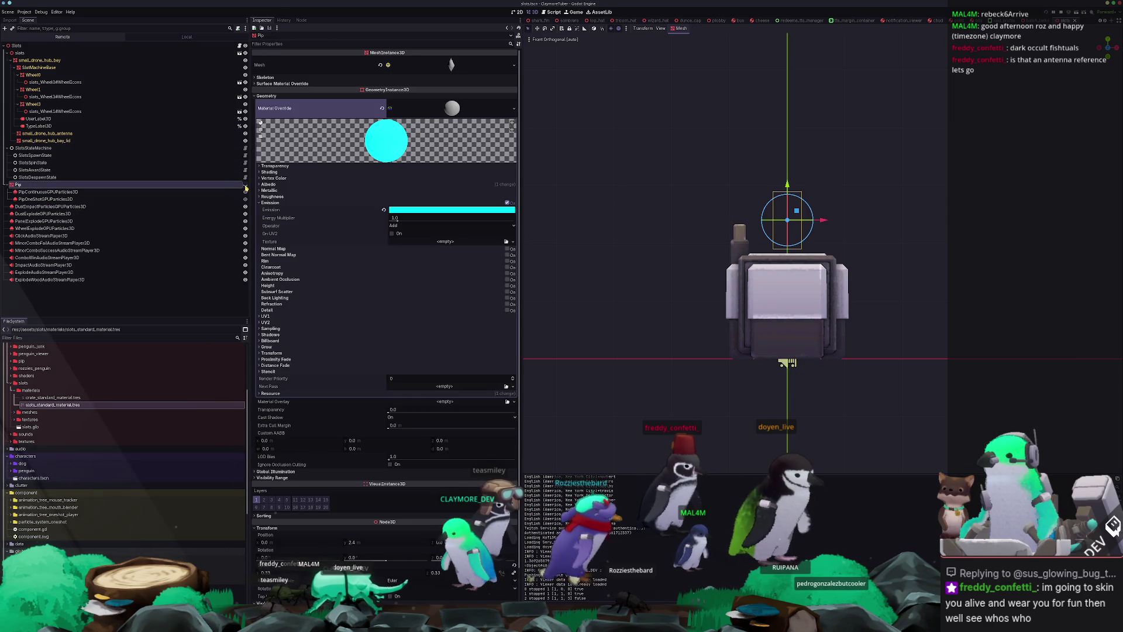
pyautogui.scroll(-3, 564, 187)
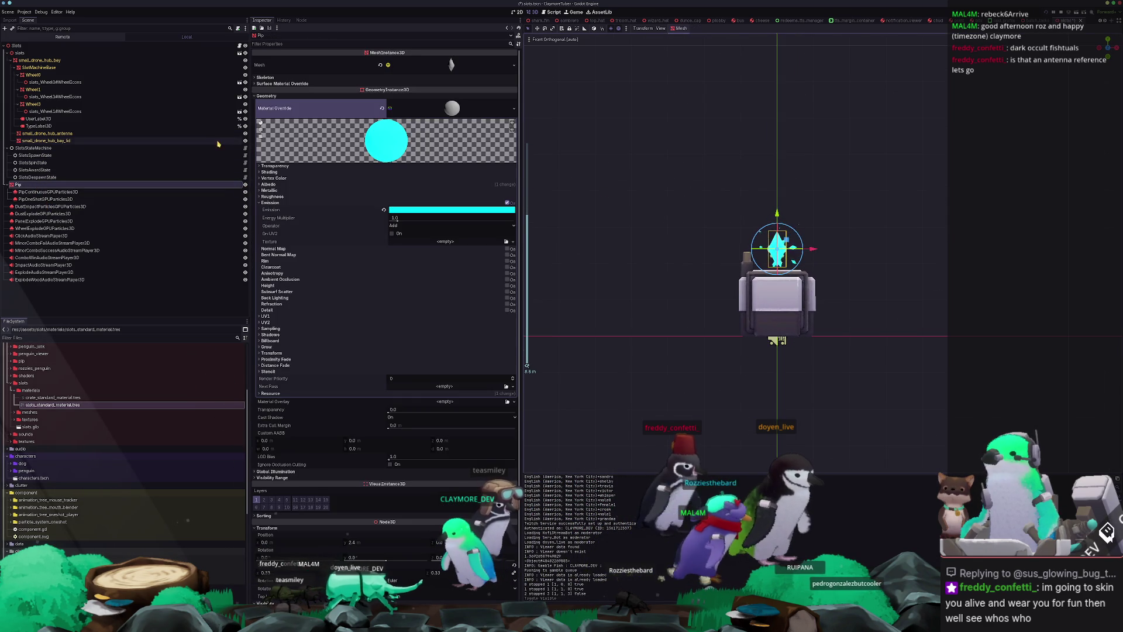
pyautogui.moveTo(765, 223); pyautogui.dragTo(774, 192)
pyautogui.moveTo(766, 140); pyautogui.dragTo(765, 140)
pyautogui.moveTo(726, 289); pyautogui.dragTo(646, 193)
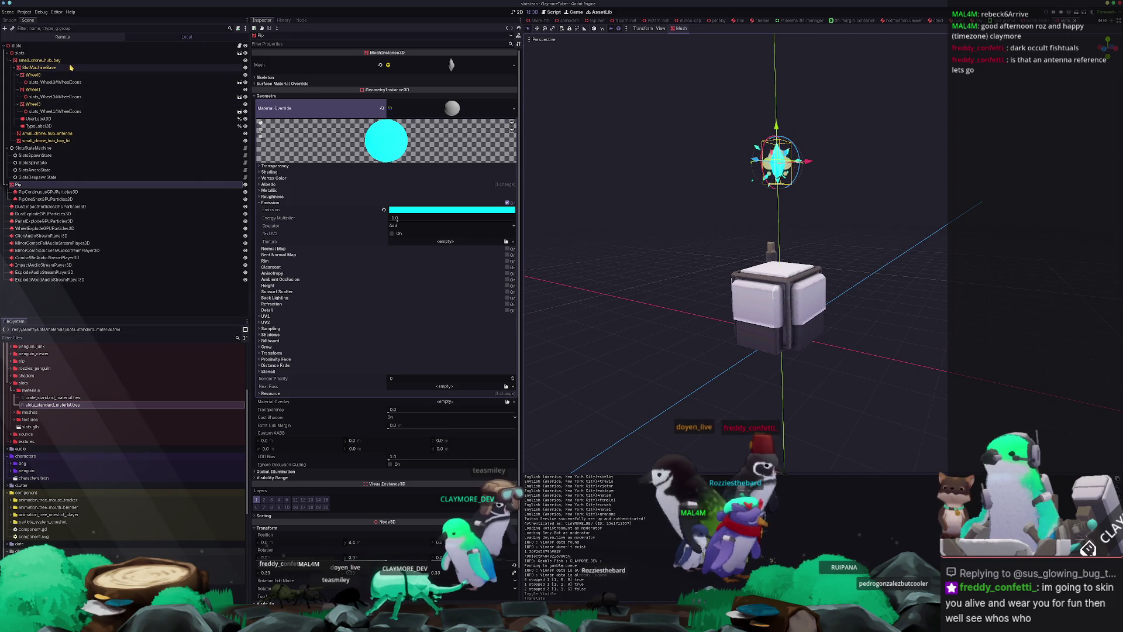
# Raise SlotMachineBase to Y 5.0, move Pip above it, and save the scene
pyautogui.click(87, 67)
pyautogui.click(382, 173)
pyautogui.press('Return')
pyautogui.scroll(2, 687, 199)
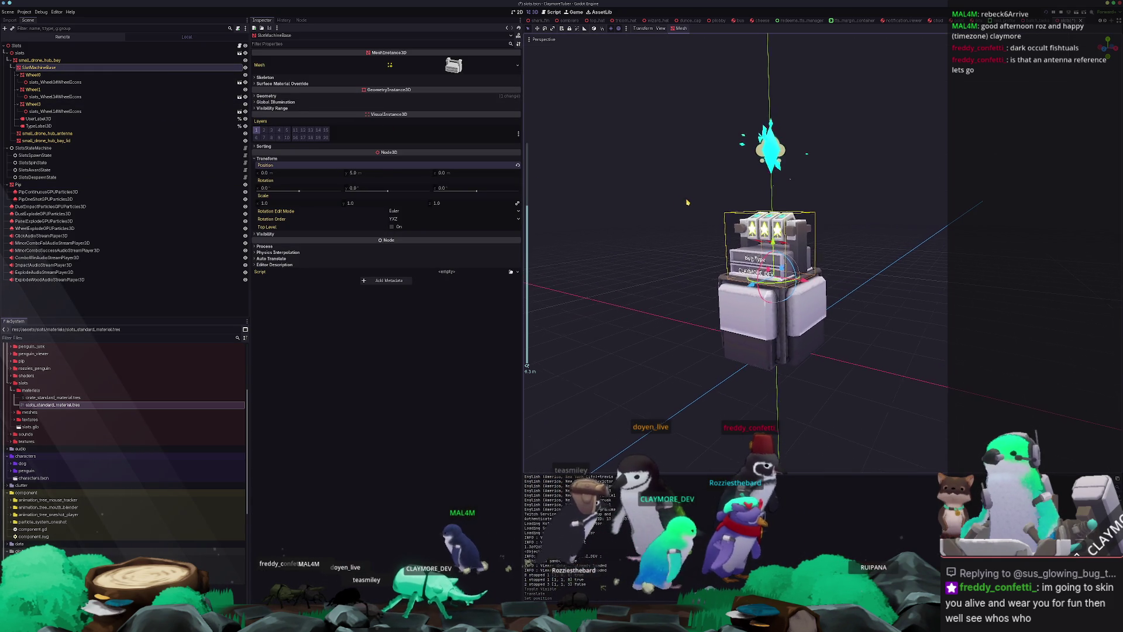
pyautogui.click(21, 184)
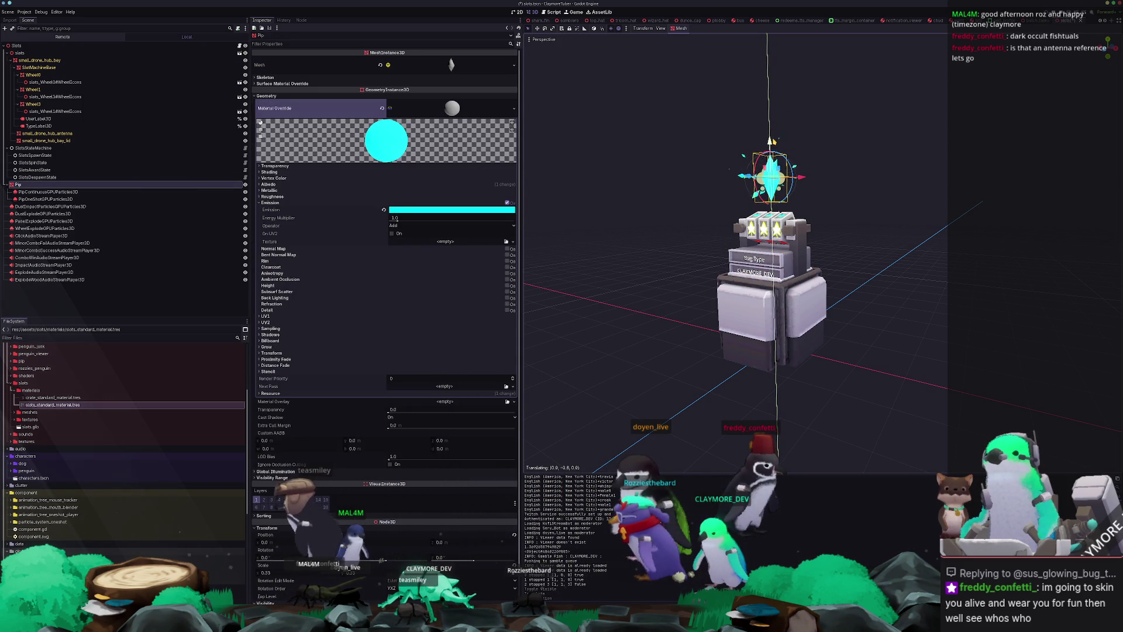
pyautogui.moveTo(772, 141); pyautogui.dragTo(771, 142)
pyautogui.hotkey('ctrl', 's')
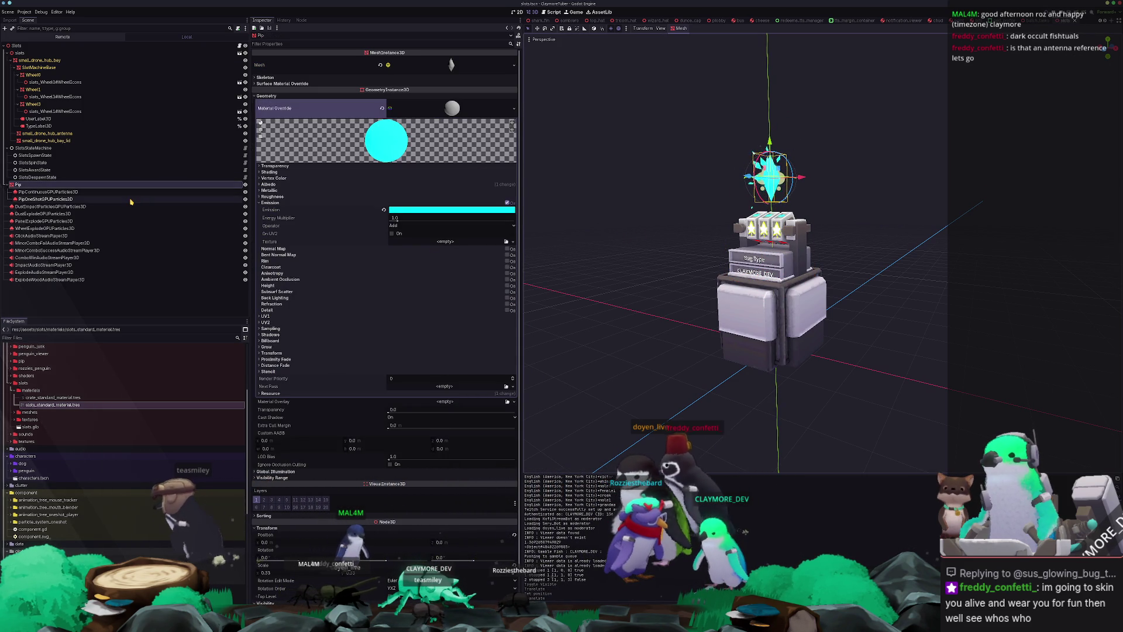
# Revert SlotMachineBase's position so Y is 0, deselect, and save
pyautogui.click(58, 67)
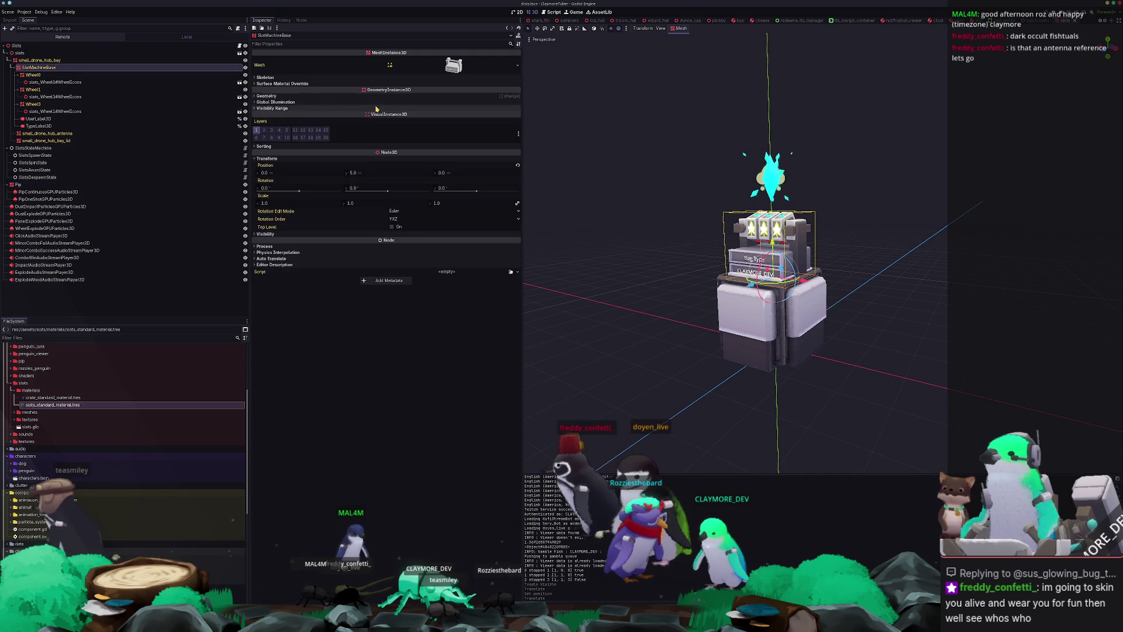
pyautogui.click(518, 166)
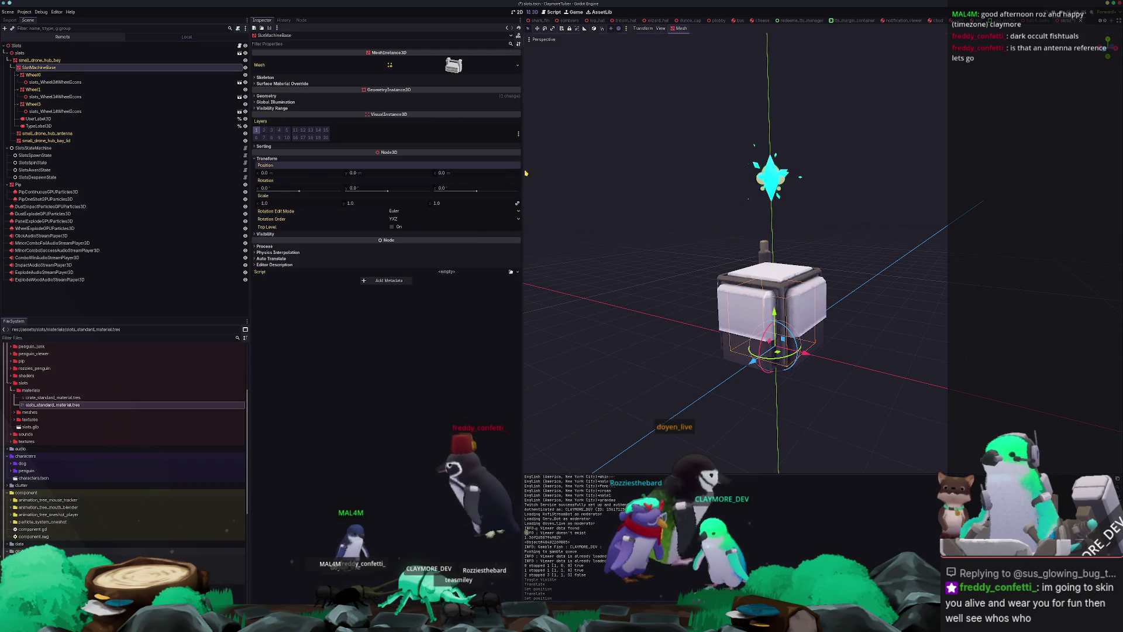
pyautogui.click(644, 228)
pyautogui.hotkey('ctrl', 's')
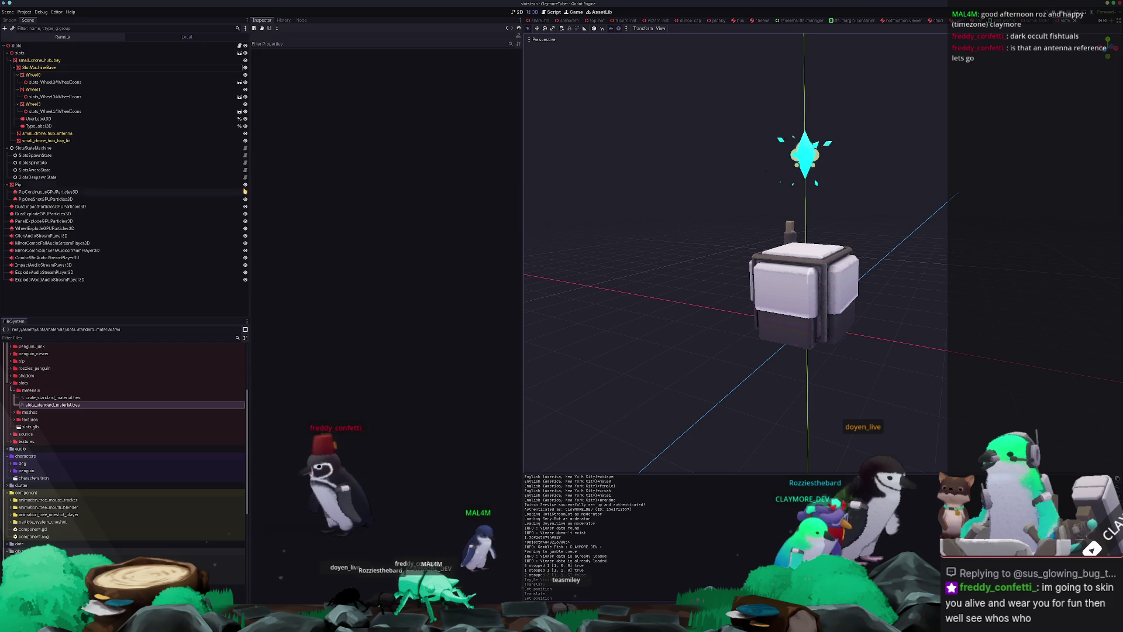
# Set DustImpactParticlesGPUParticles3D's scale to 0.25 and save the scene
pyautogui.click(175, 184)
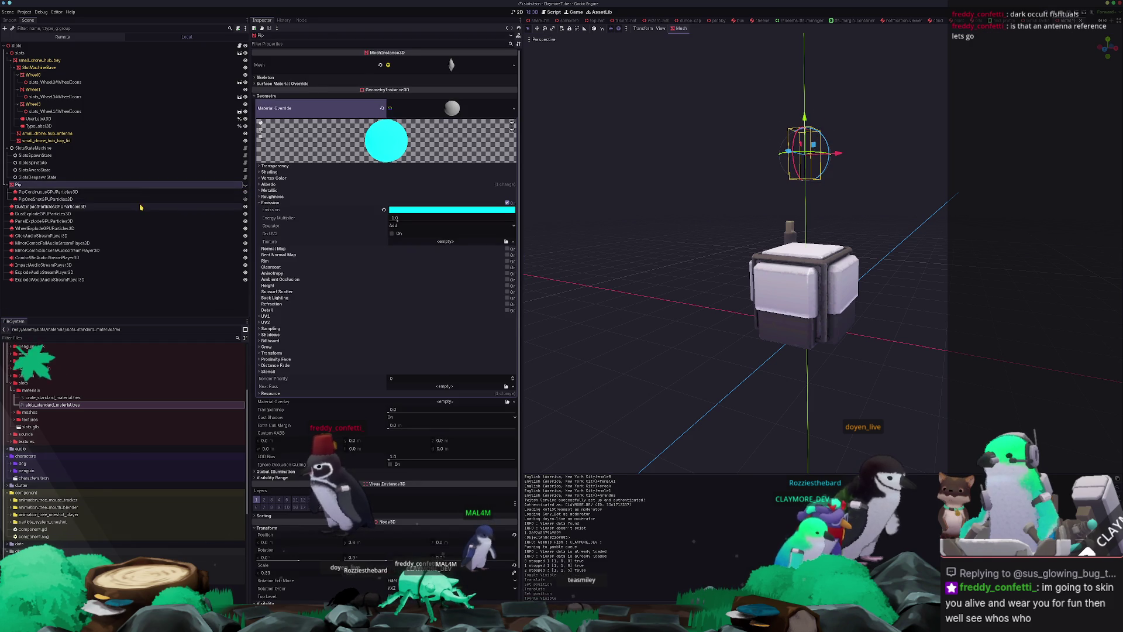
pyautogui.click(222, 207)
pyautogui.scroll(-3, 687, 223)
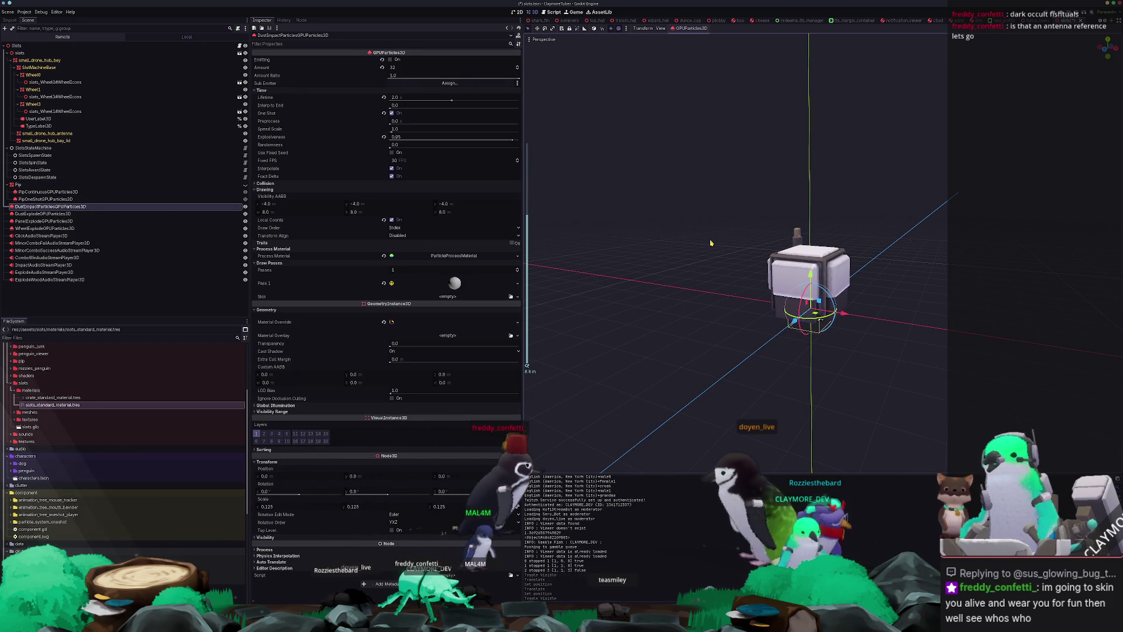
pyautogui.click(279, 507)
pyautogui.write('0.1')
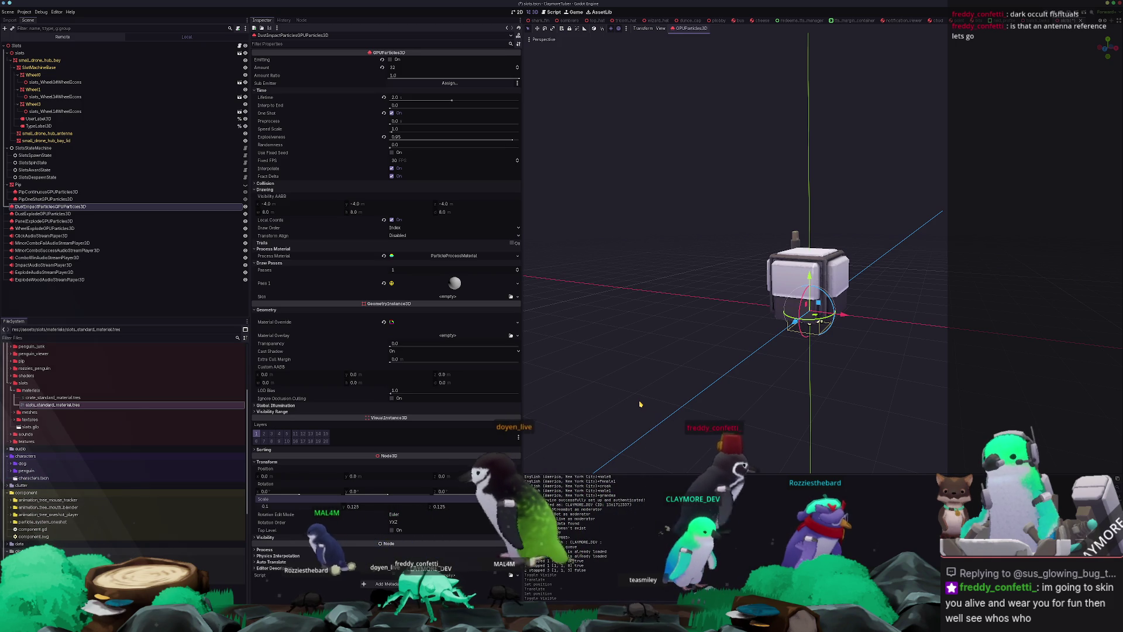
pyautogui.press('BackSpace')
pyautogui.write('5')
pyautogui.press('Return')
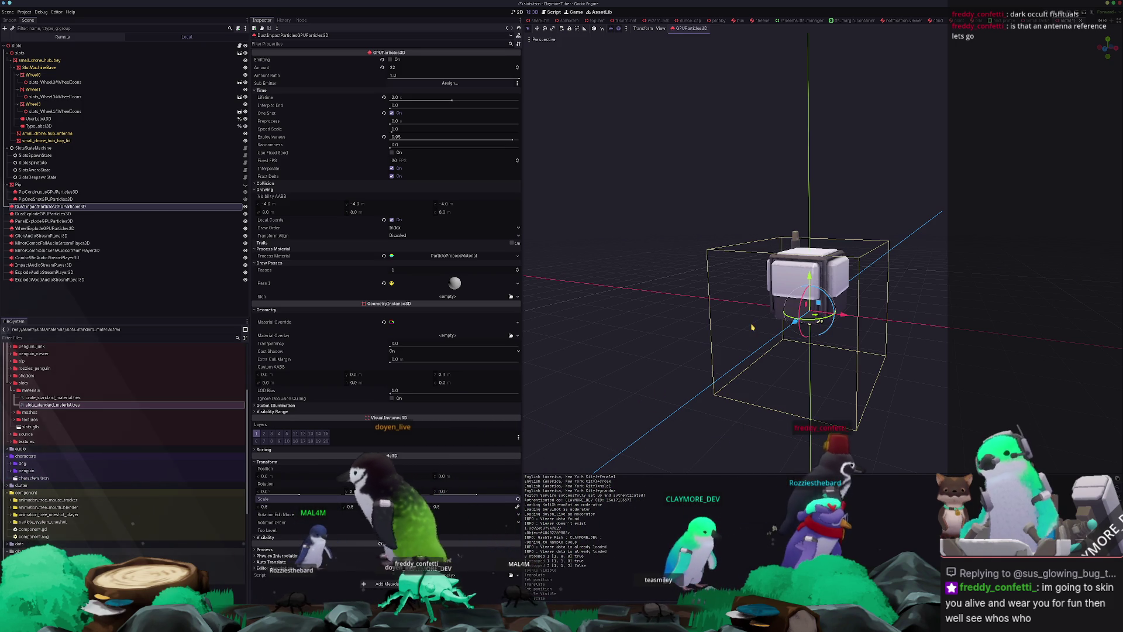
pyautogui.hotkey('ctrl', 's')
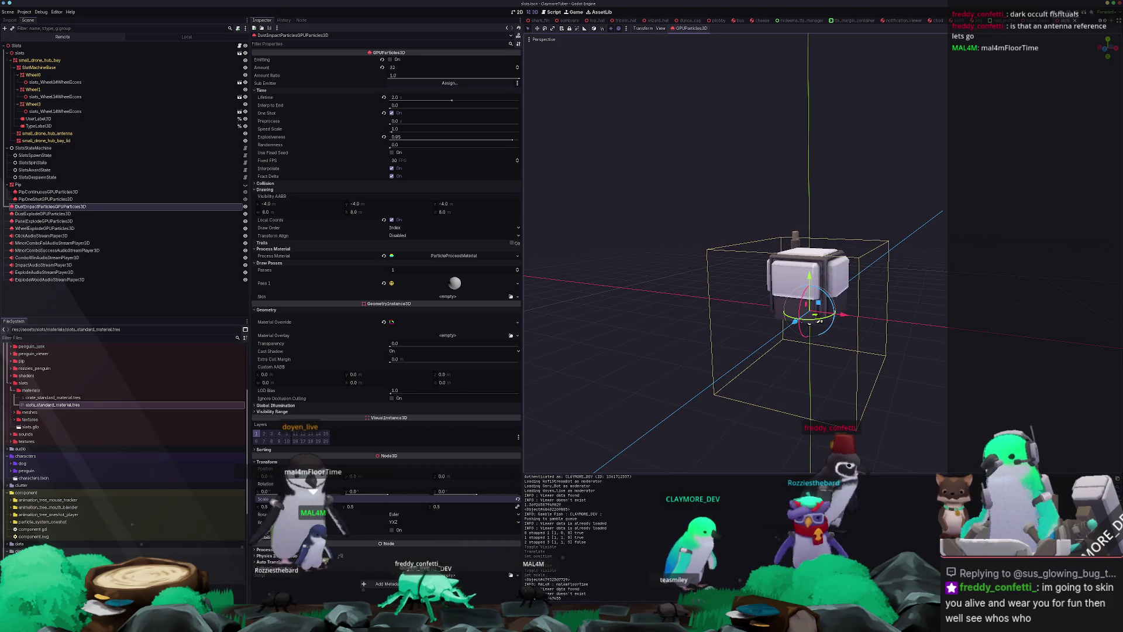
pyautogui.write('5')
pyautogui.press('Return')
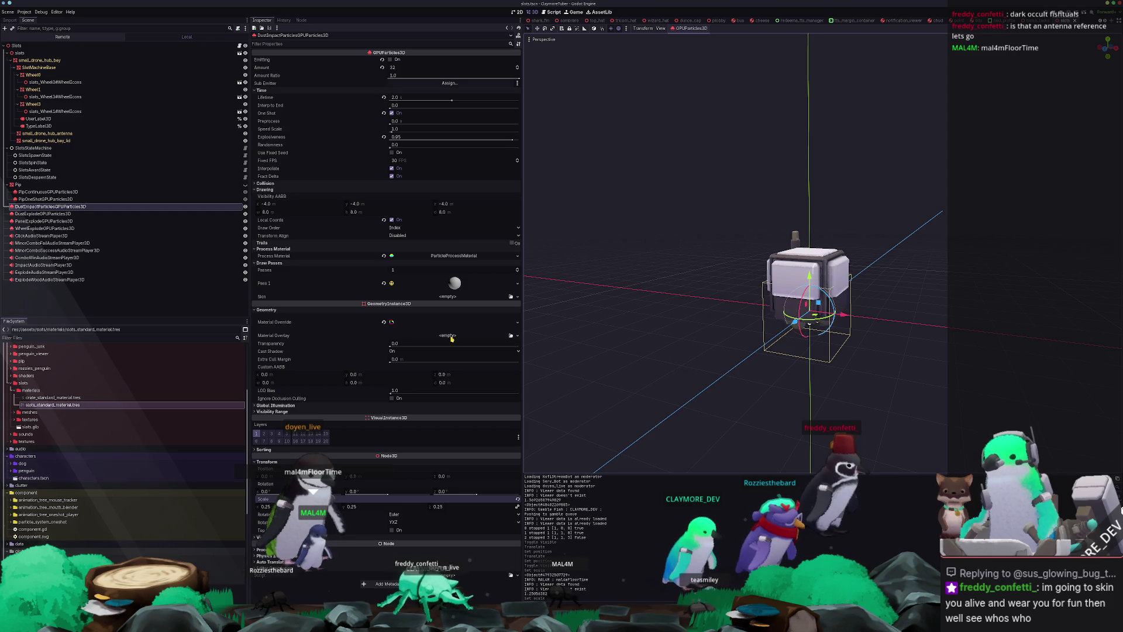
# Set DustExplodeGPUParticles3D's scale to 0.75 and save the scene
pyautogui.click(64, 215)
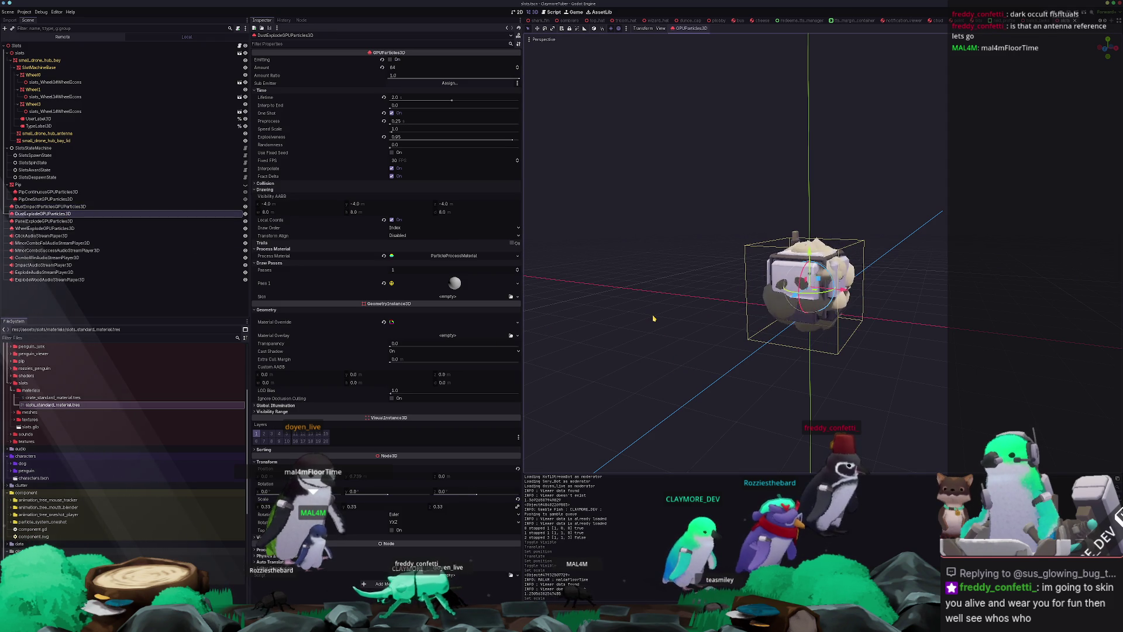
pyautogui.click(267, 506)
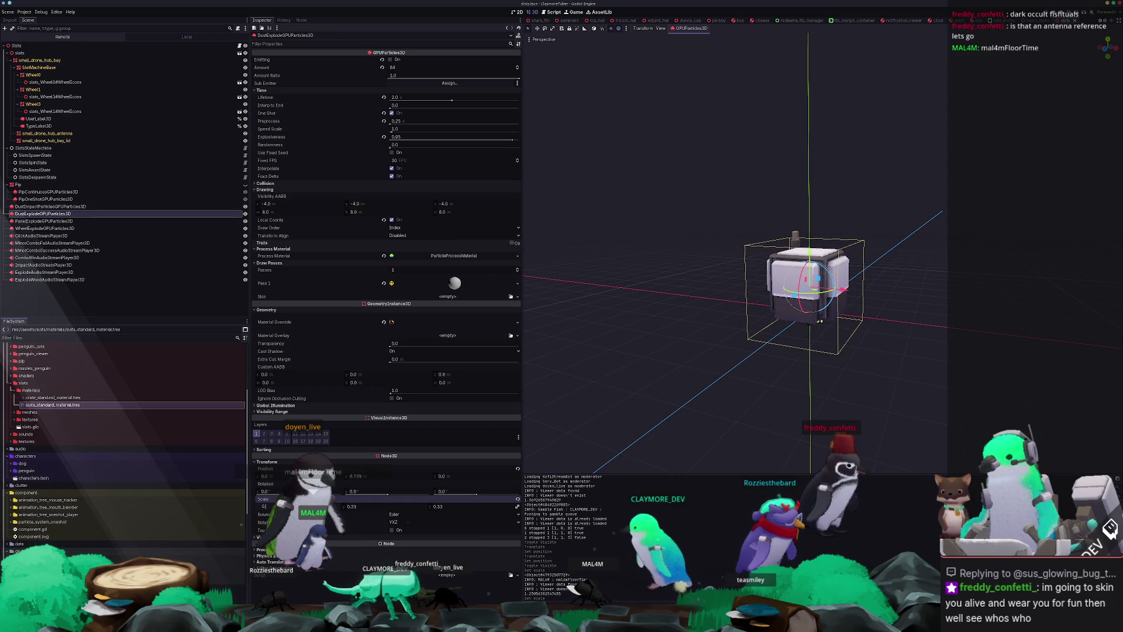
pyautogui.write('75')
pyautogui.press('Return')
pyautogui.hotkey('ctrl', 's')
pyautogui.click(44, 221)
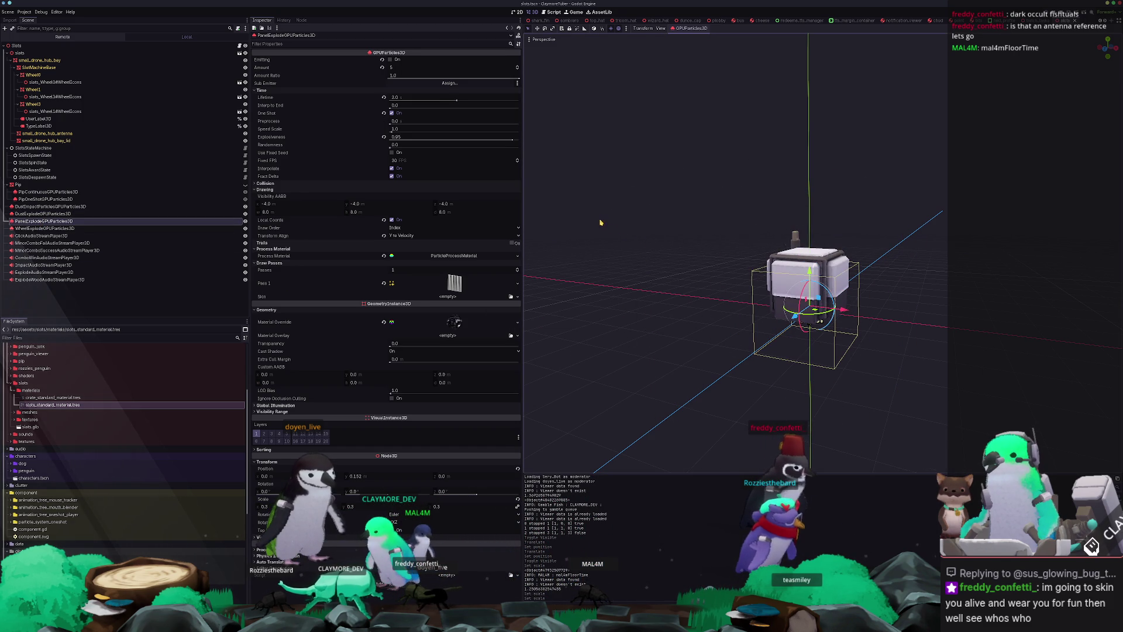
# Browse for a 'wheels' mesh for the first draw pass, then cancel without changing it
pyautogui.click(452, 283)
pyautogui.click(515, 283)
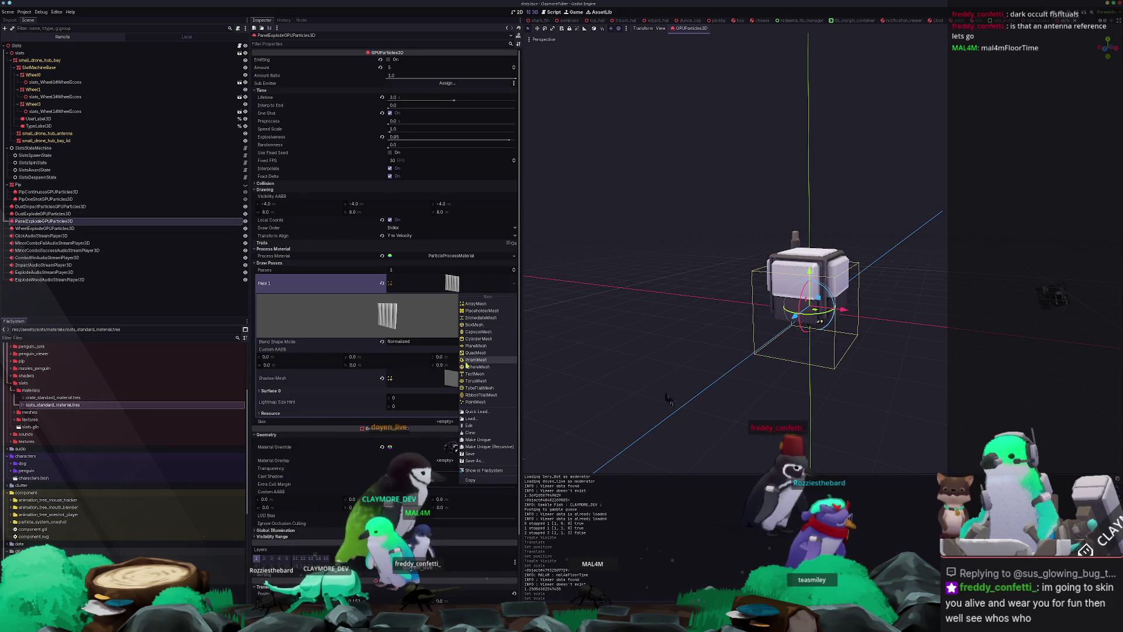
pyautogui.click(344, 319)
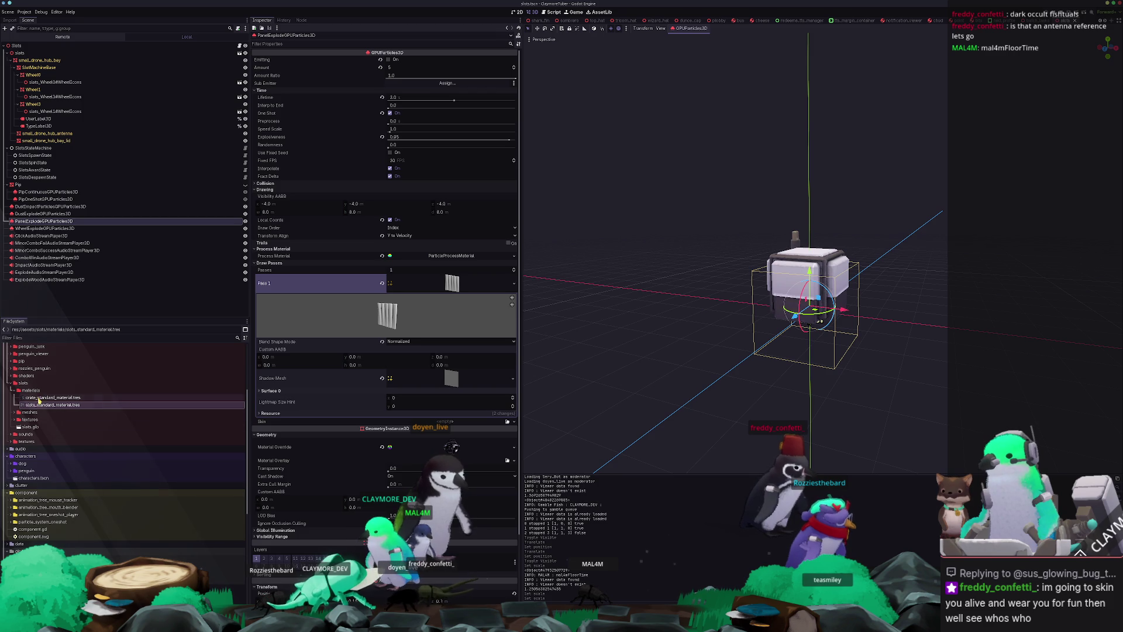
pyautogui.click(514, 284)
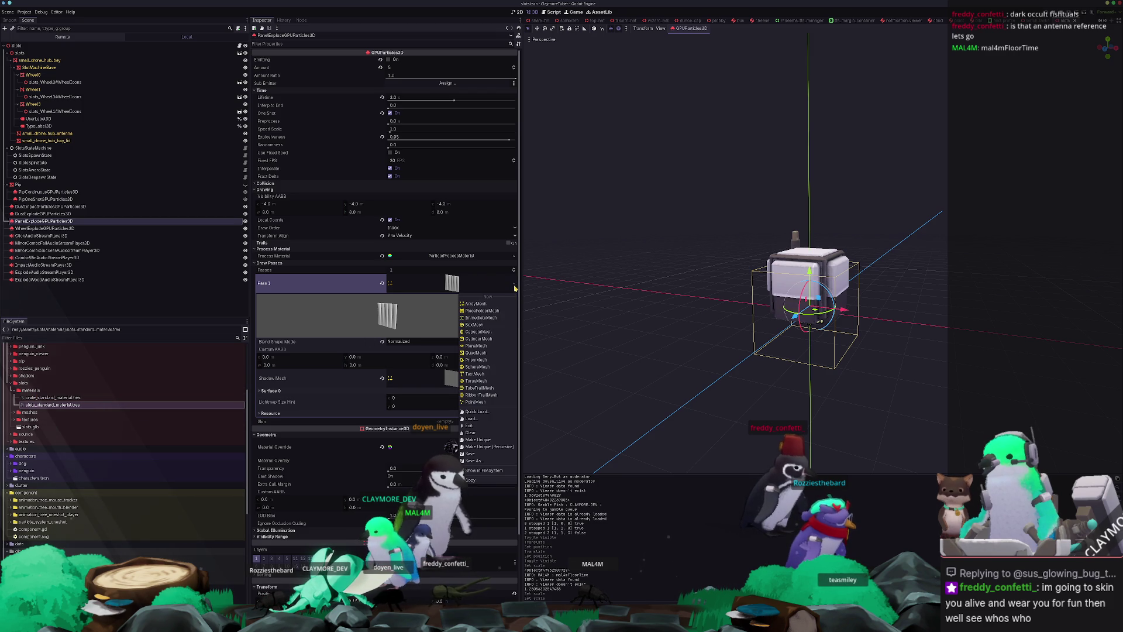
pyautogui.click(480, 419)
pyautogui.write('wheel')
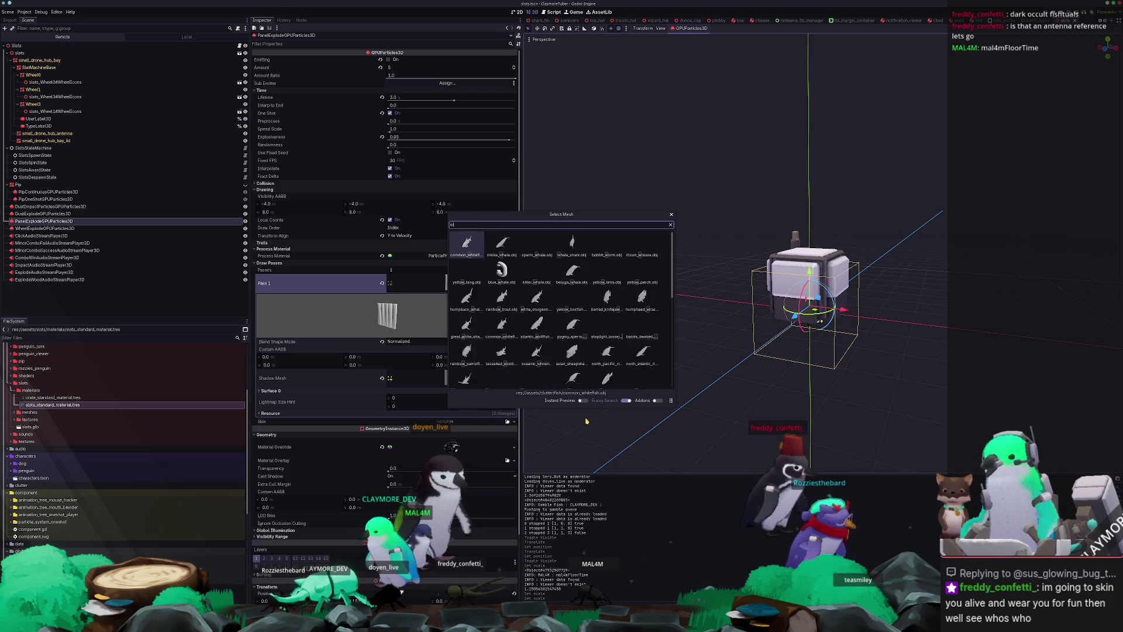
pyautogui.write('s')
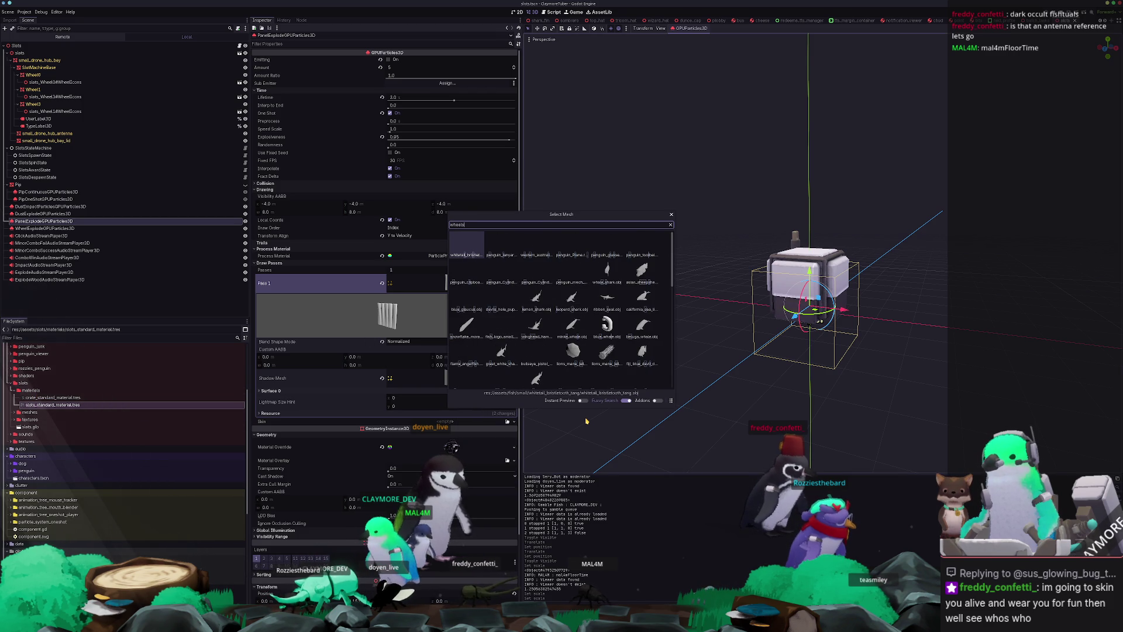
pyautogui.press('Down')
pyautogui.press('Down')
pyautogui.press('Right')
pyautogui.press('Down')
pyautogui.press('Down')
pyautogui.press('Down')
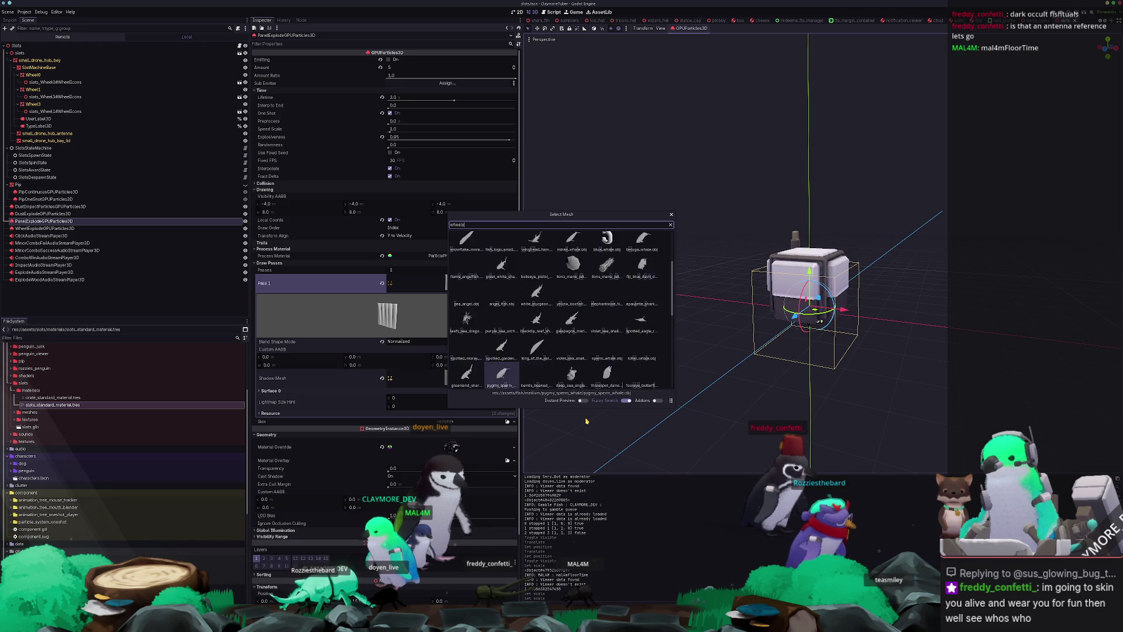
pyautogui.press('BackSpace')
pyautogui.press('BackSpace')
pyautogui.press('BackSpace')
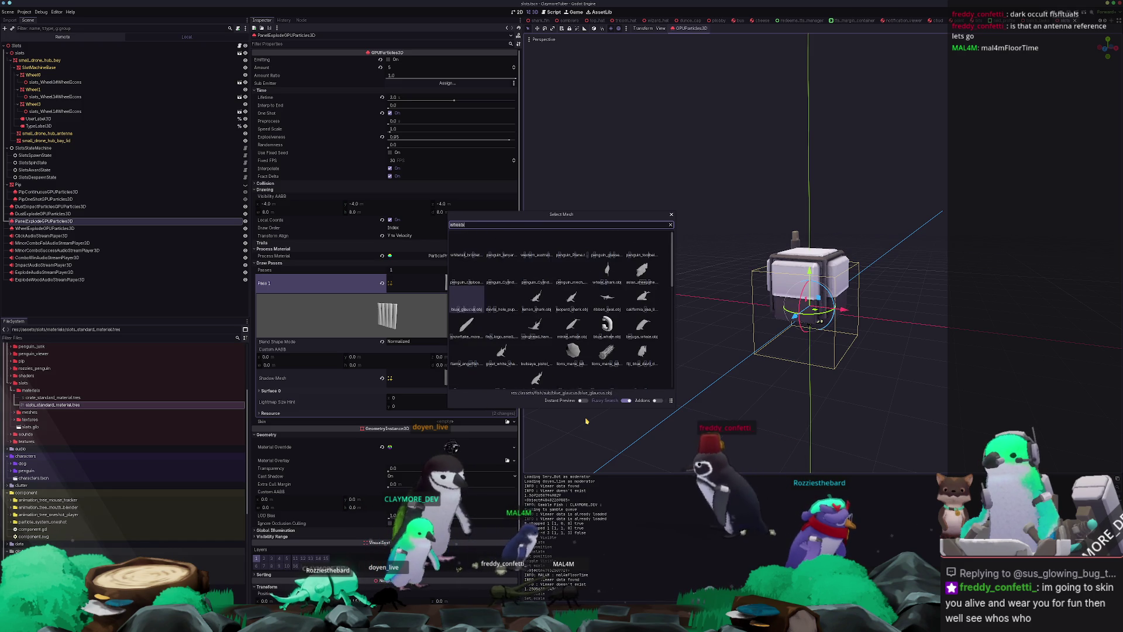
pyautogui.press('Escape')
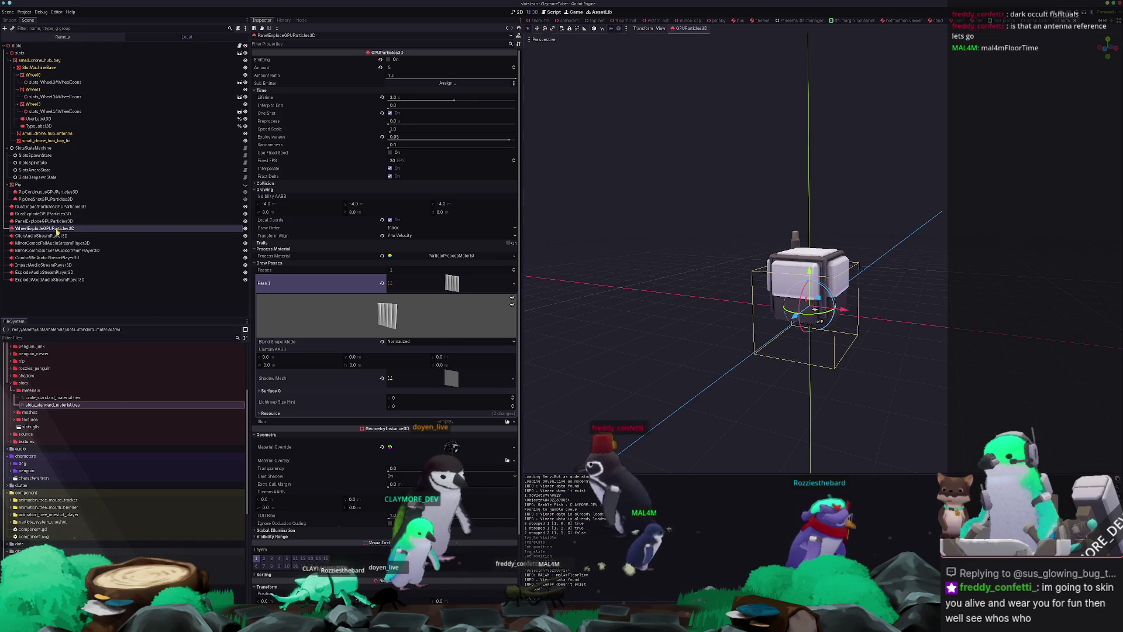
# Copy the wheel particles' box draw-pass mesh into the PanelExplode particles
pyautogui.click(53, 228)
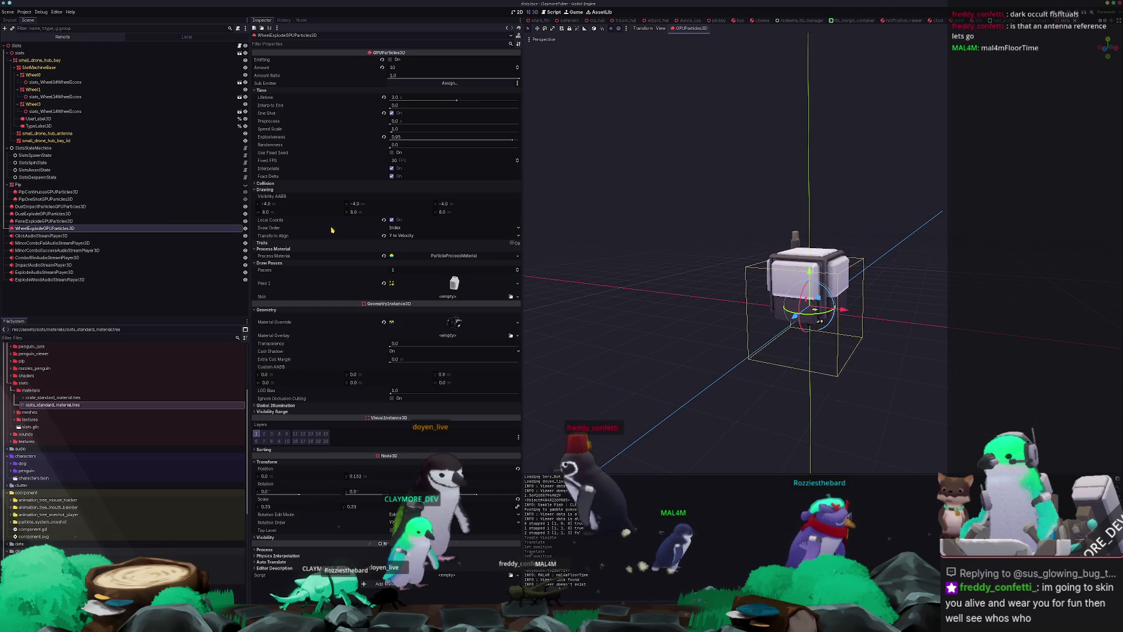
pyautogui.rightClick(317, 283)
pyautogui.click(329, 287)
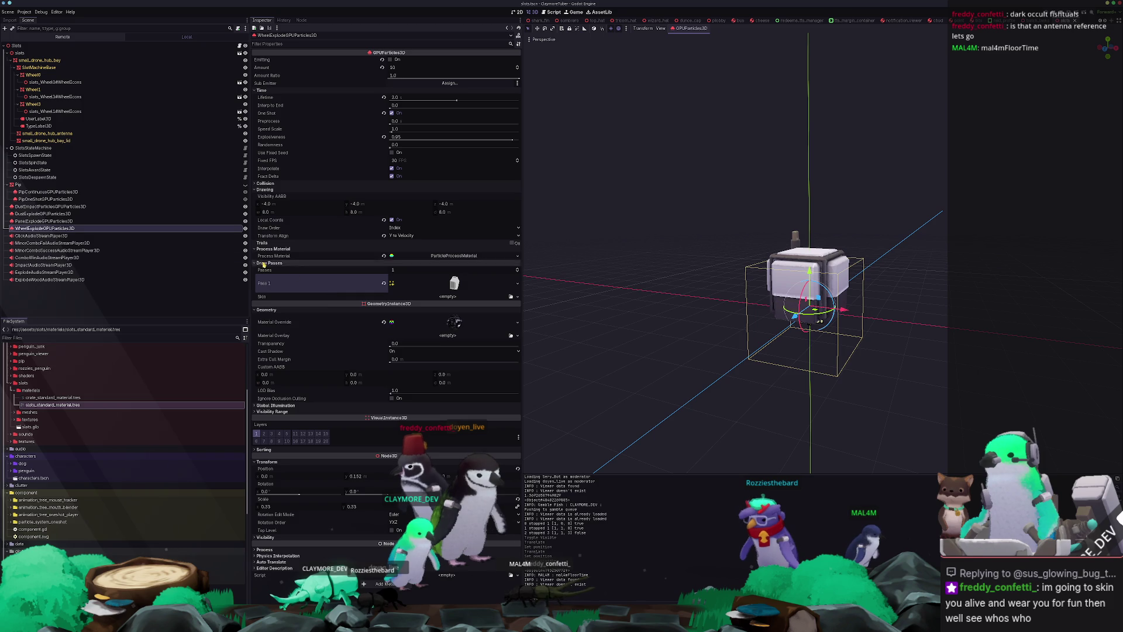
pyautogui.click(44, 221)
pyautogui.rightClick(294, 286)
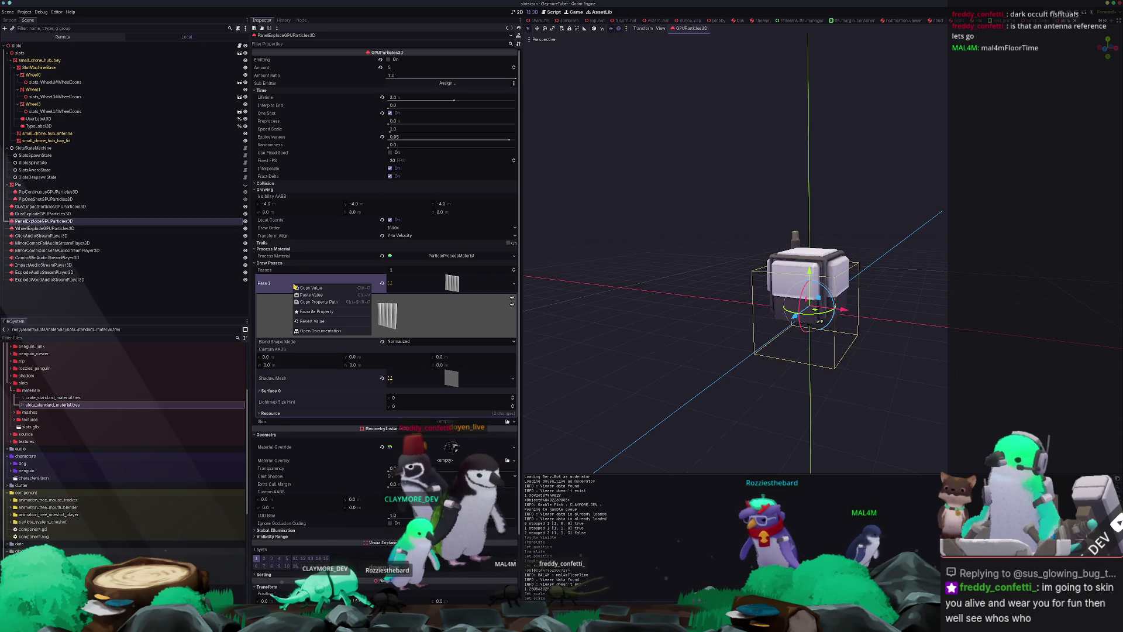
pyautogui.click(307, 294)
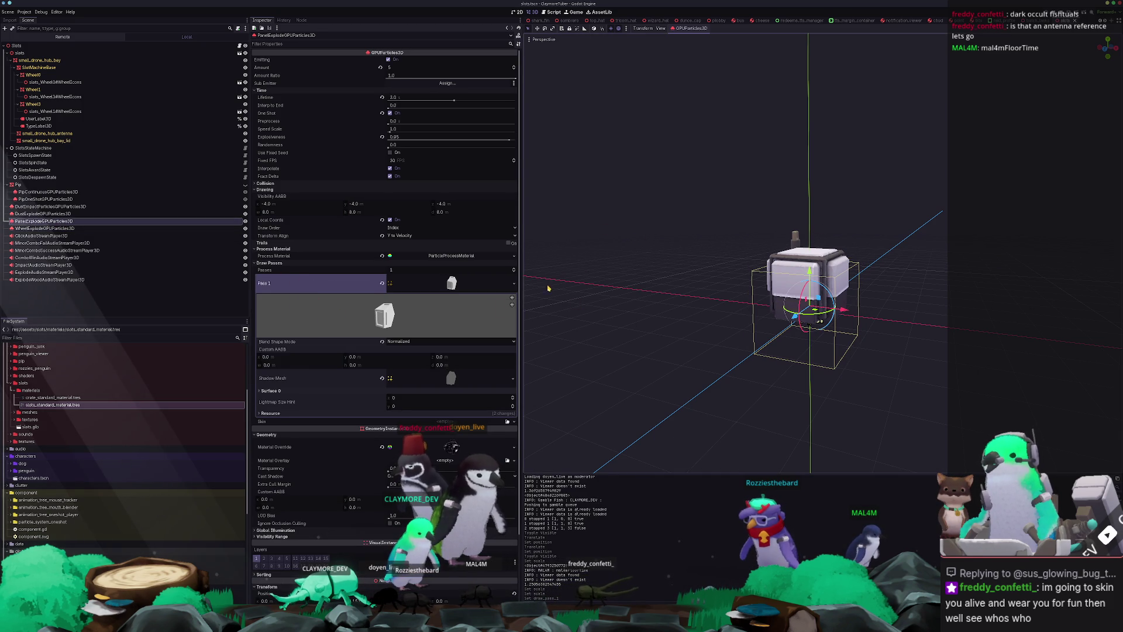
# Give the panel particles the slots_standard material override and an amount of 10, then save
pyautogui.click(513, 448)
pyautogui.write('slot')
pyautogui.press('Return')
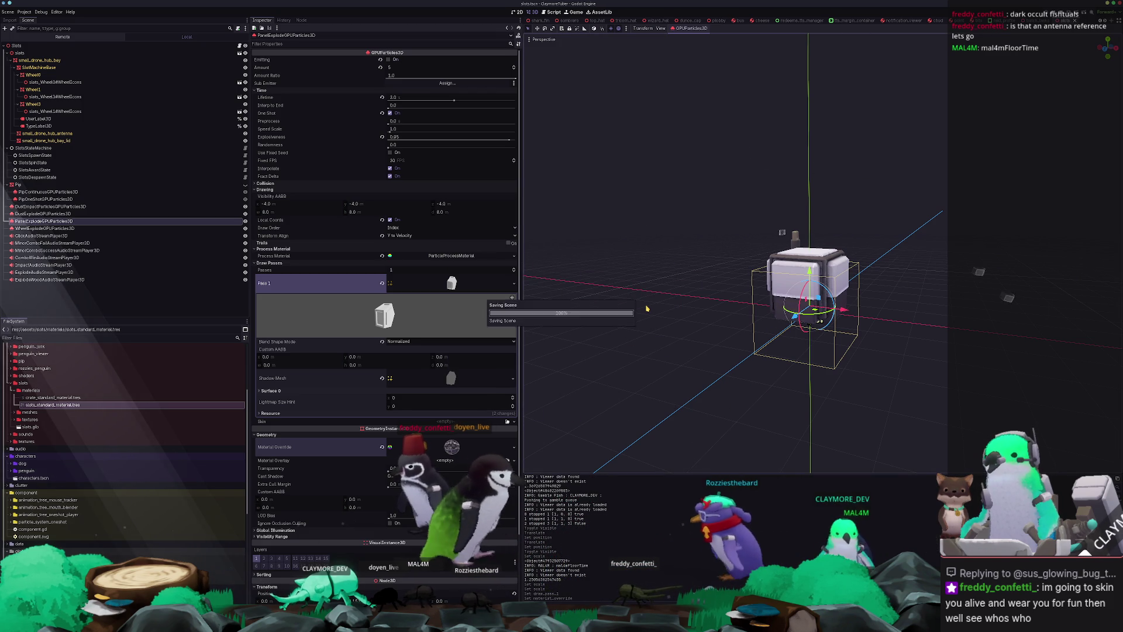
pyautogui.click(393, 68)
pyautogui.write('10')
pyautogui.press('Return')
pyautogui.hotkey('ctrl', 's')
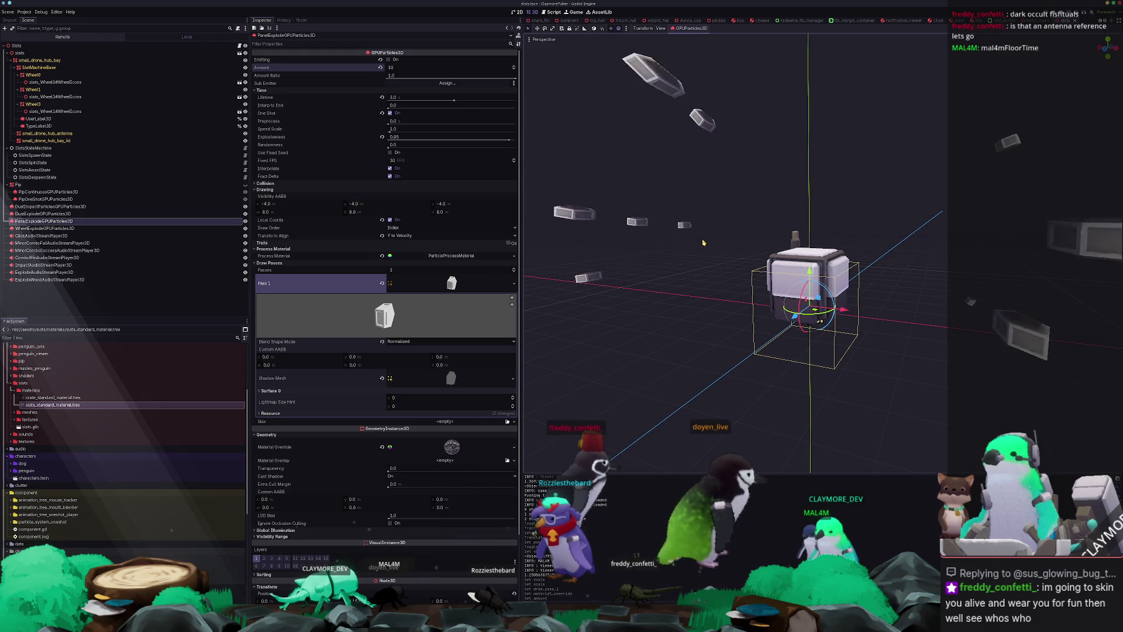
# Assign slots_standard as WheelExplode's material override and fire a test burst
pyautogui.click(82, 228)
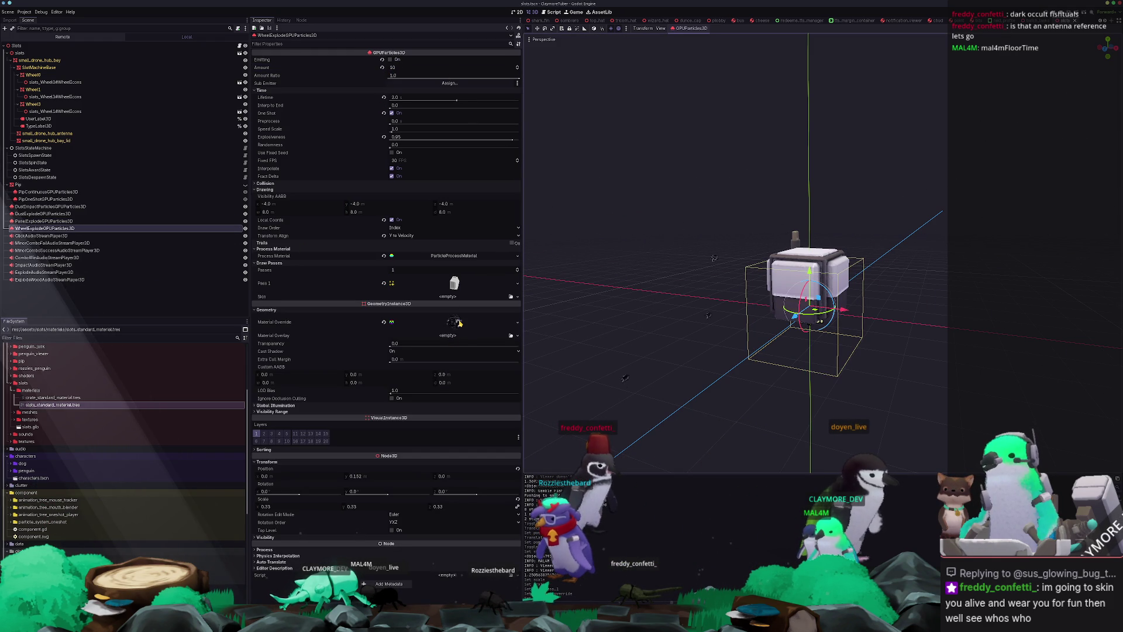
pyautogui.click(517, 324)
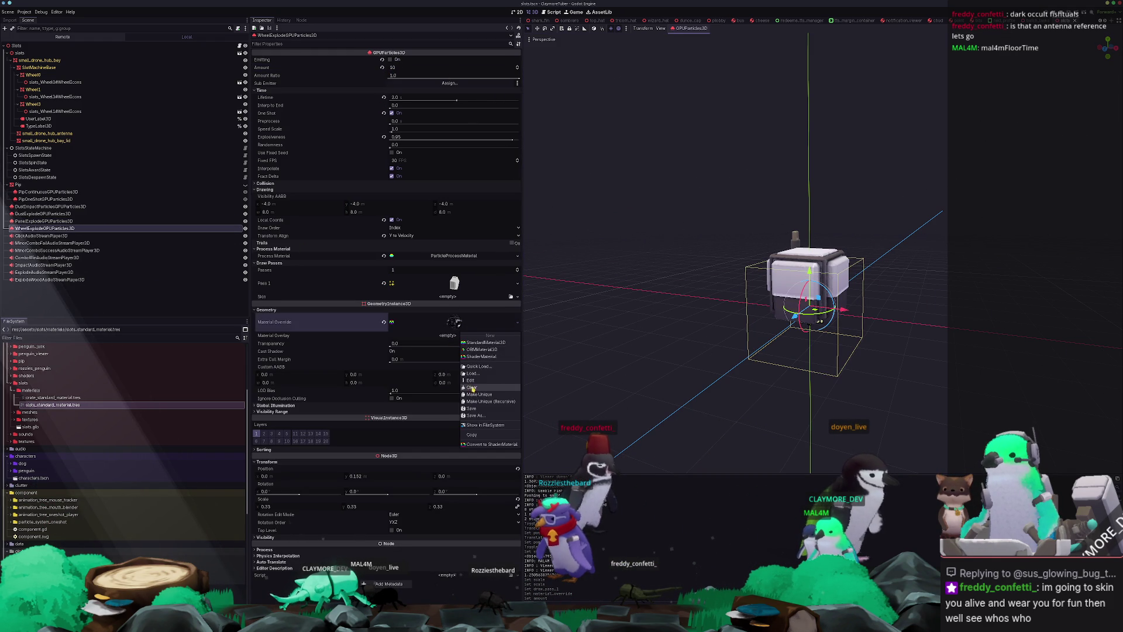
pyautogui.click(478, 367)
pyautogui.write('slots')
pyautogui.press('Return')
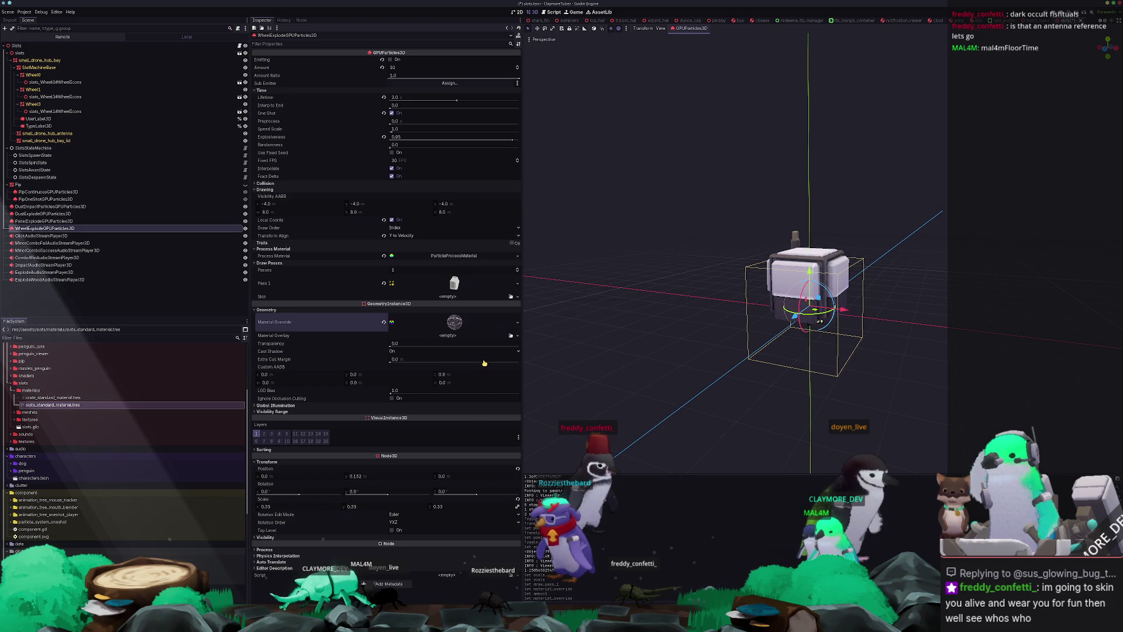
pyautogui.hotkey('ctrl', 'r')
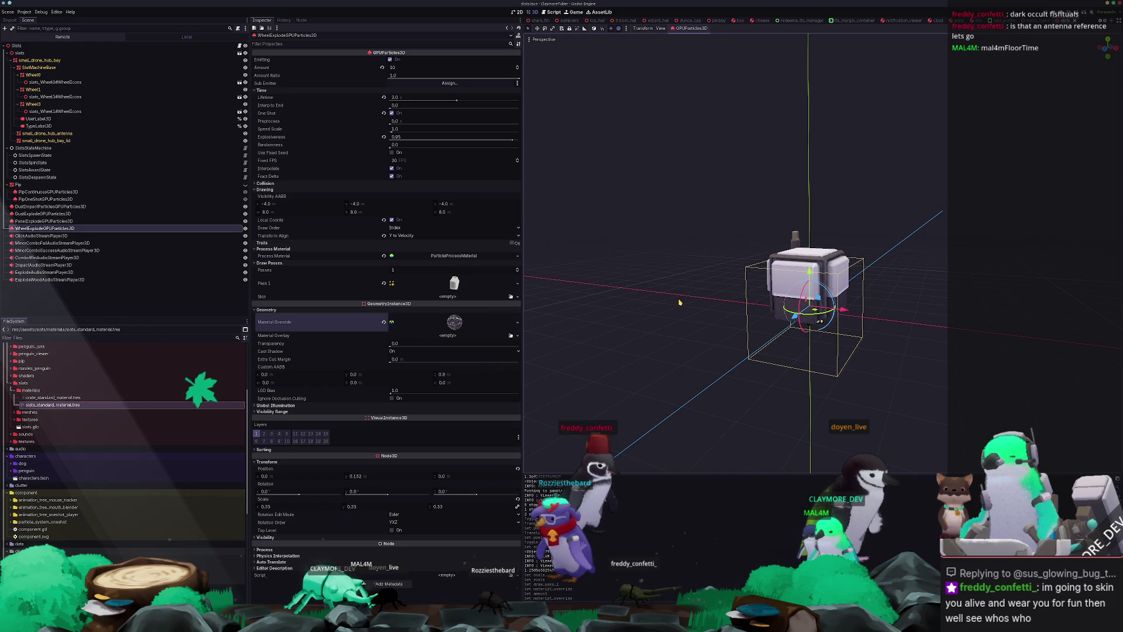
pyautogui.scroll(-4, 679, 301)
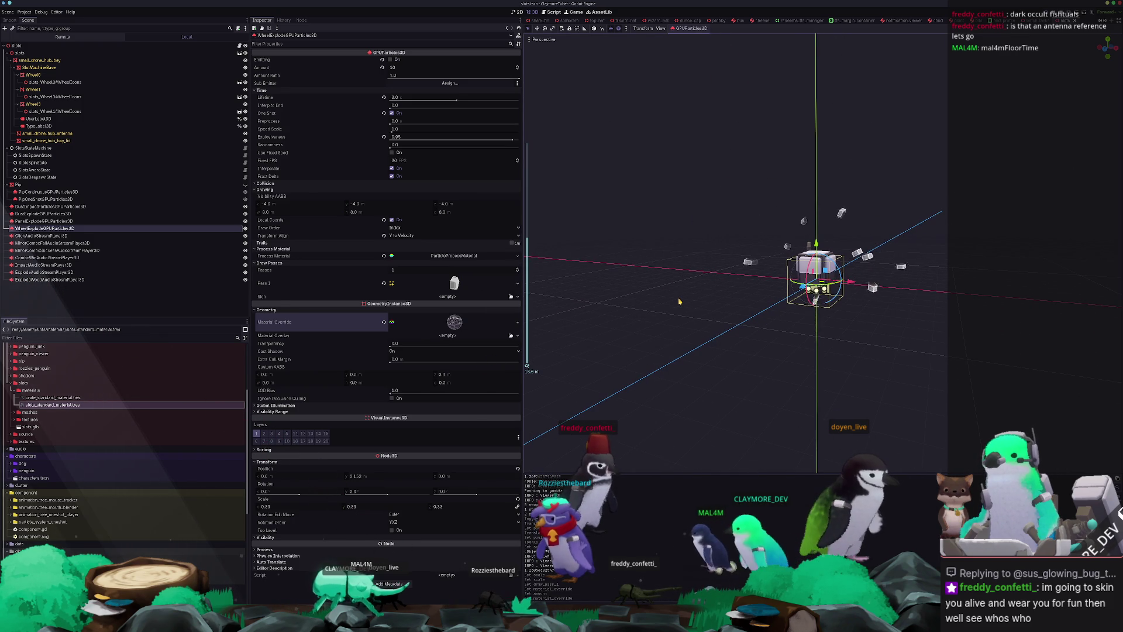
pyautogui.click(45, 236)
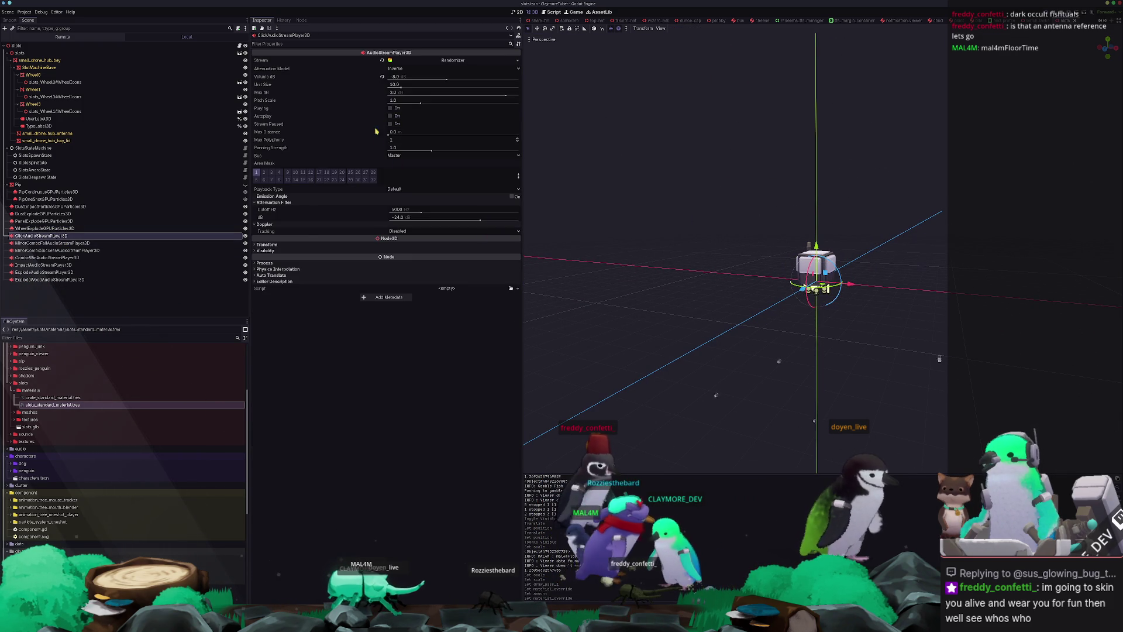
# Play the Click, MinorComboSuccess, ComboWin and Impact sounds, then expand Impact's randomizer streams list
pyautogui.click(390, 108)
pyautogui.press('Down')
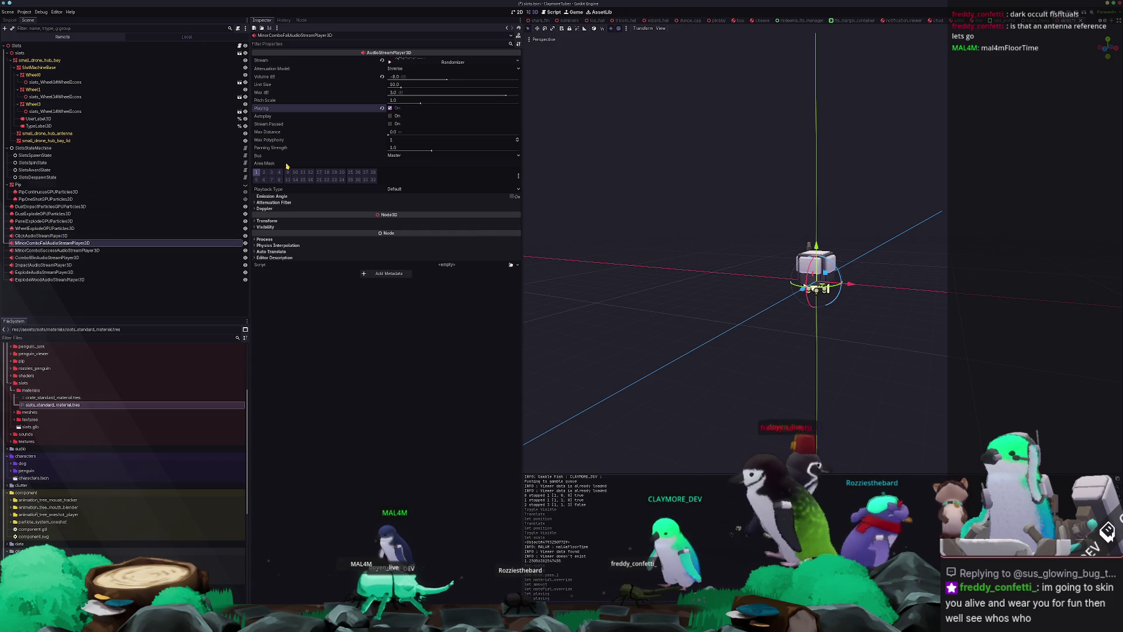
pyautogui.click(64, 251)
pyautogui.click(392, 109)
pyautogui.press('Down')
pyautogui.click(391, 117)
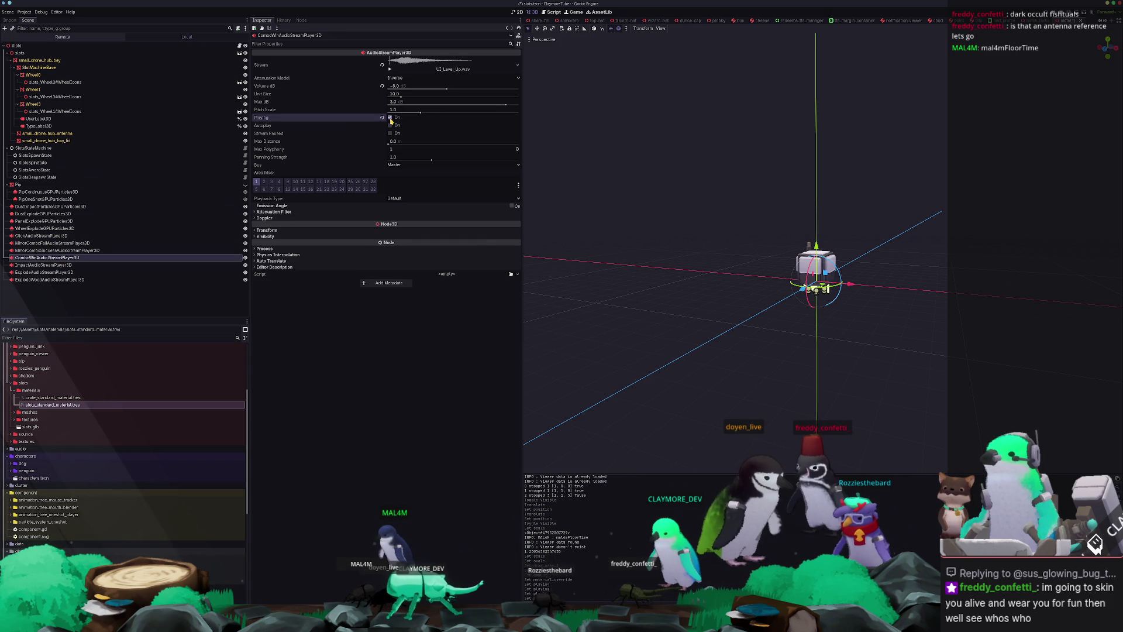
pyautogui.click(86, 265)
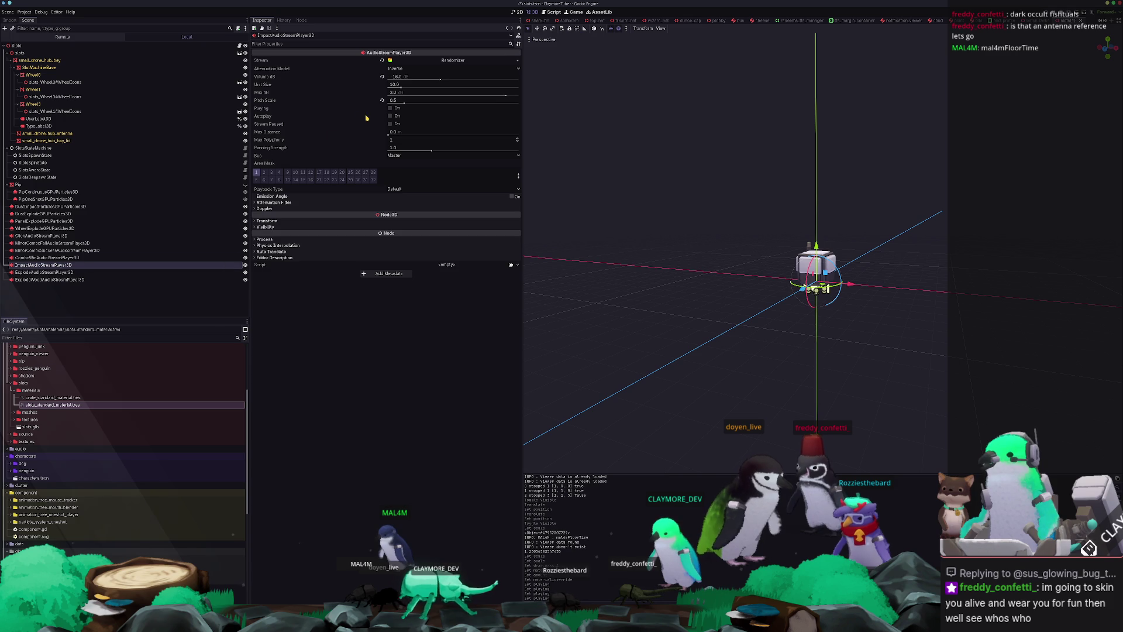
pyautogui.click(391, 110)
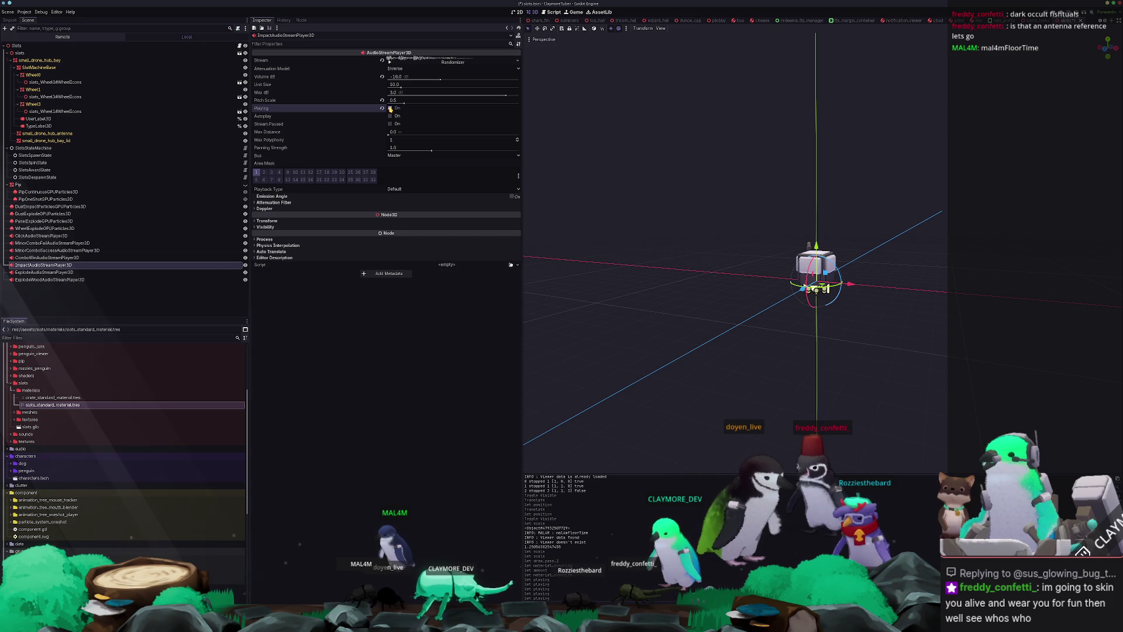
pyautogui.click(449, 59)
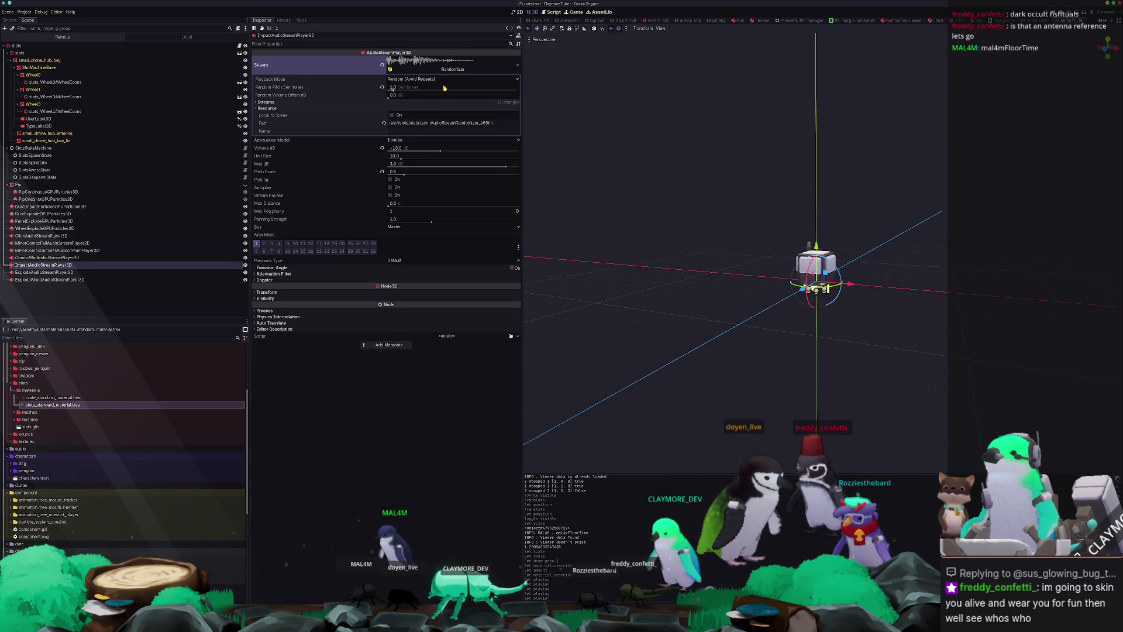
pyautogui.click(423, 103)
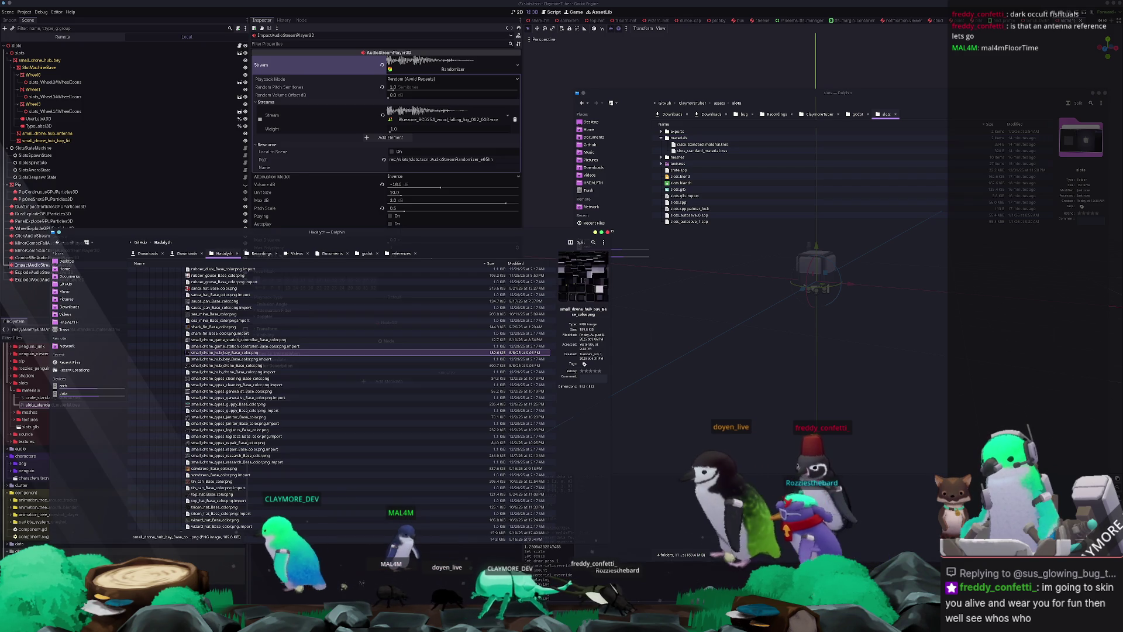
# Navigate the first Dolphin window to the ClaymoreTuber assets/sounds folder
pyautogui.click(719, 103)
pyautogui.click(696, 104)
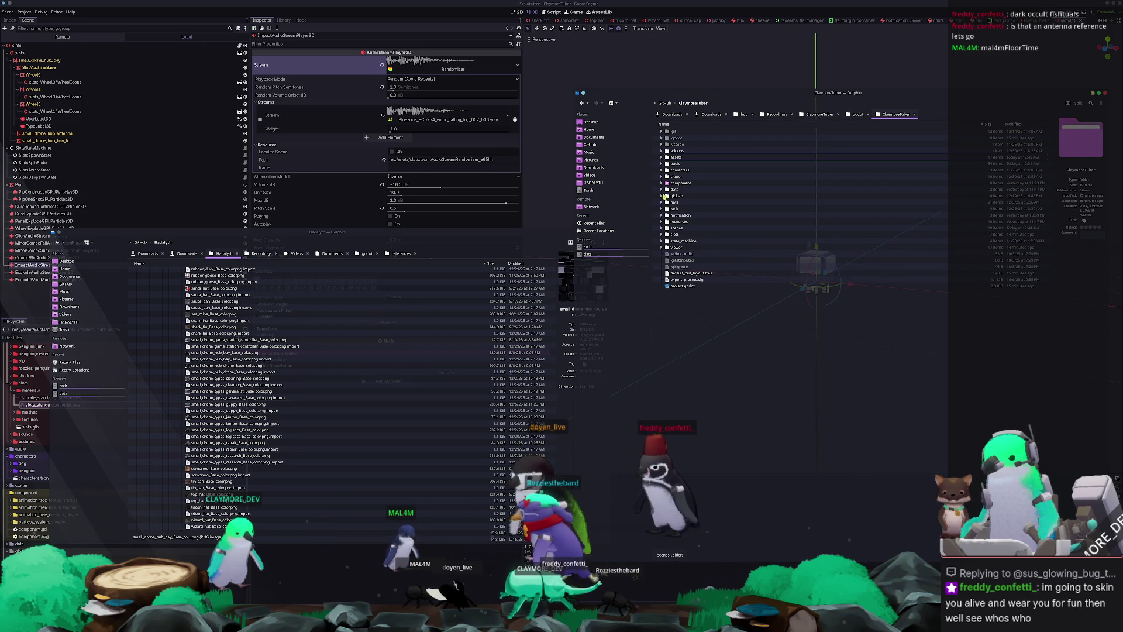
pyautogui.doubleClick(679, 158)
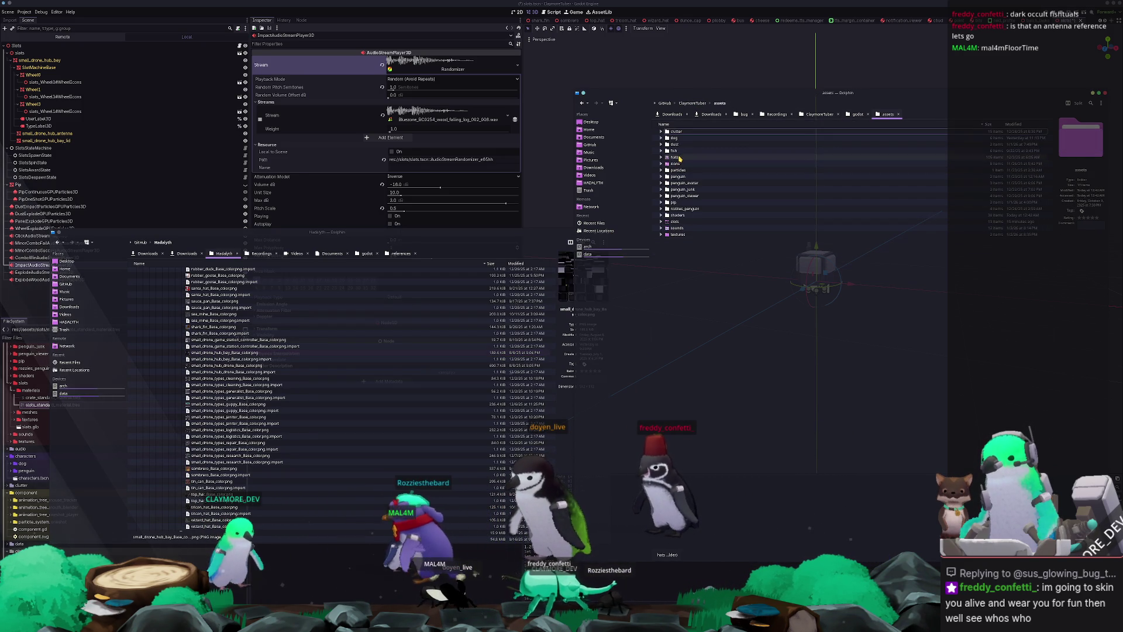
pyautogui.doubleClick(676, 230)
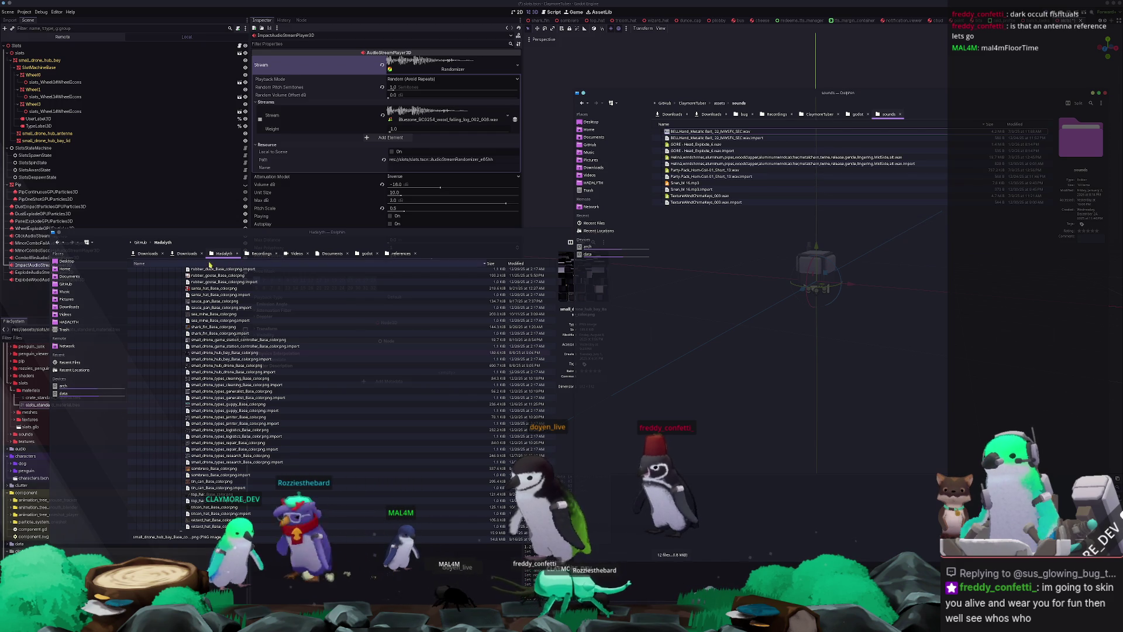
# Find the demolisher metal impact 002 wav in data/Documents/Sonniss, preview it, and copy it into sounds
pyautogui.click(73, 395)
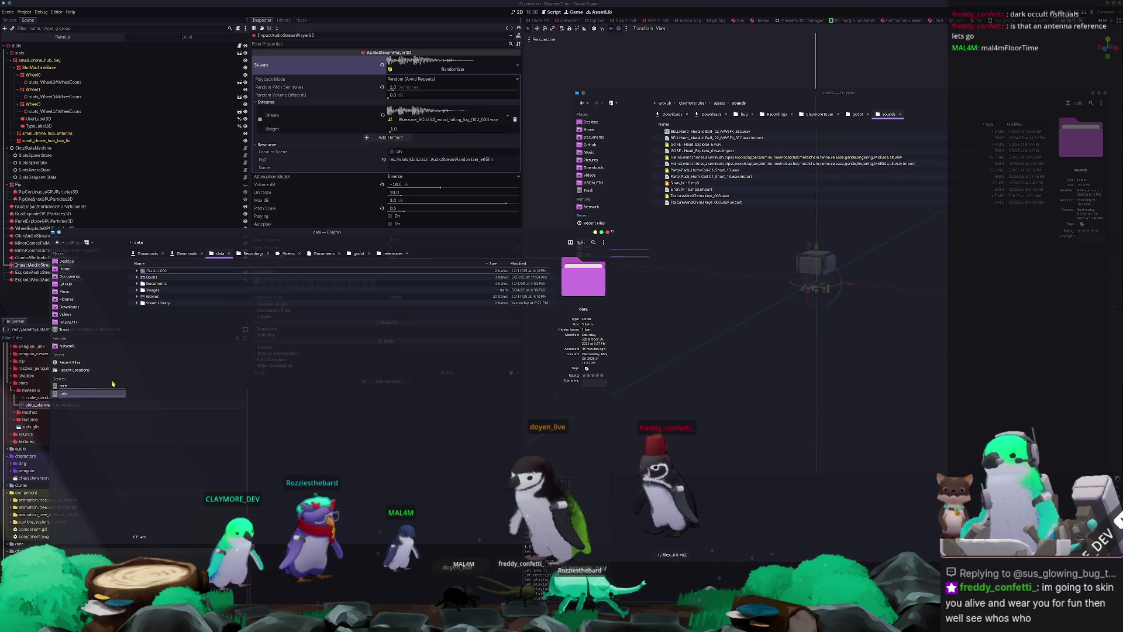
pyautogui.doubleClick(156, 284)
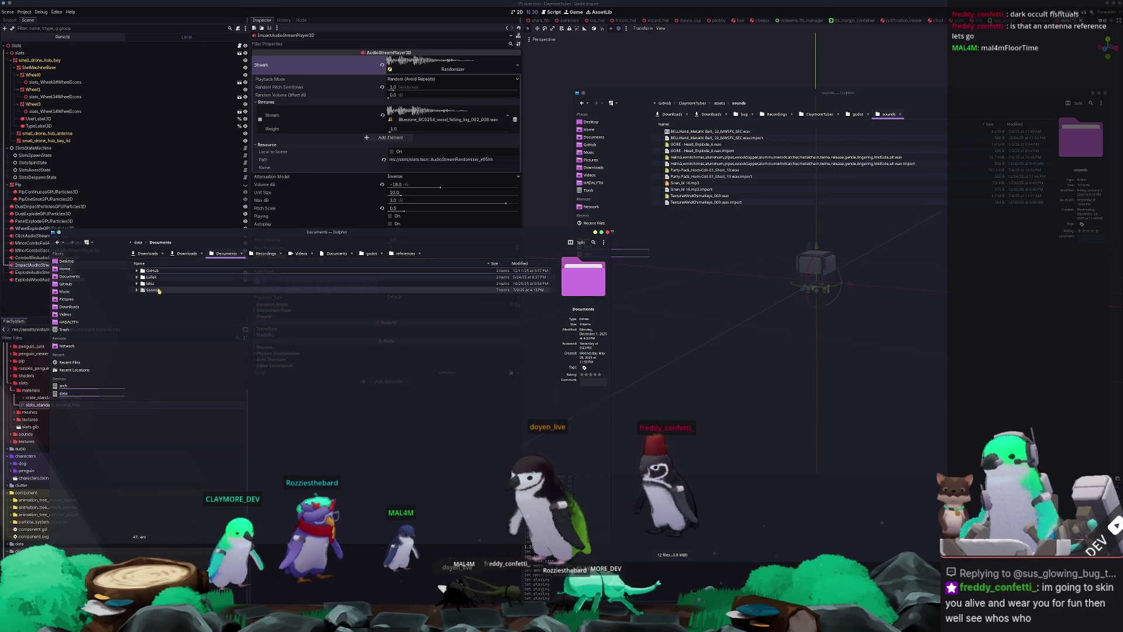
pyautogui.doubleClick(166, 293)
pyautogui.click(594, 243)
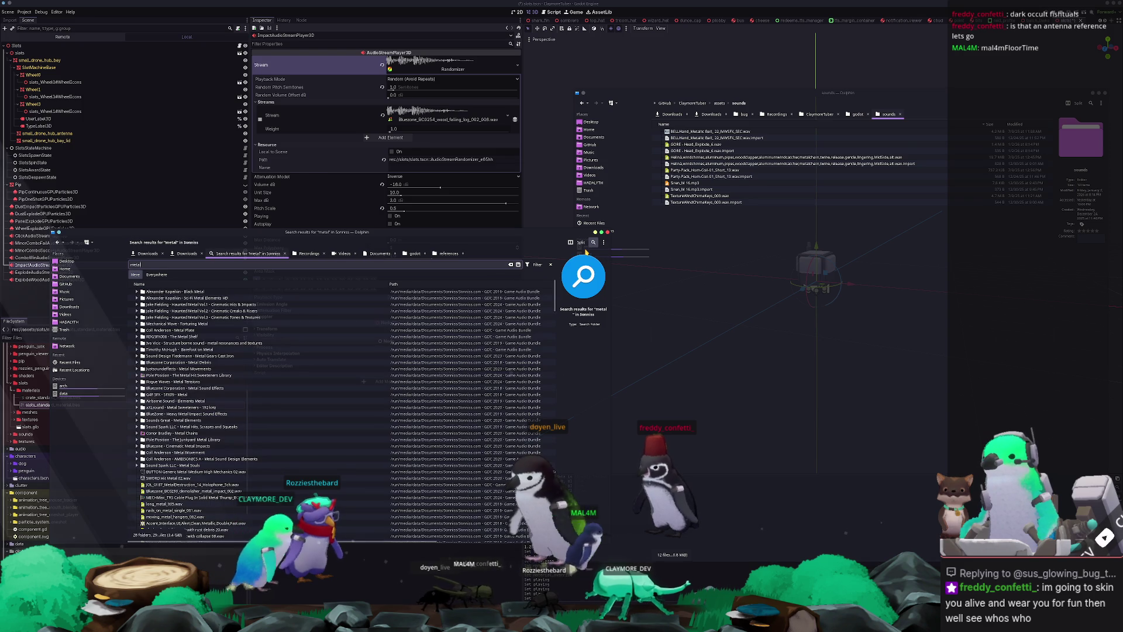
pyautogui.scroll(-4, 172, 444)
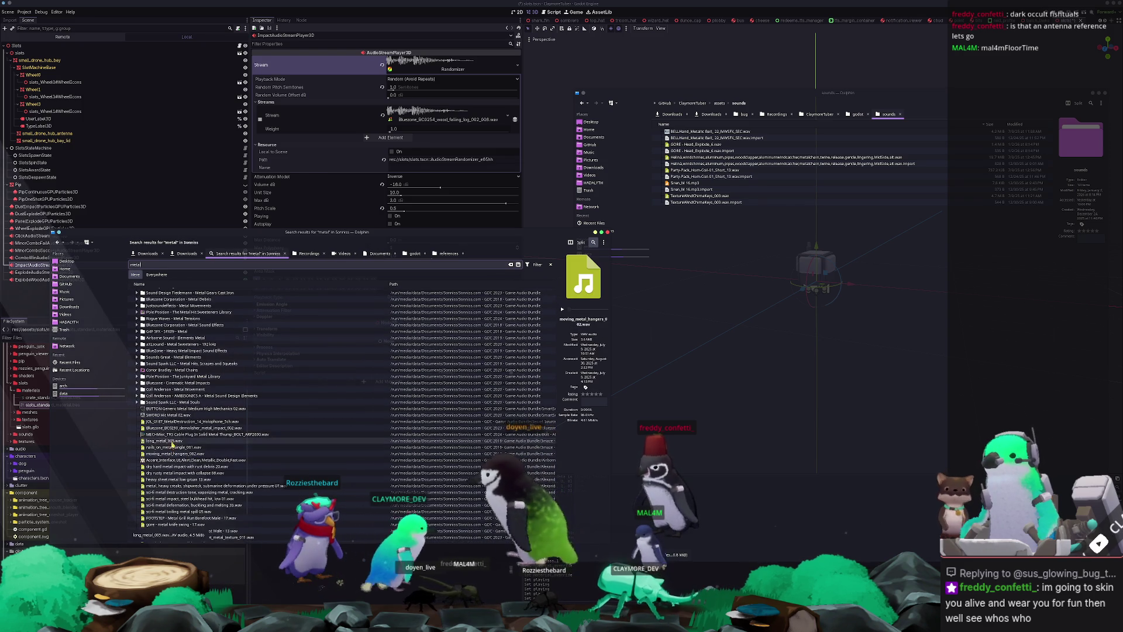
pyautogui.click(195, 429)
pyautogui.doubleClick(195, 429)
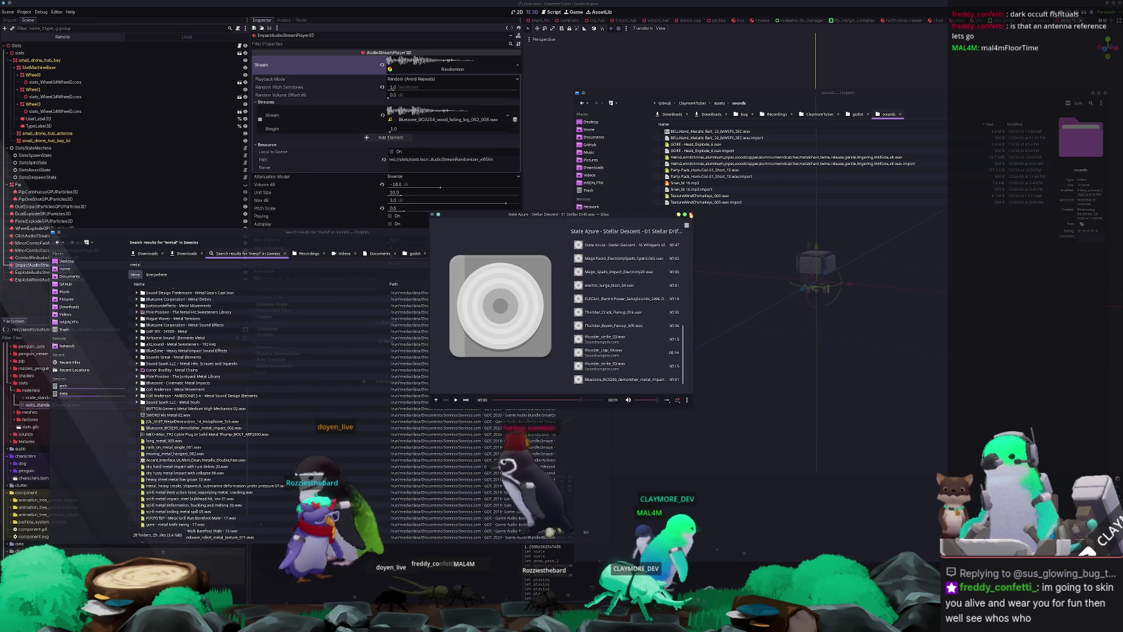
pyautogui.click(691, 215)
pyautogui.moveTo(194, 428)
pyautogui.mouseDown()
pyautogui.moveTo(775, 342)
pyautogui.moveTo(790, 330)
pyautogui.mouseUp()
pyautogui.scroll(-3, 272, 449)
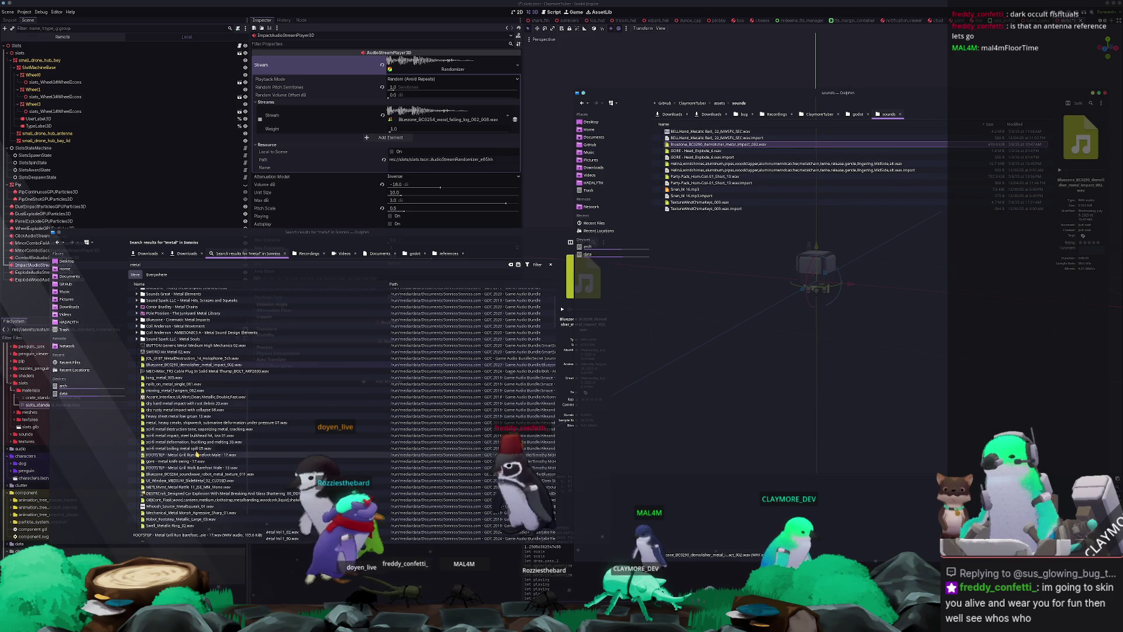
pyautogui.click(468, 89)
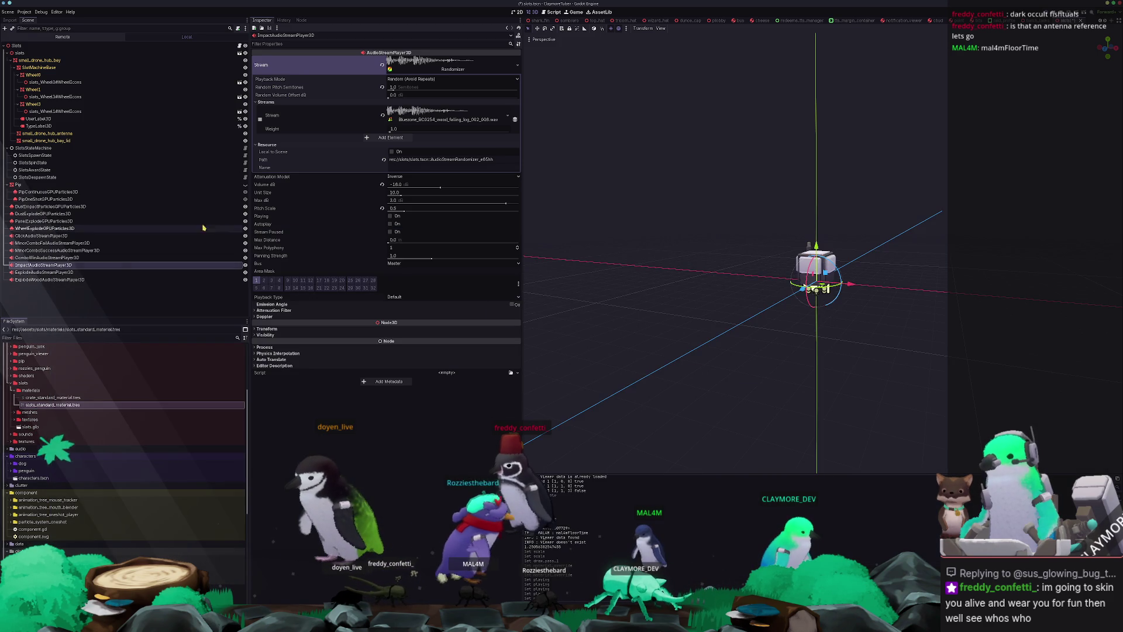
# Swap the Impact stream element to demolisher_metal_impact_002.wav and play it to test
pyautogui.click(515, 120)
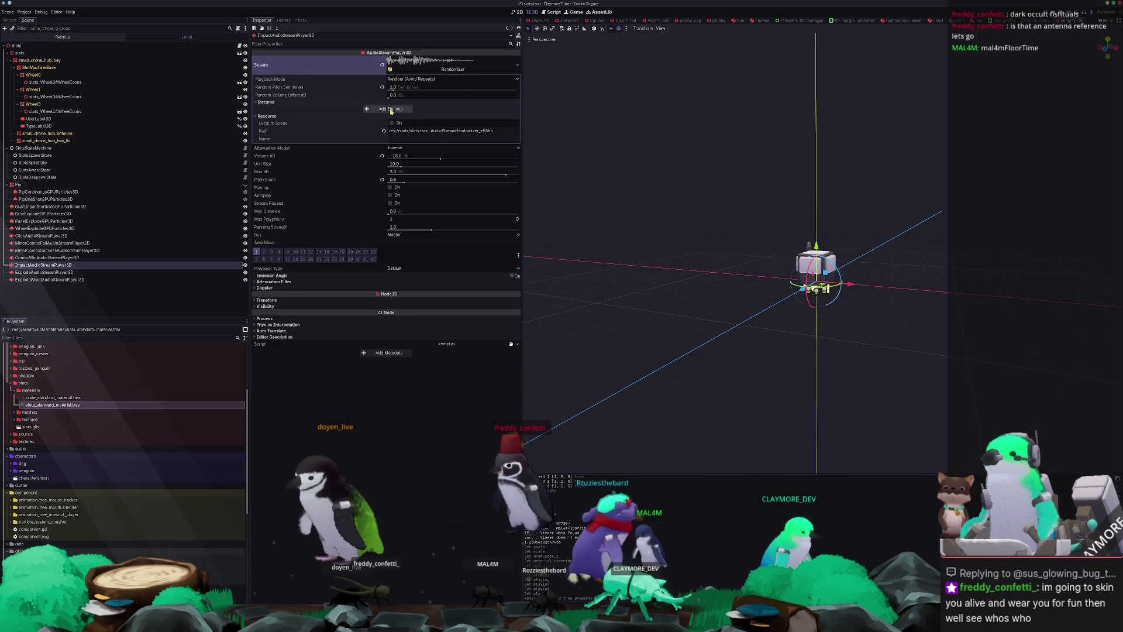
pyautogui.click(501, 112)
pyautogui.write('metal')
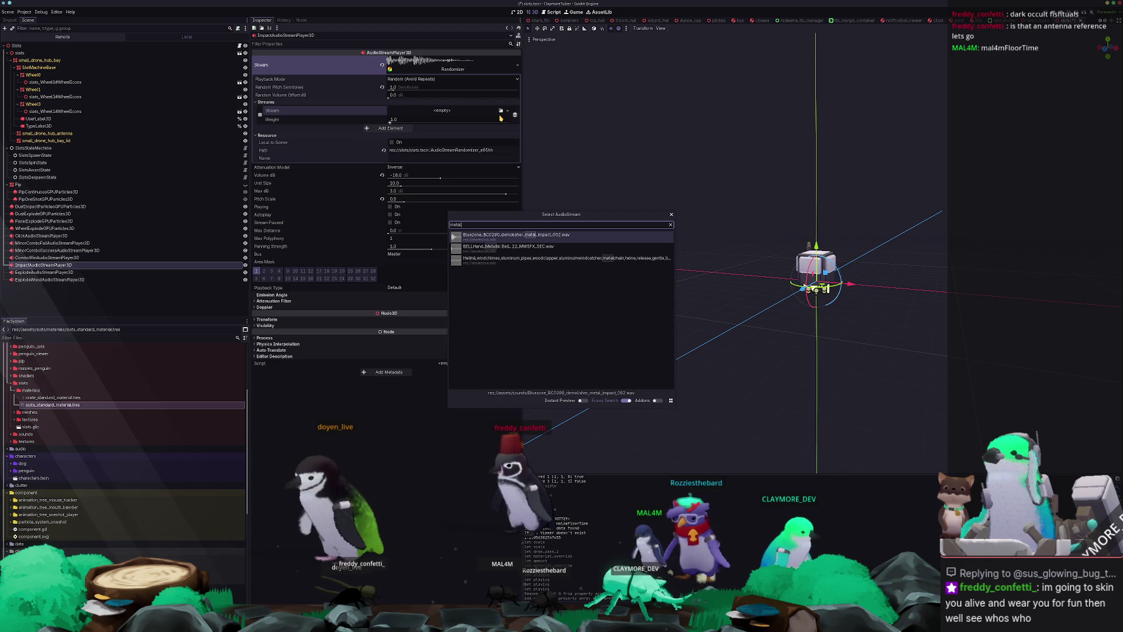
pyautogui.press('Return')
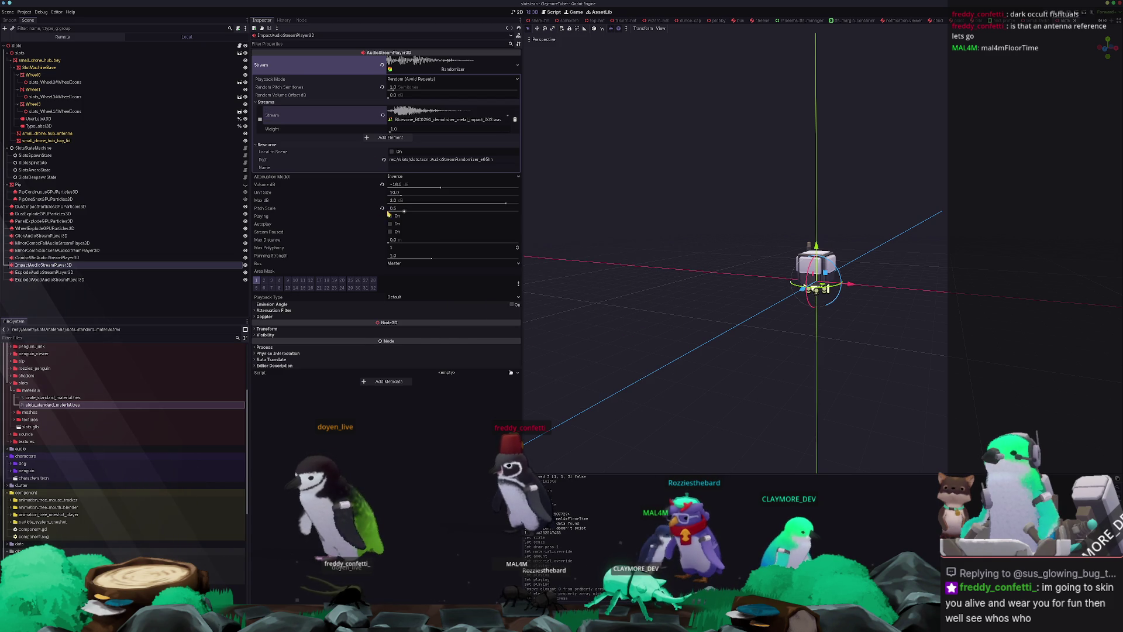
pyautogui.click(395, 217)
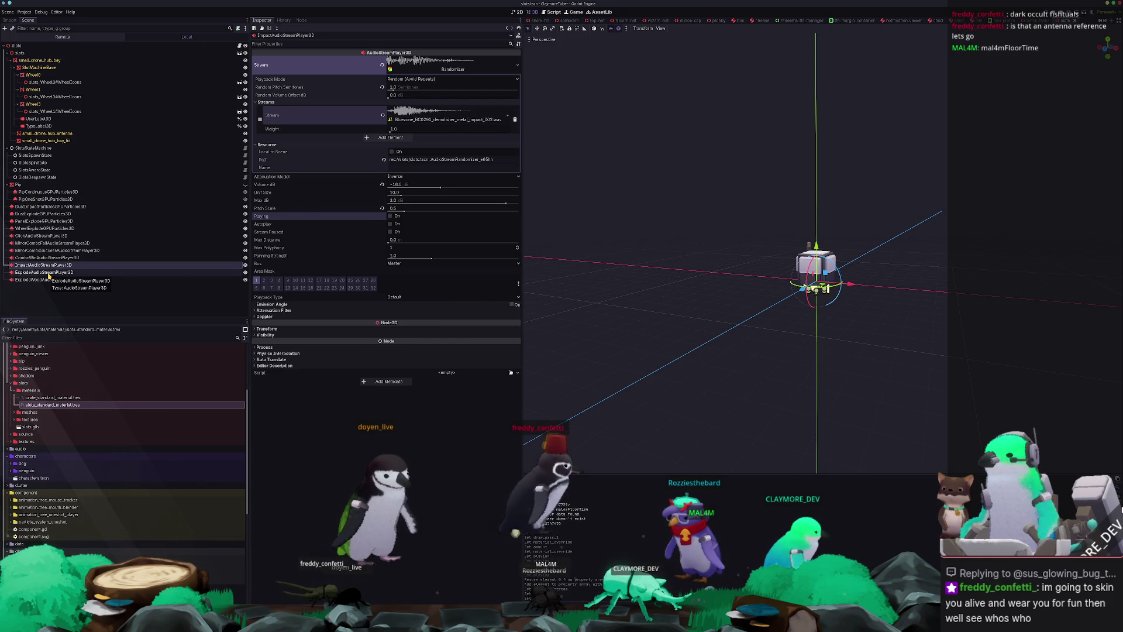
pyautogui.click(395, 217)
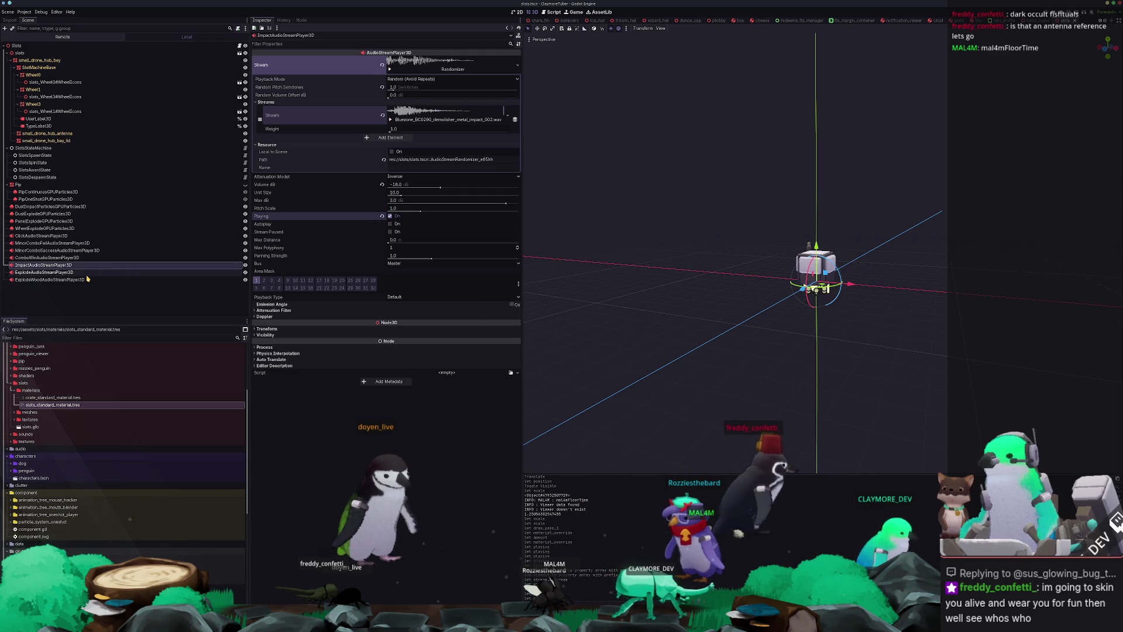
pyautogui.click(164, 272)
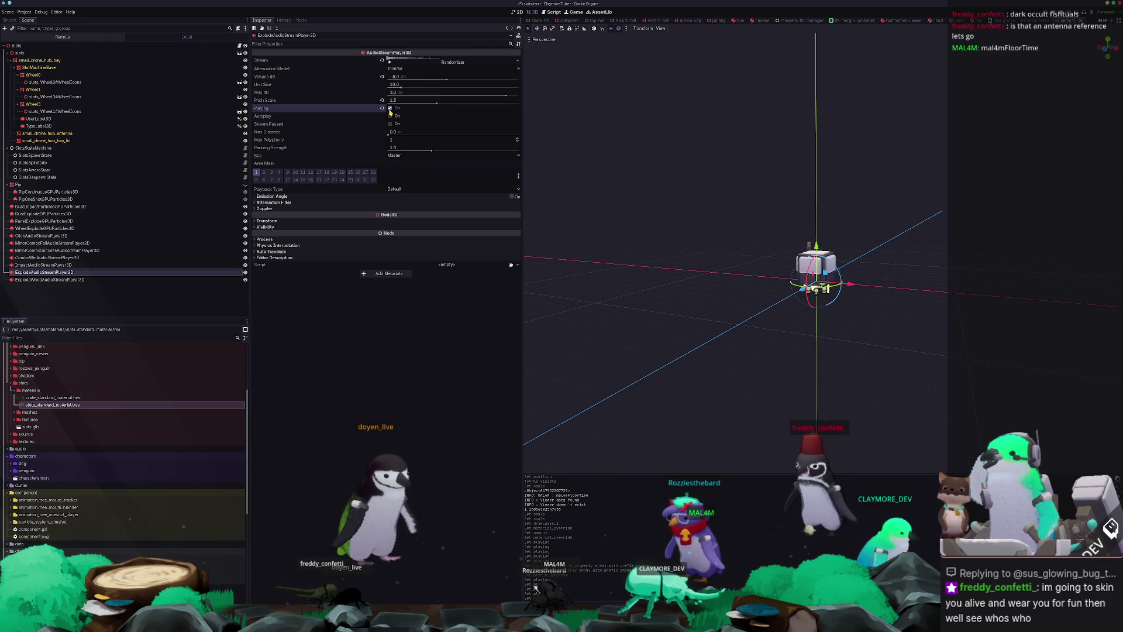
pyautogui.click(48, 280)
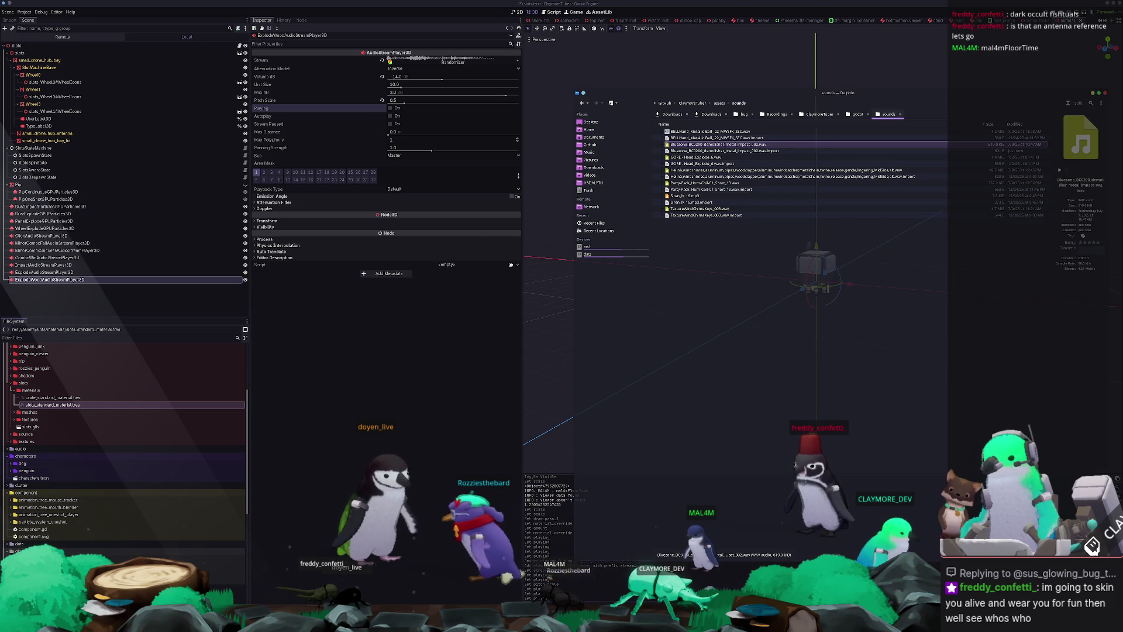
# Search the Sonniss library for 'pipe', preview pipe_drop_2.WAV, and drag it onto the Godot editor
pyautogui.click(287, 456)
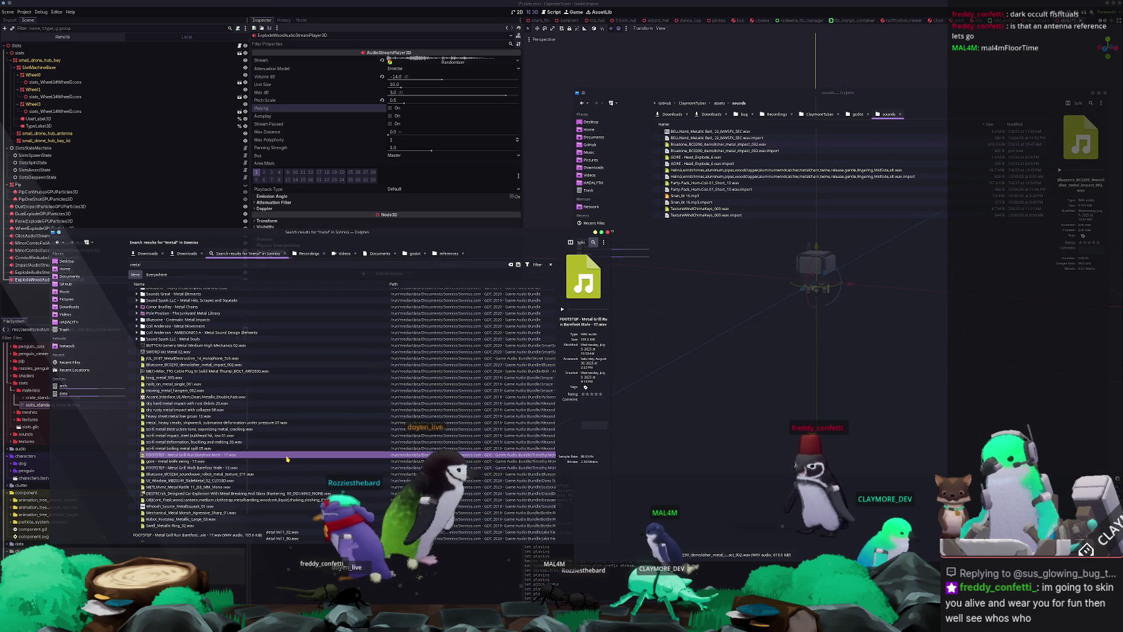
pyautogui.hotkey('ctrl', 'f')
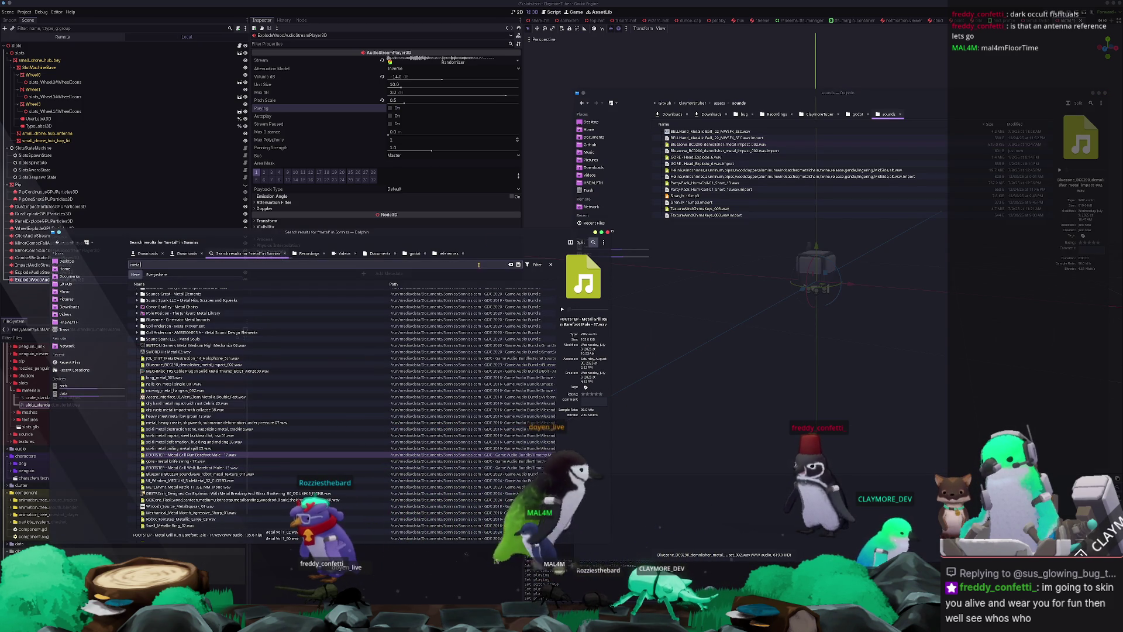
pyautogui.write('p[ipe')
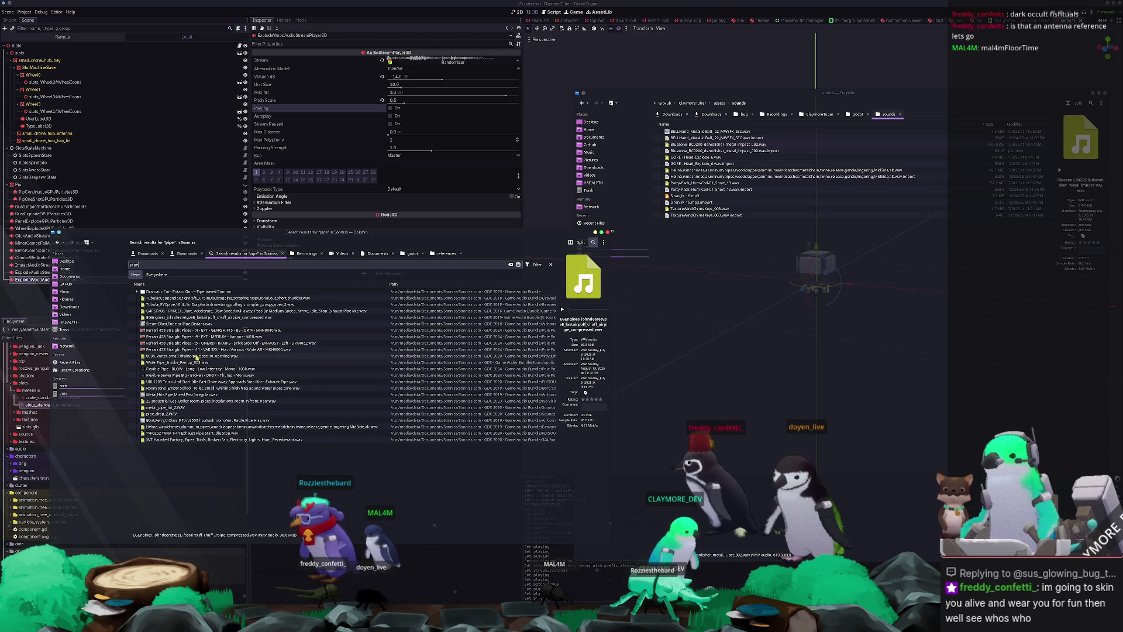
pyautogui.doubleClick(178, 415)
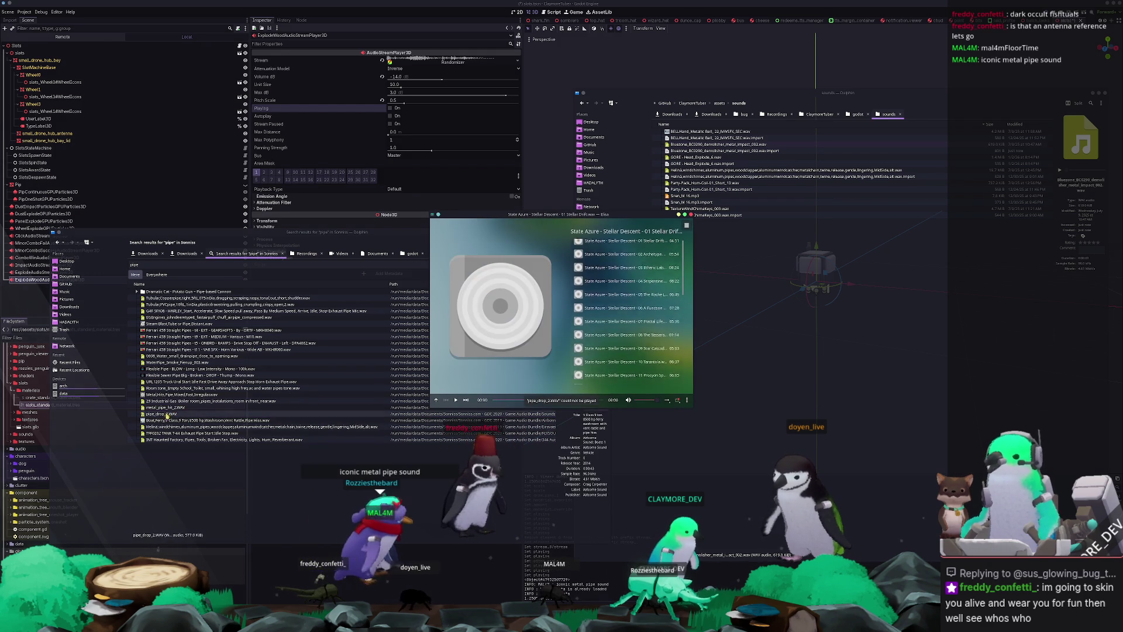
pyautogui.click(167, 415)
pyautogui.click(171, 433)
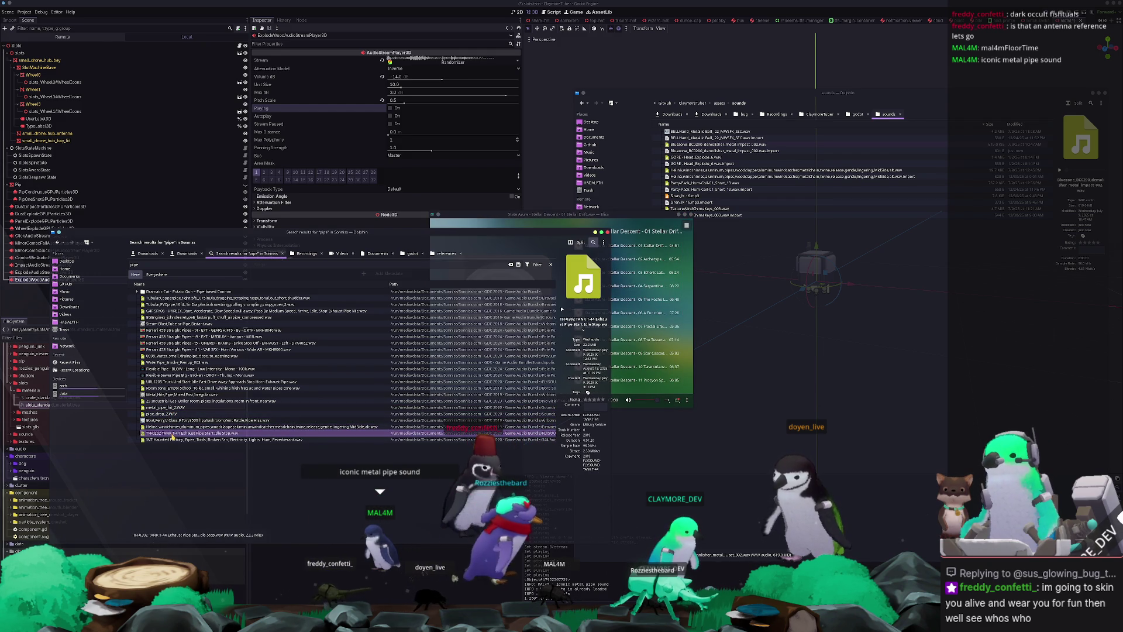
pyautogui.click(173, 414)
pyautogui.moveTo(174, 414)
pyautogui.mouseDown()
pyautogui.moveTo(561, 328)
pyautogui.moveTo(526, 380)
pyautogui.moveTo(378, 412)
pyautogui.moveTo(837, 330)
pyautogui.moveTo(756, 321)
pyautogui.mouseUp()
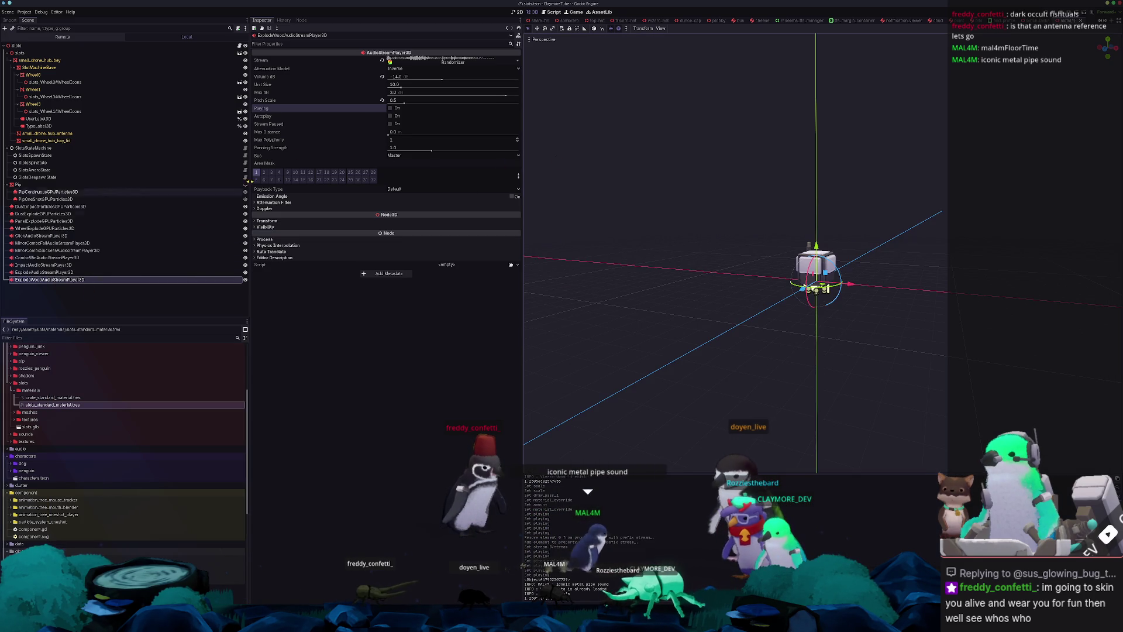
# Replace the ExplodeWood randomizer's forest log stream with pipe_drop_2.WAV, save, and play it
pyautogui.click(444, 60)
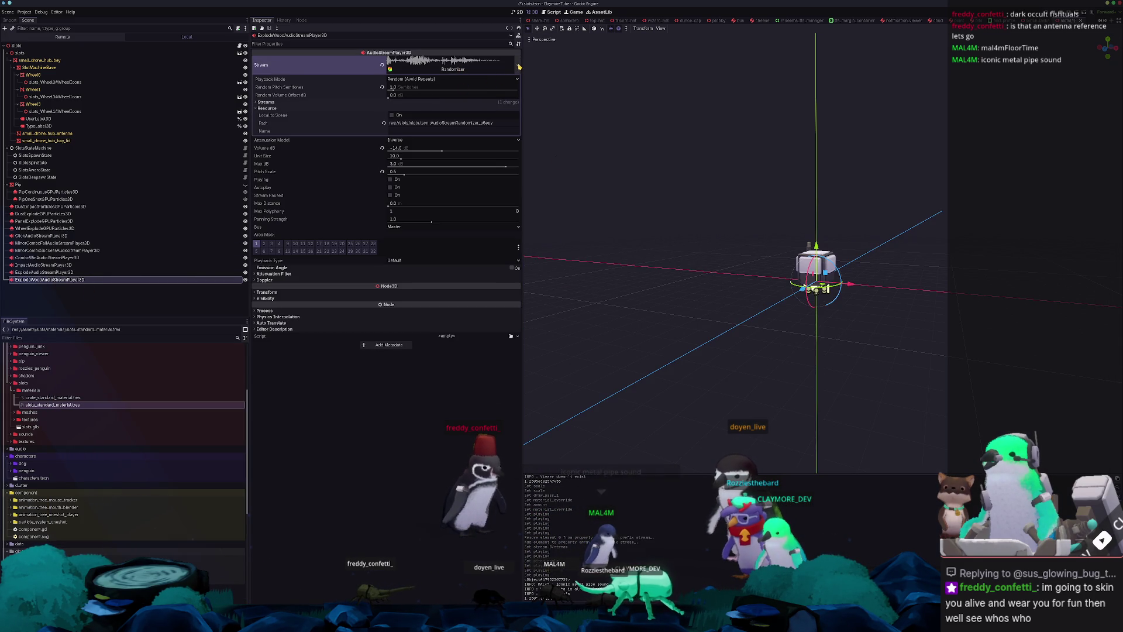
pyautogui.click(345, 102)
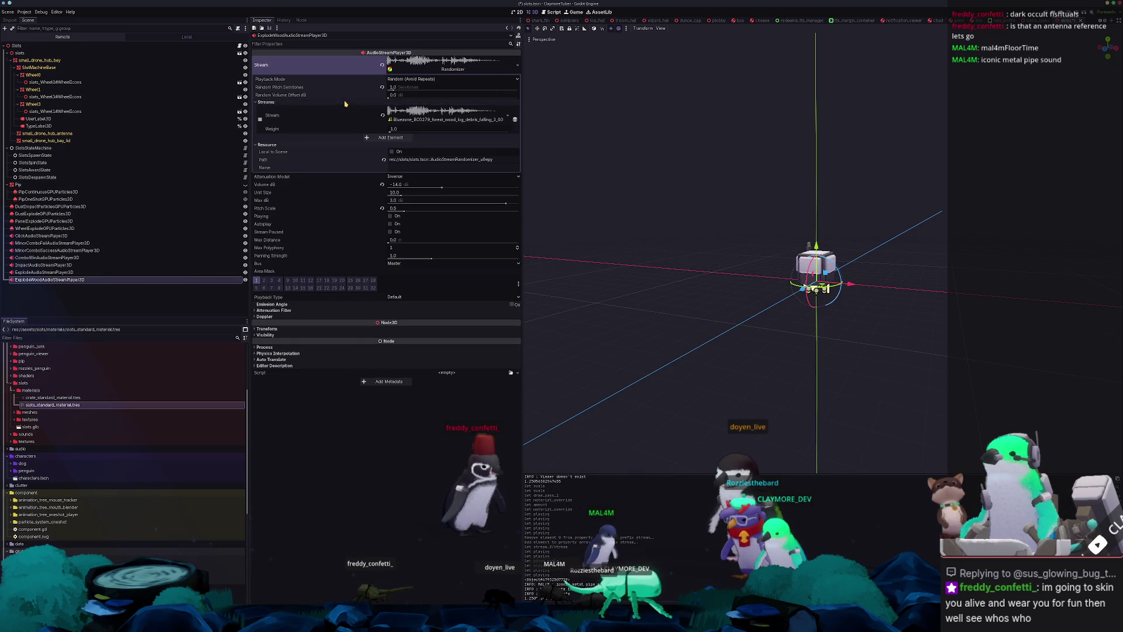
pyautogui.click(515, 120)
pyautogui.click(389, 115)
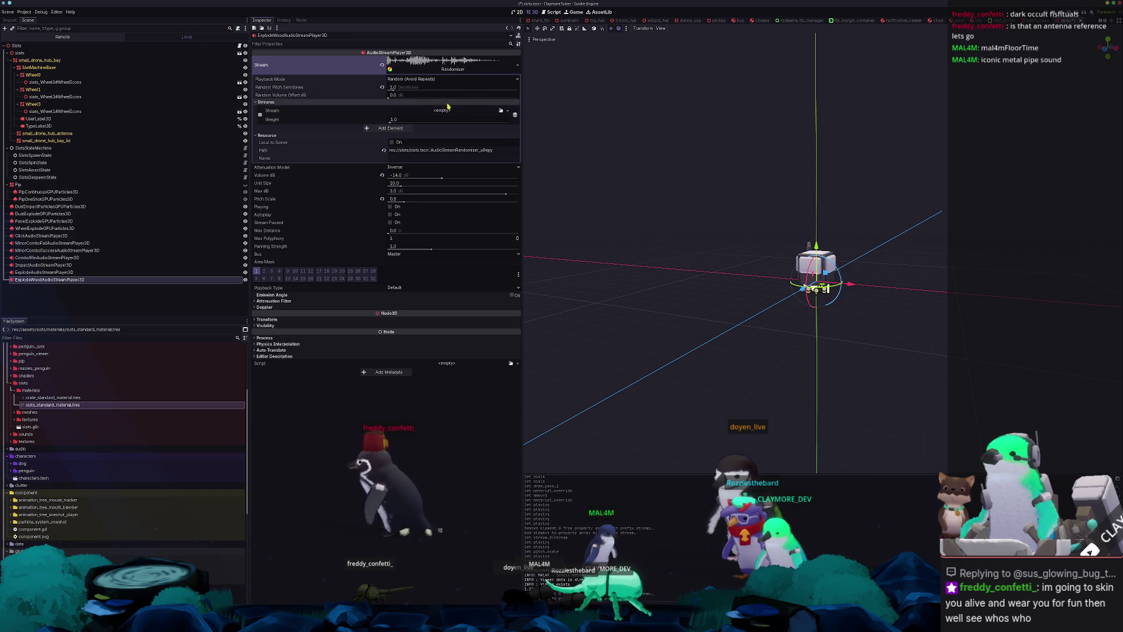
pyautogui.click(500, 110)
pyautogui.write('pipe')
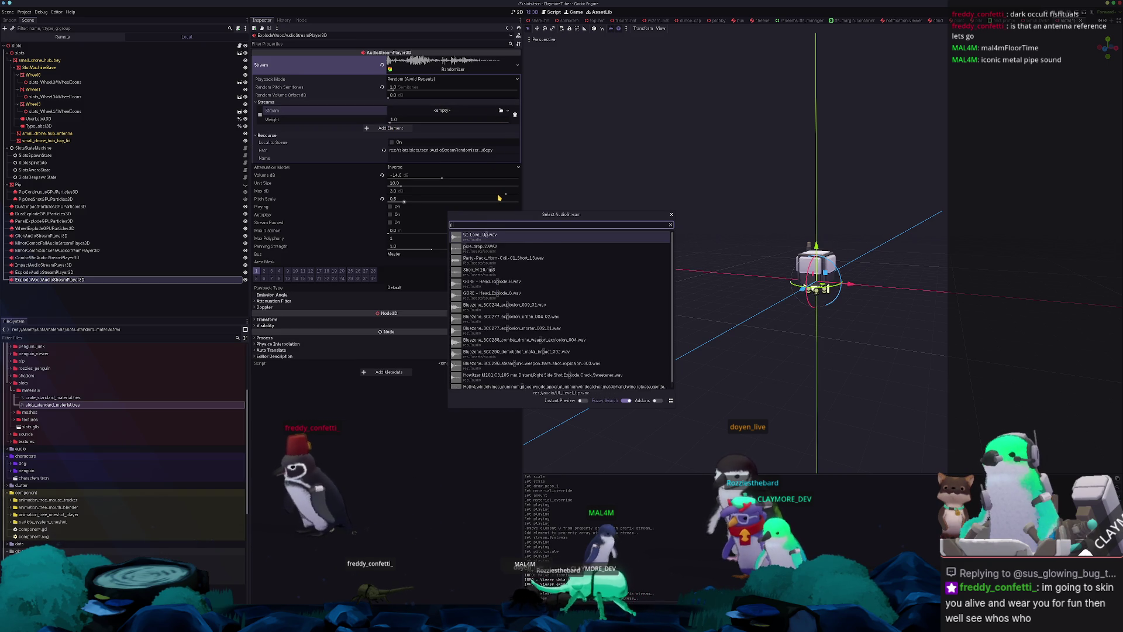
pyautogui.press('Return')
pyautogui.hotkey('ctrl', 's')
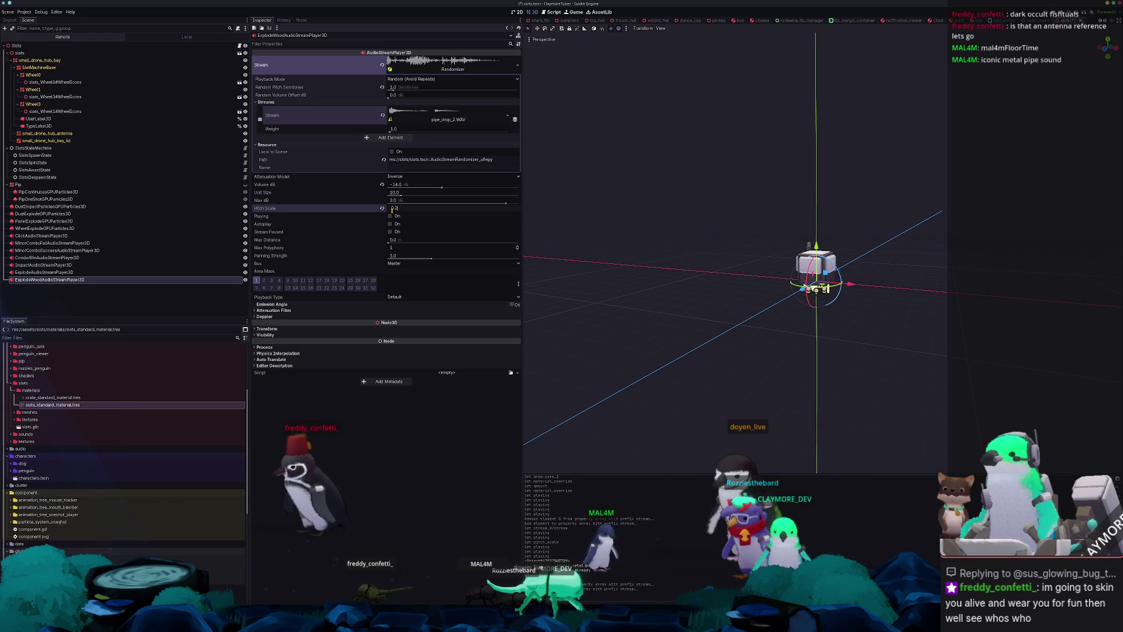
pyautogui.click(390, 215)
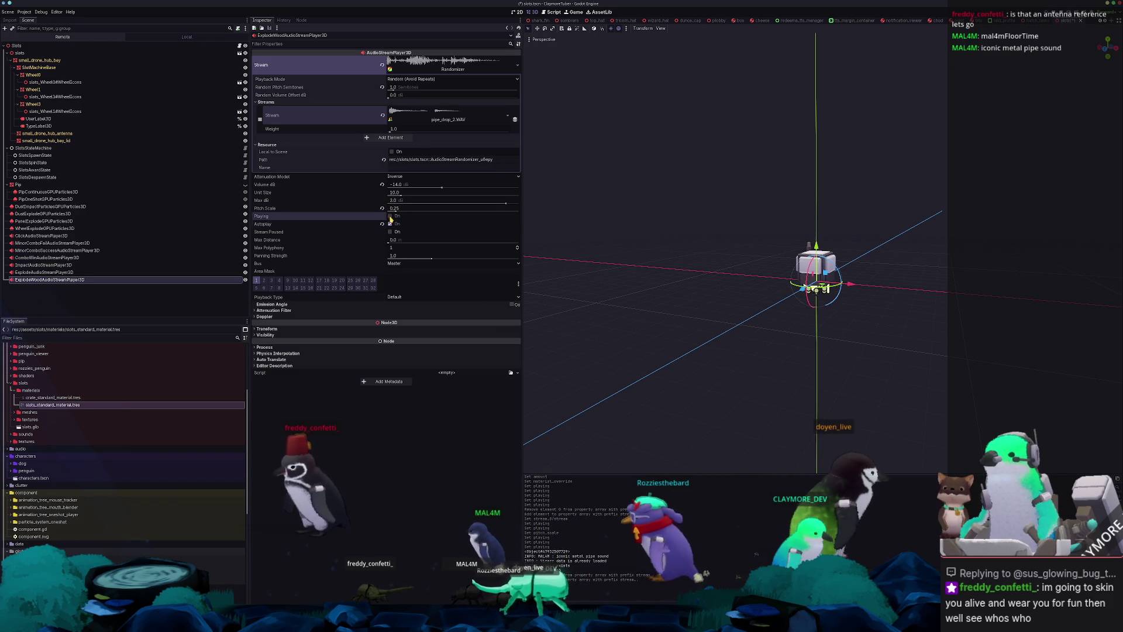
# Revert ExplodeWood's pitch scale to 1.0, play both explode sounds together, and save
pyautogui.click(382, 208)
pyautogui.click(388, 216)
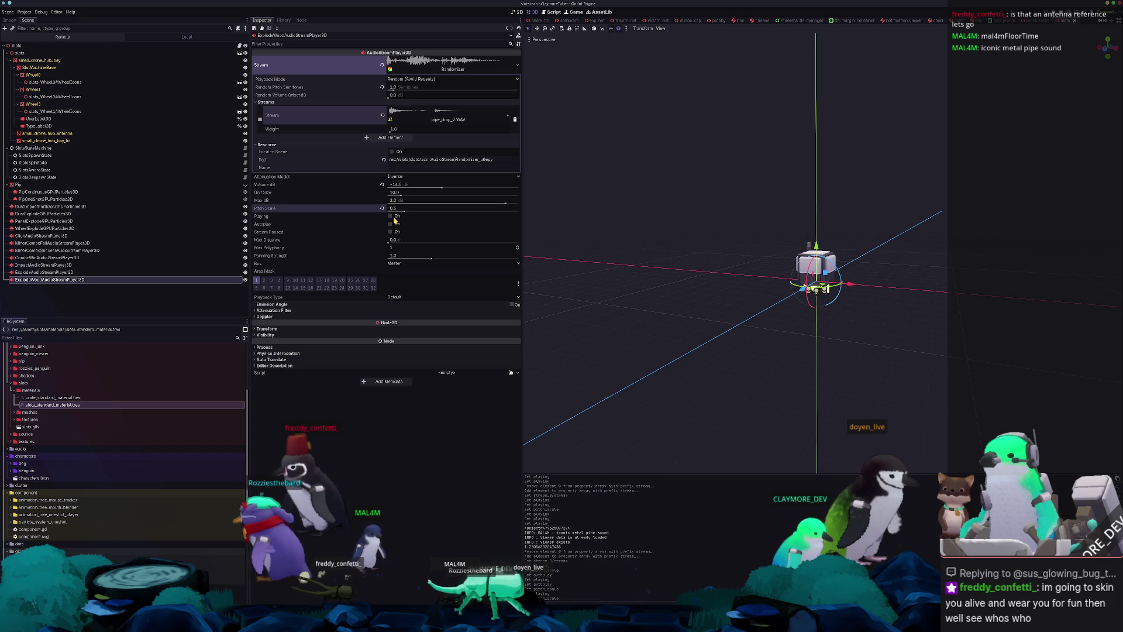
pyautogui.click(389, 215)
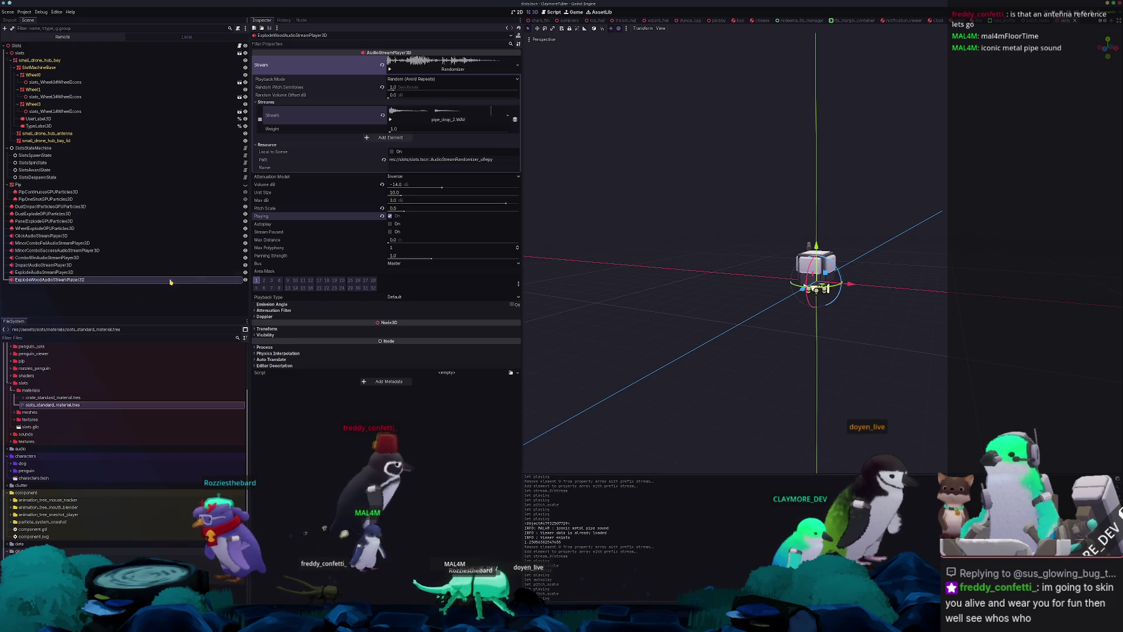
pyautogui.keyDown('ctrl'); pyautogui.click(52, 272); pyautogui.keyUp('ctrl')
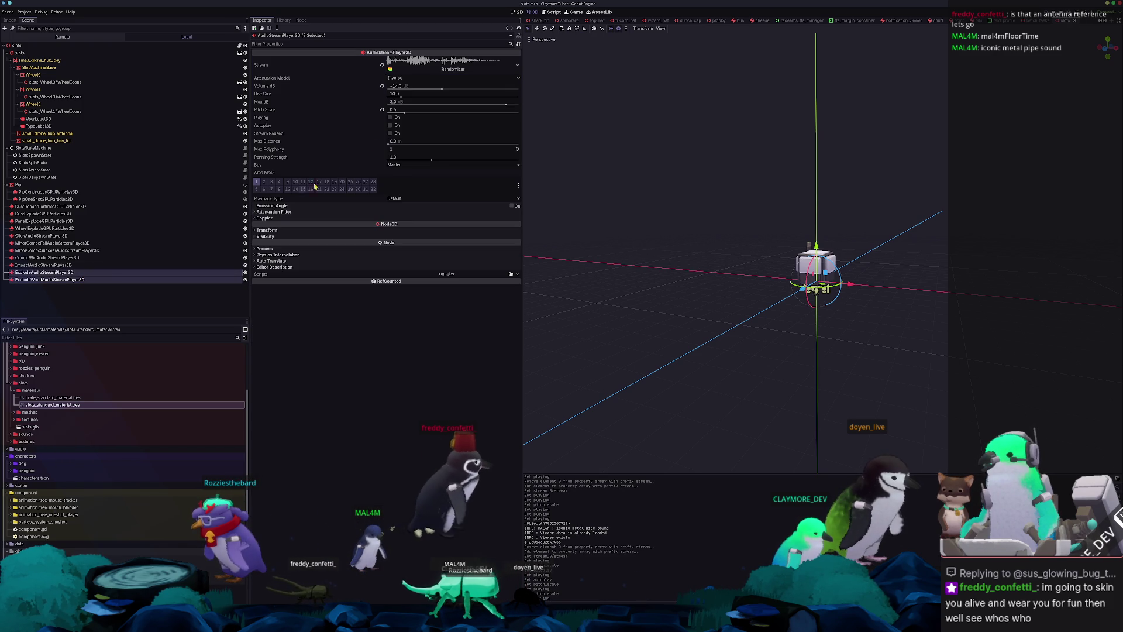
pyautogui.click(390, 117)
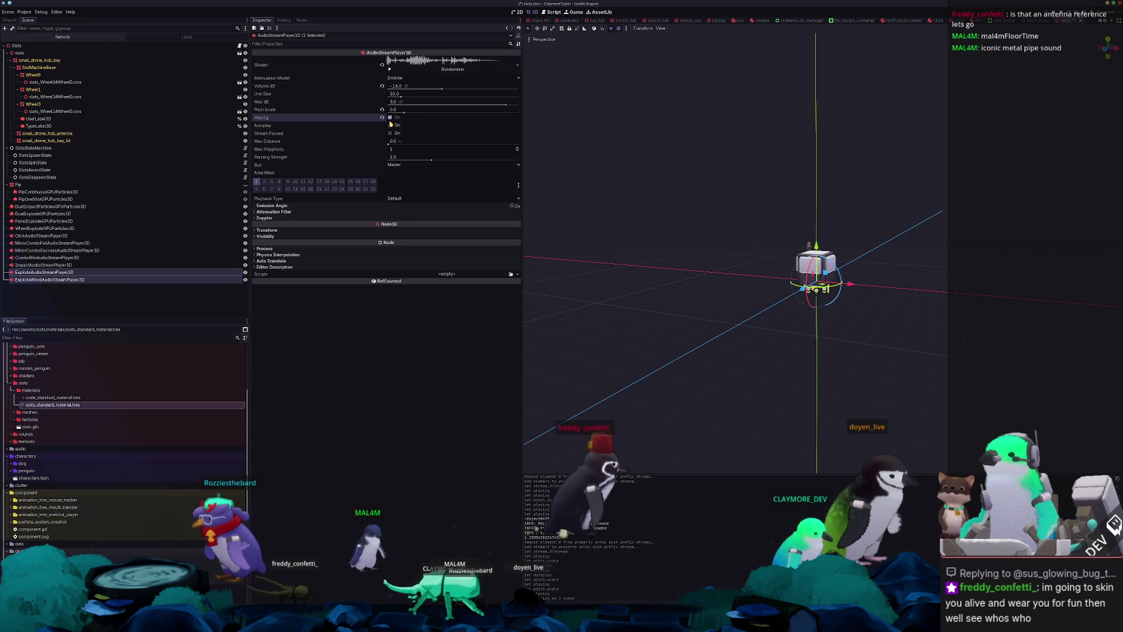
pyautogui.hotkey('ctrl', 's')
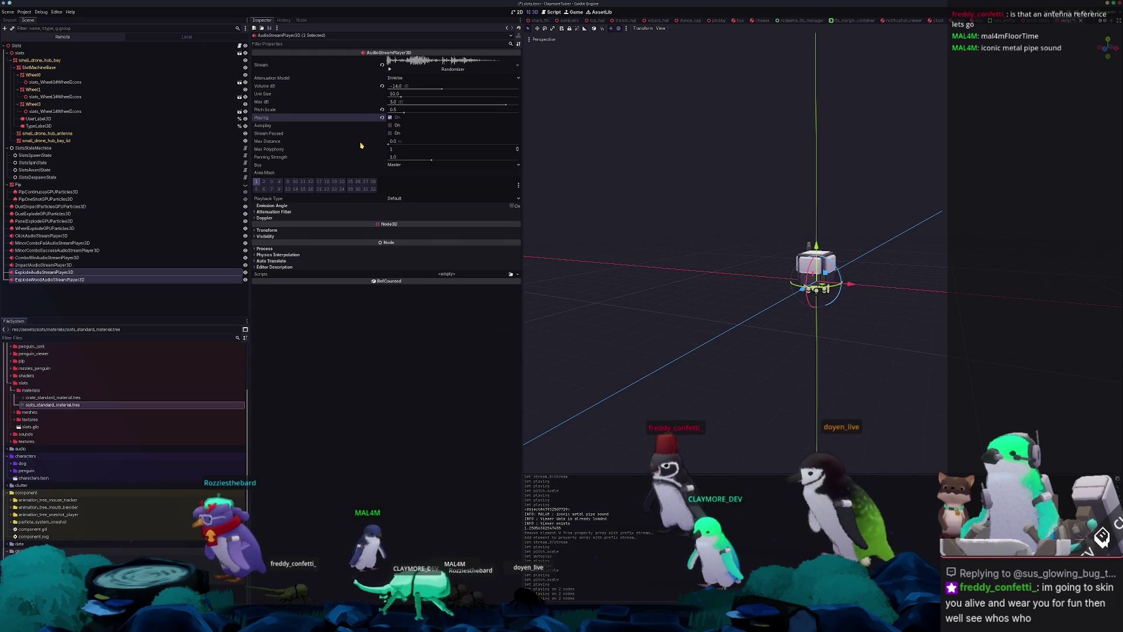
pyautogui.click(613, 183)
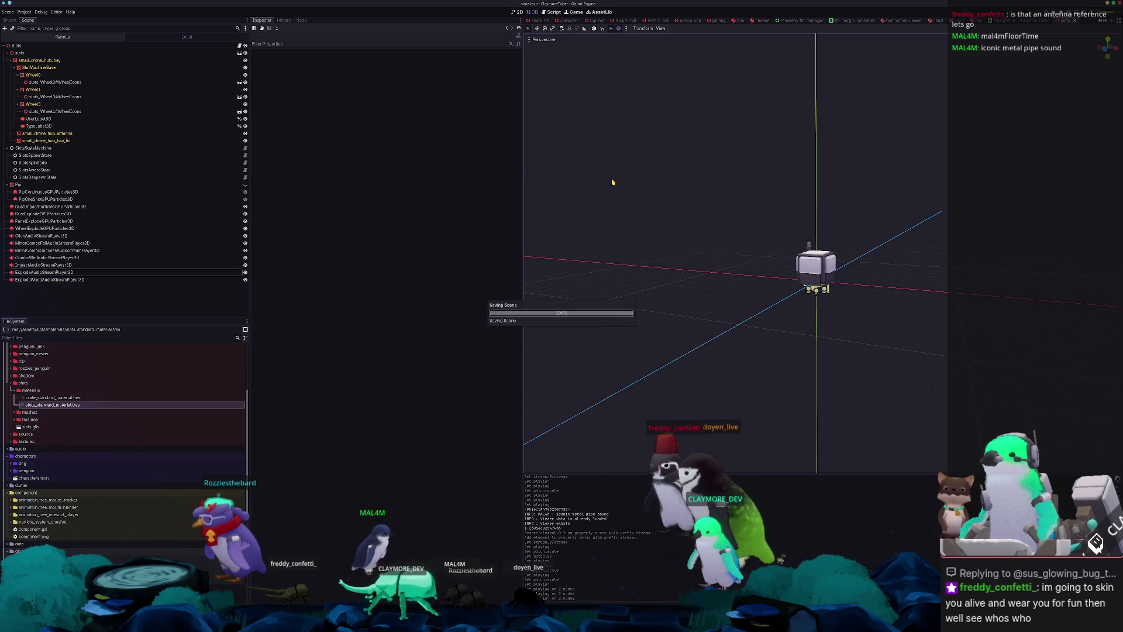
# Deselect the particles node, save the slots scene, and run the project with F5
pyautogui.scroll(3, 613, 182)
pyautogui.click(59, 192)
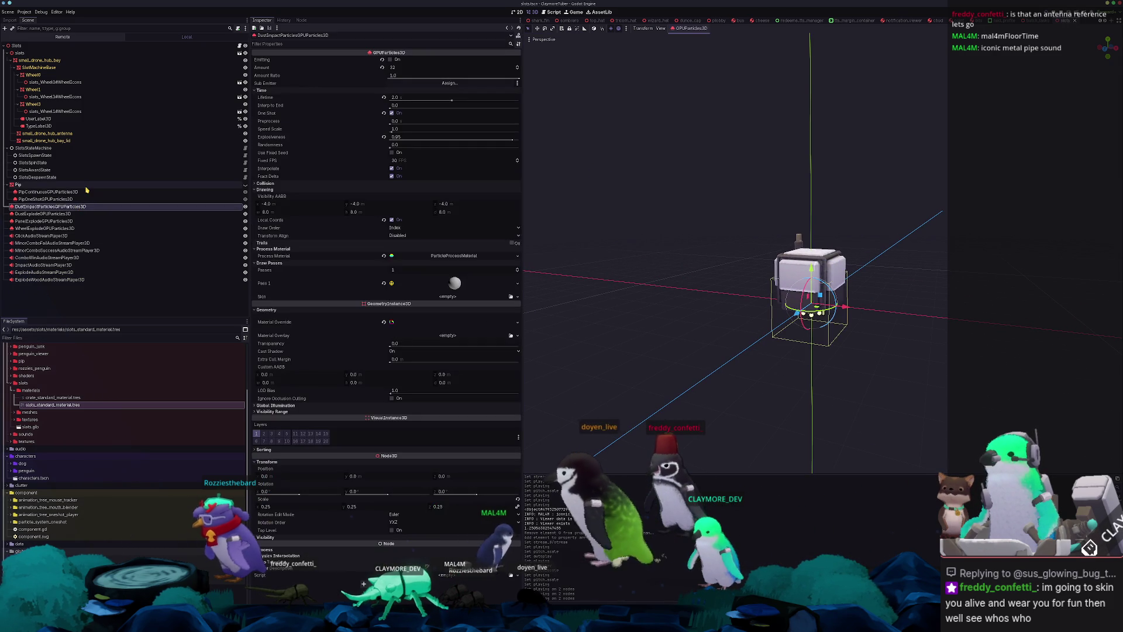
pyautogui.scroll(3, 614, 170)
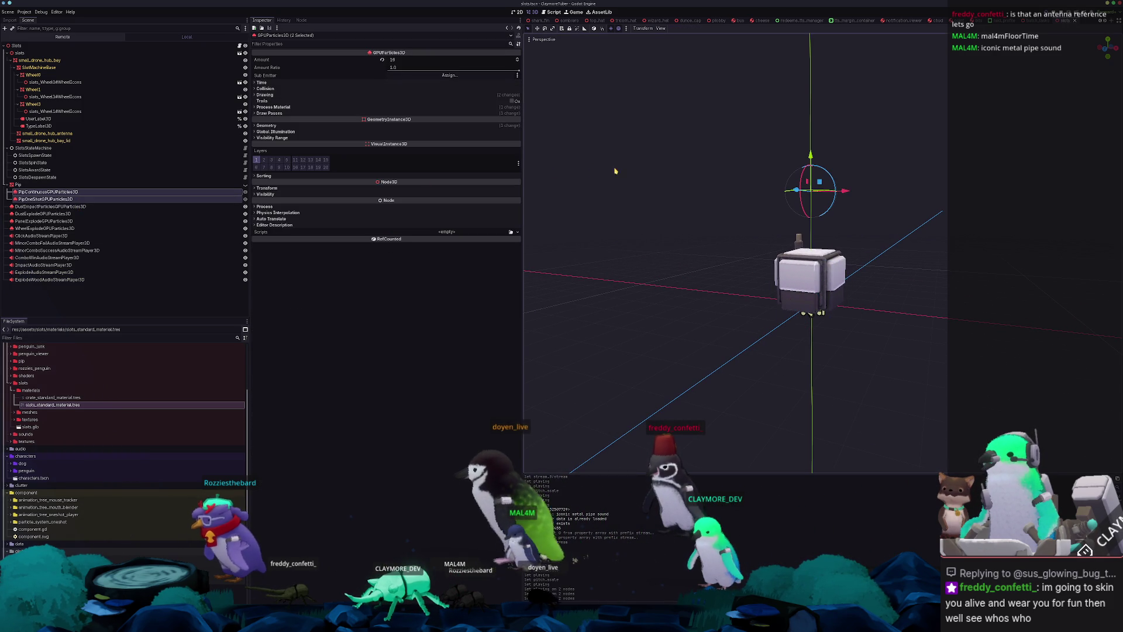
pyautogui.click(653, 185)
pyautogui.hotkey('ctrl', 's')
pyautogui.moveTo(653, 184); pyautogui.dragTo(665, 181)
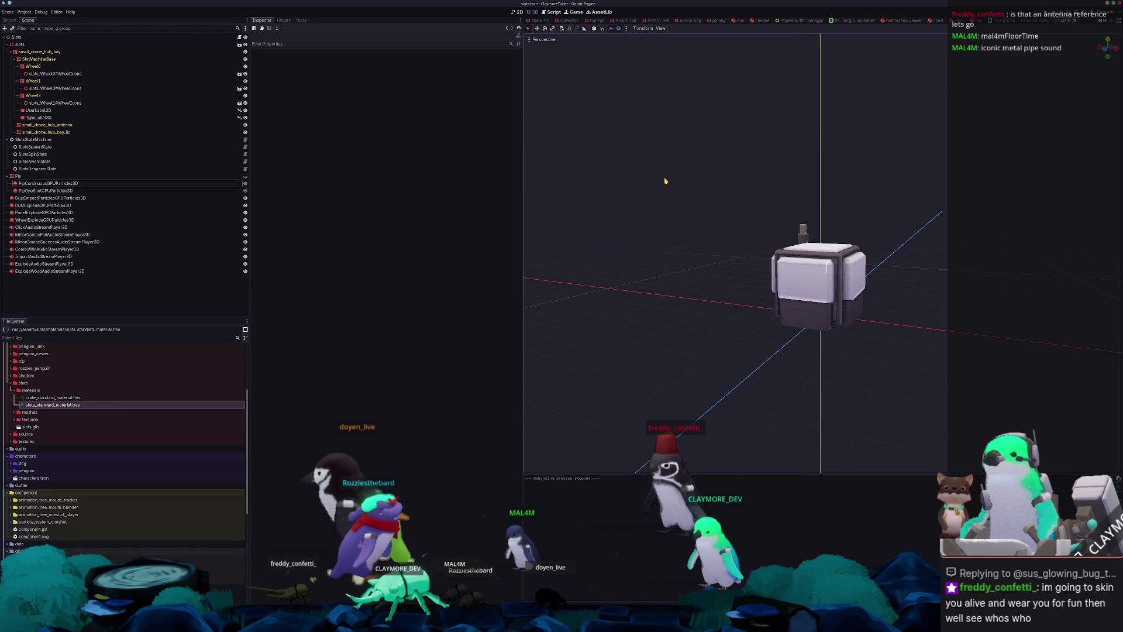
pyautogui.press('F5')
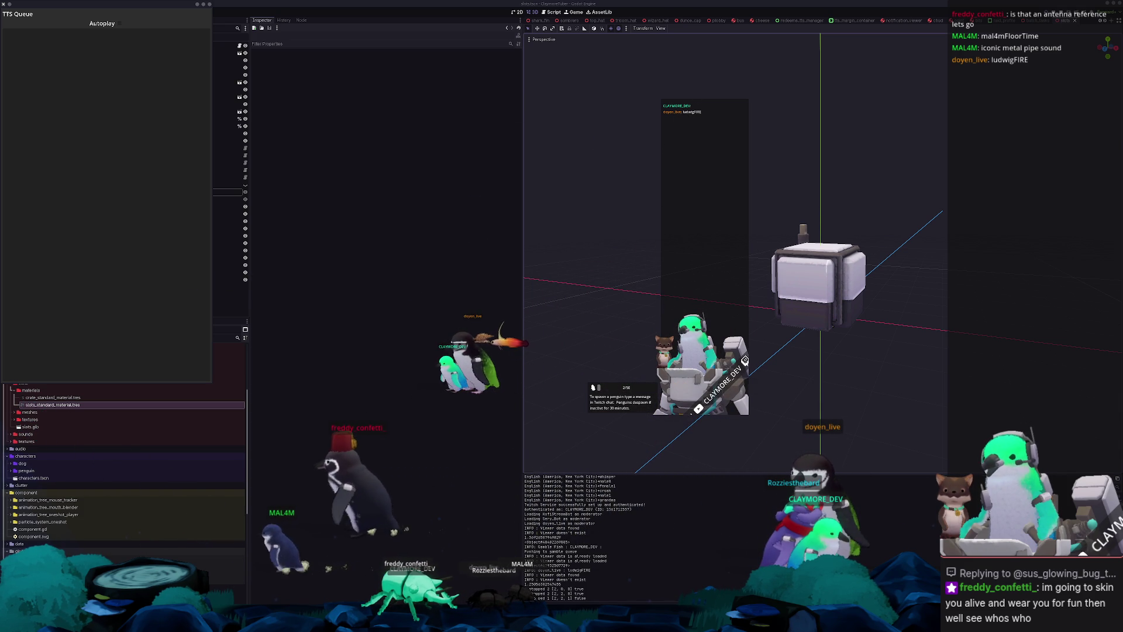
# Open wheel_icons.tscn and locate penguin_icon.png in the FileSystem icons folder
pyautogui.click(717, 453)
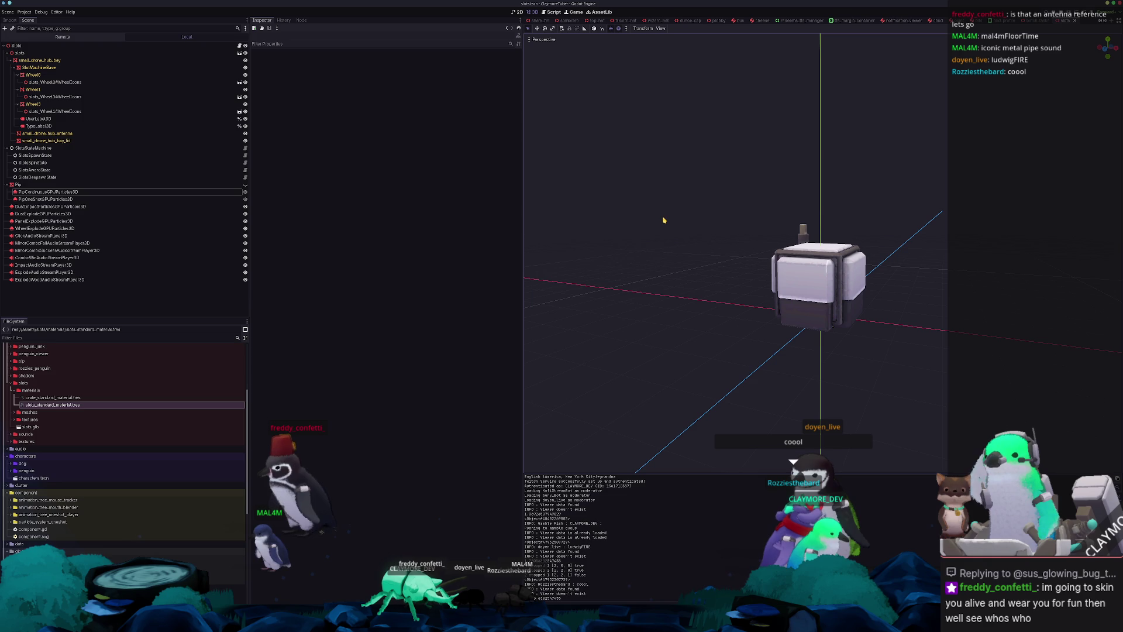
pyautogui.hotkey('alt', 'shift', 'o')
pyautogui.write('wheel_ico')
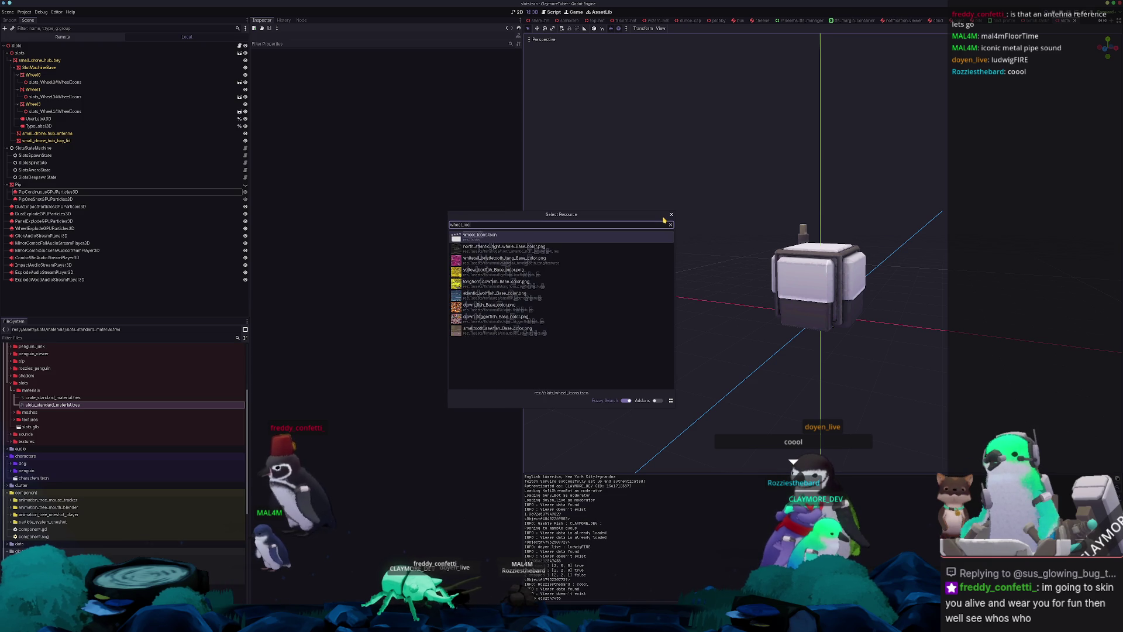
pyautogui.press('Return')
pyautogui.moveTo(664, 220)
pyautogui.mouseDown()
pyautogui.moveTo(695, 311)
pyautogui.moveTo(651, 306)
pyautogui.mouseUp()
pyautogui.click(752, 278)
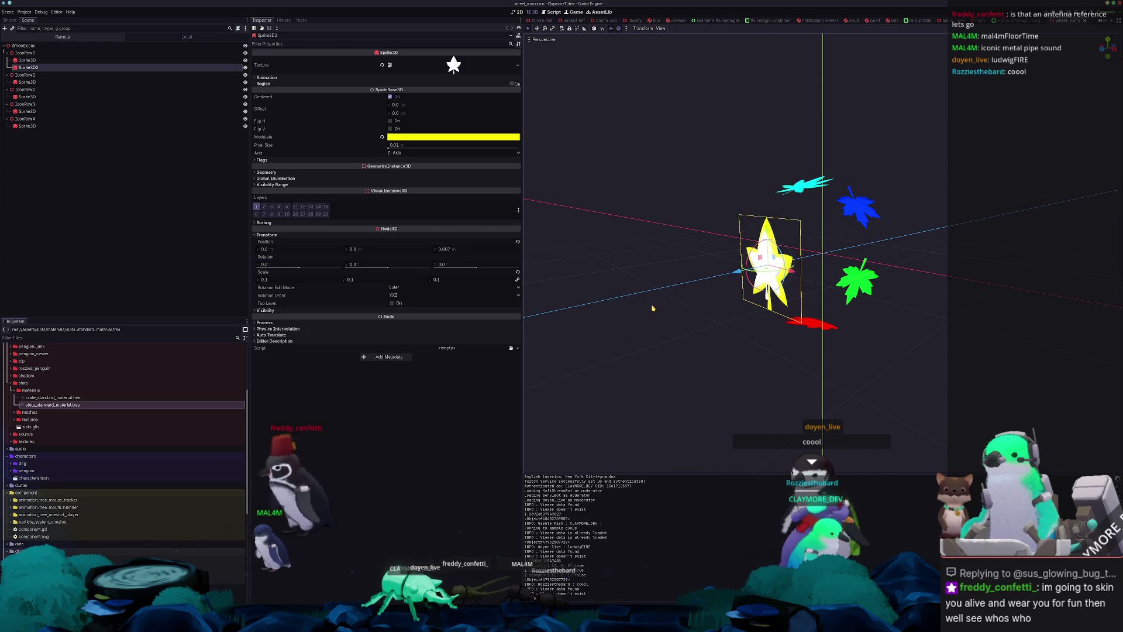
pyautogui.click(651, 306)
pyautogui.scroll(5, 68, 529)
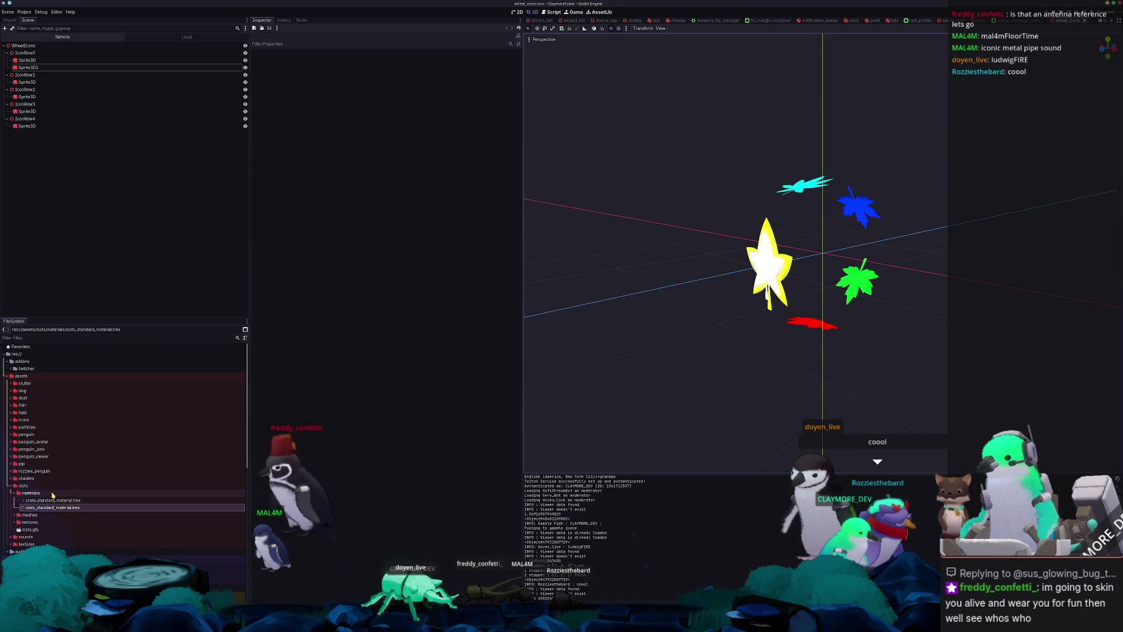
pyautogui.doubleClick(53, 494)
pyautogui.click(32, 420)
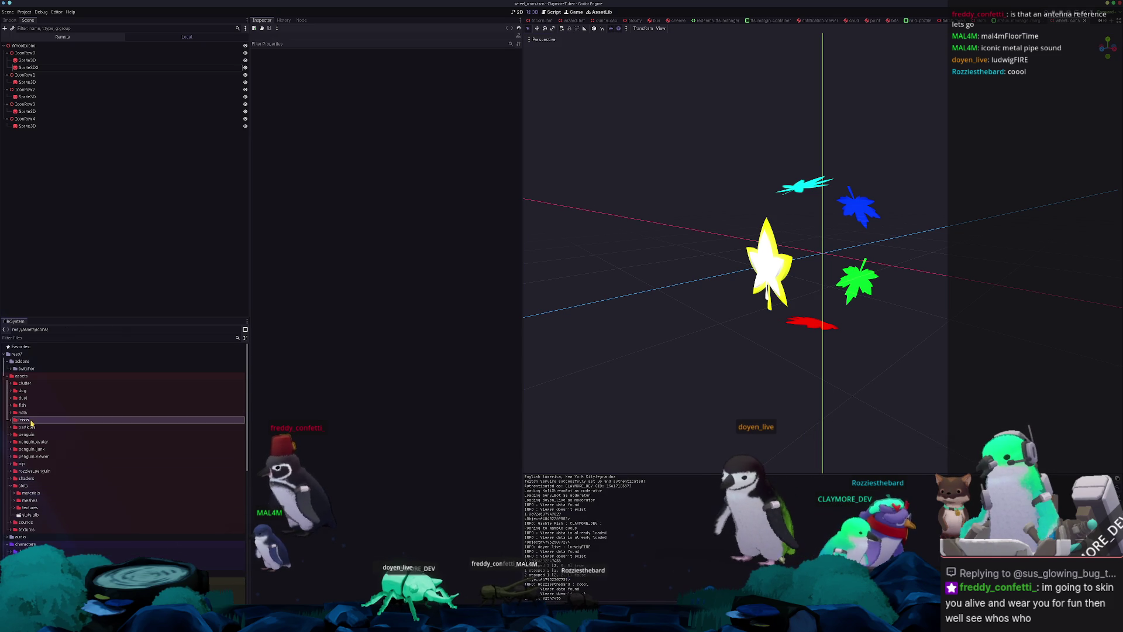
pyautogui.click(37, 443)
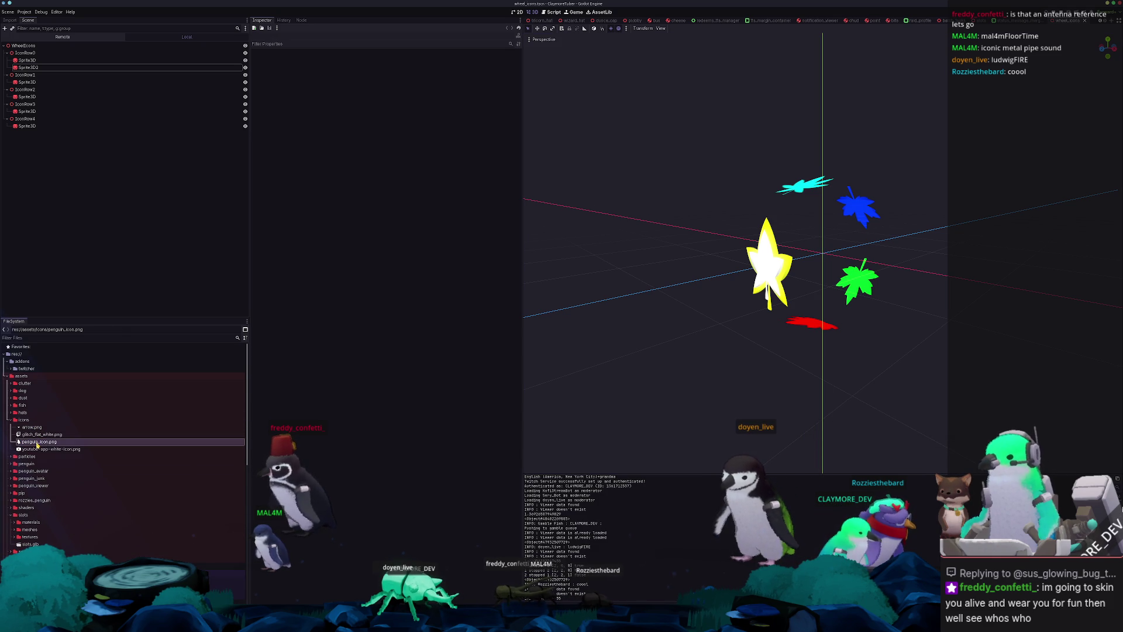
pyautogui.moveTo(37, 444)
pyautogui.mouseDown()
pyautogui.moveTo(64, 190)
pyautogui.moveTo(41, 135)
pyautogui.mouseUp()
# Select all six IconRow sprites, set their texture to penguin_icon.png, and run with F6
pyautogui.click(27, 126)
pyautogui.keyDown('ctrl'); pyautogui.click(26, 111); pyautogui.keyUp('ctrl')
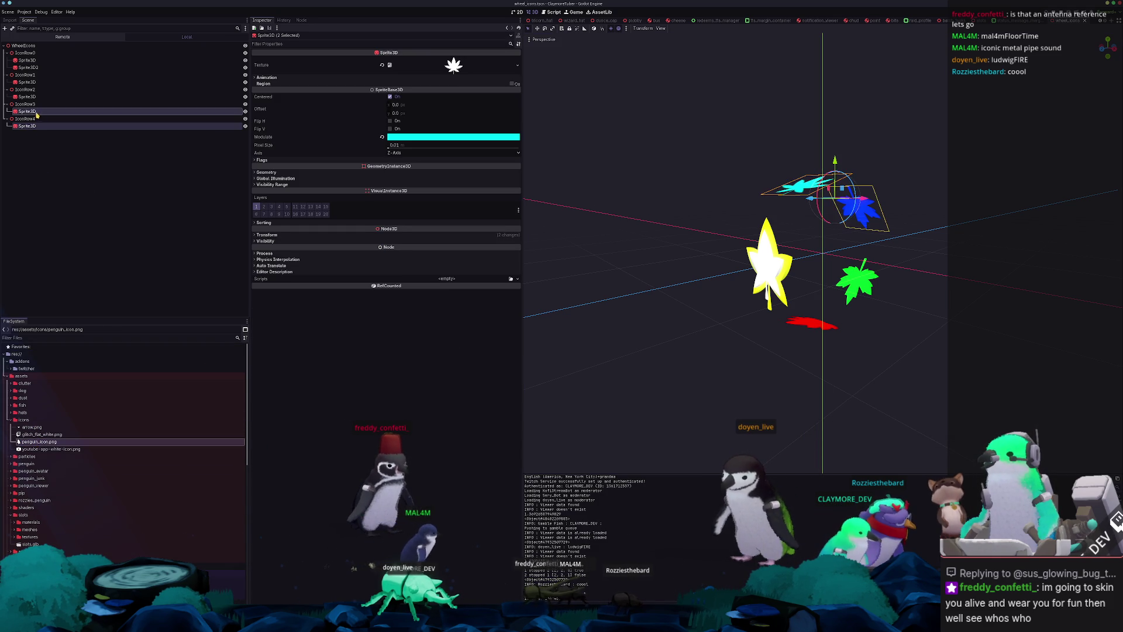
pyautogui.keyDown('ctrl'); pyautogui.click(40, 98); pyautogui.keyUp('ctrl')
pyautogui.keyDown('ctrl'); pyautogui.click(41, 82); pyautogui.keyUp('ctrl')
pyautogui.keyDown('ctrl'); pyautogui.click(41, 68); pyautogui.keyUp('ctrl')
pyautogui.keyDown('ctrl'); pyautogui.click(40, 61); pyautogui.keyUp('ctrl')
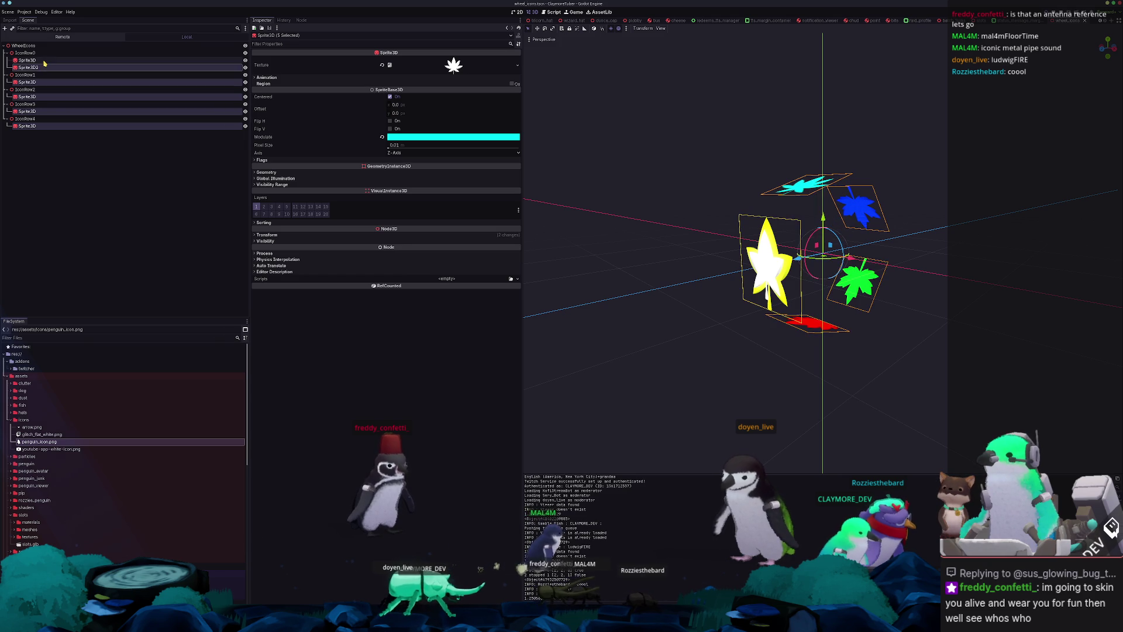
pyautogui.click(518, 68)
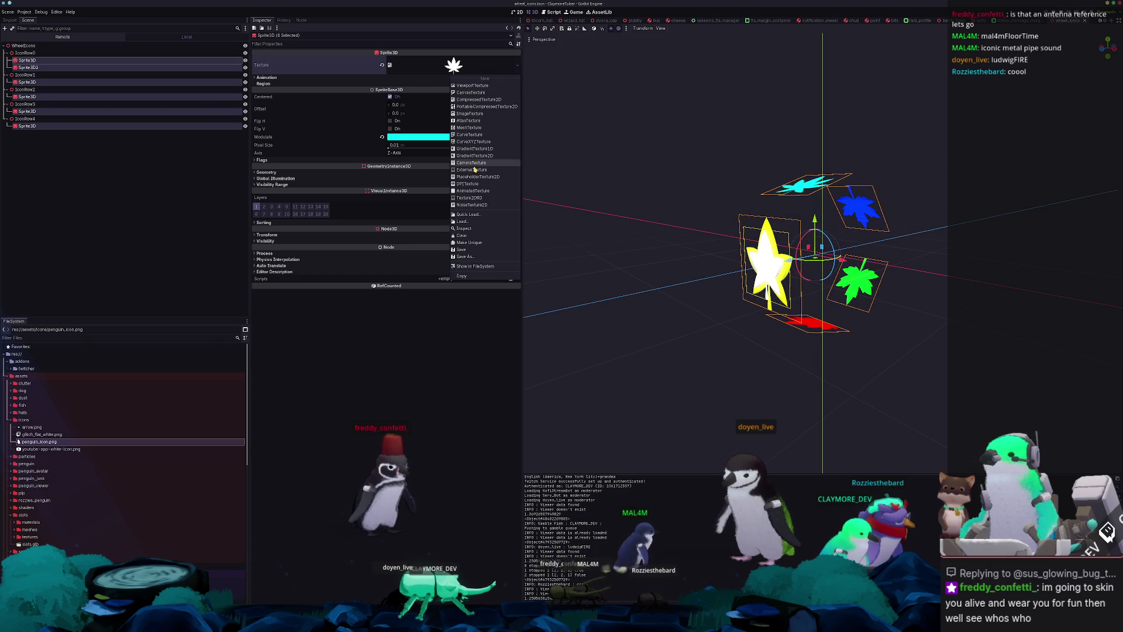
pyautogui.click(469, 215)
pyautogui.click(466, 242)
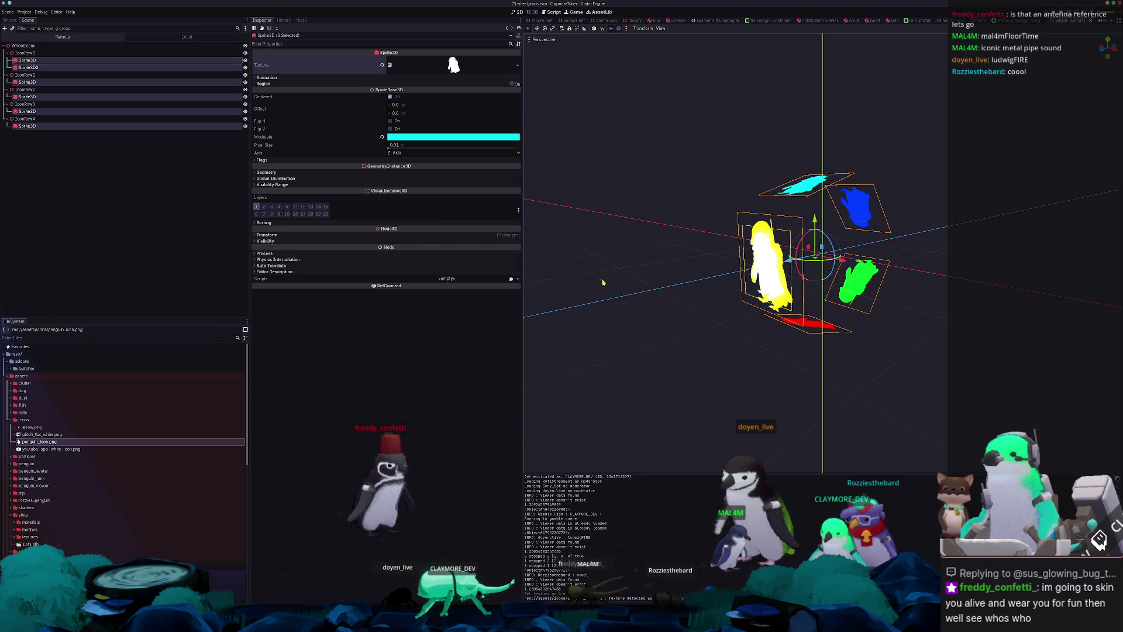
pyautogui.scroll(2, 722, 299)
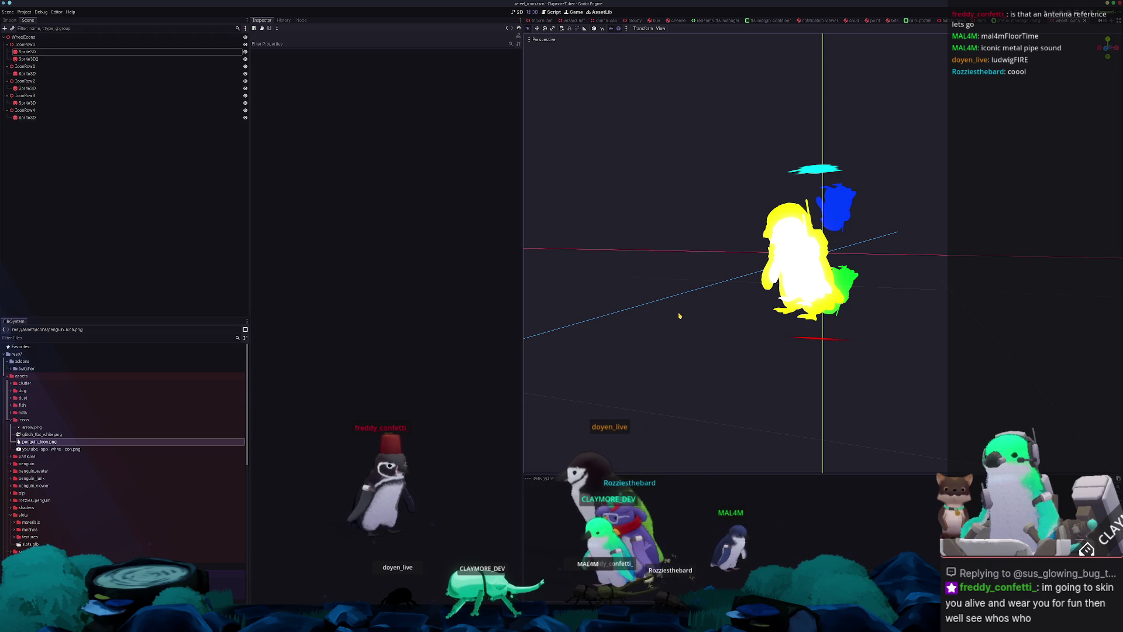
pyautogui.press('F6')
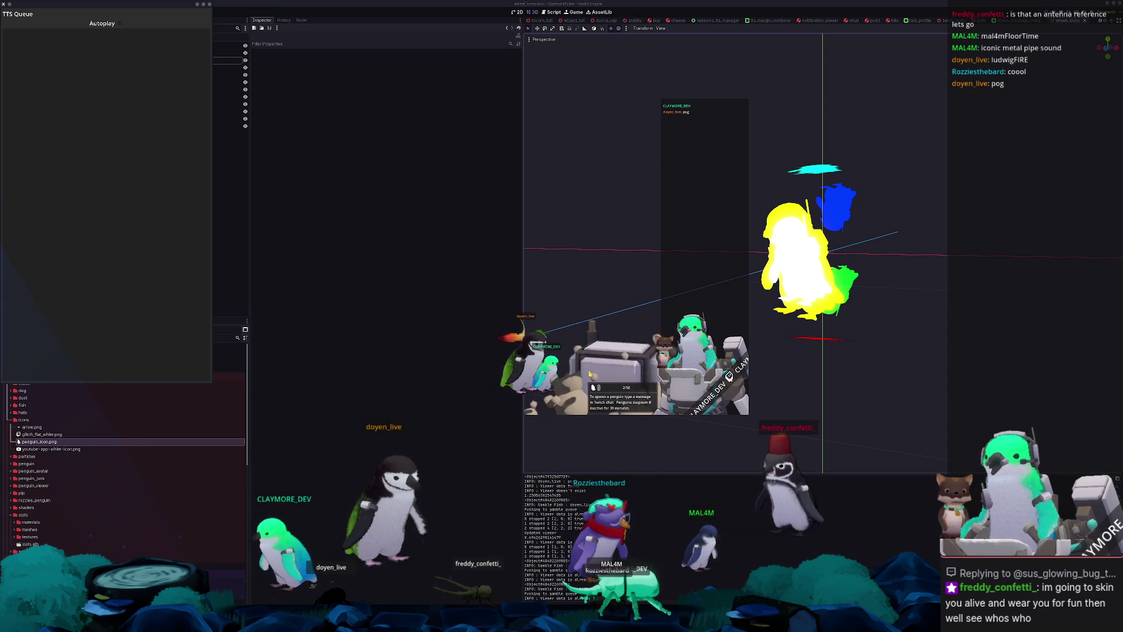
# Open viewer_data.gd, clear fish_name's fire_goby default to an empty string, and delete the blank line above
pyautogui.hotkey('alt', 'Tab')
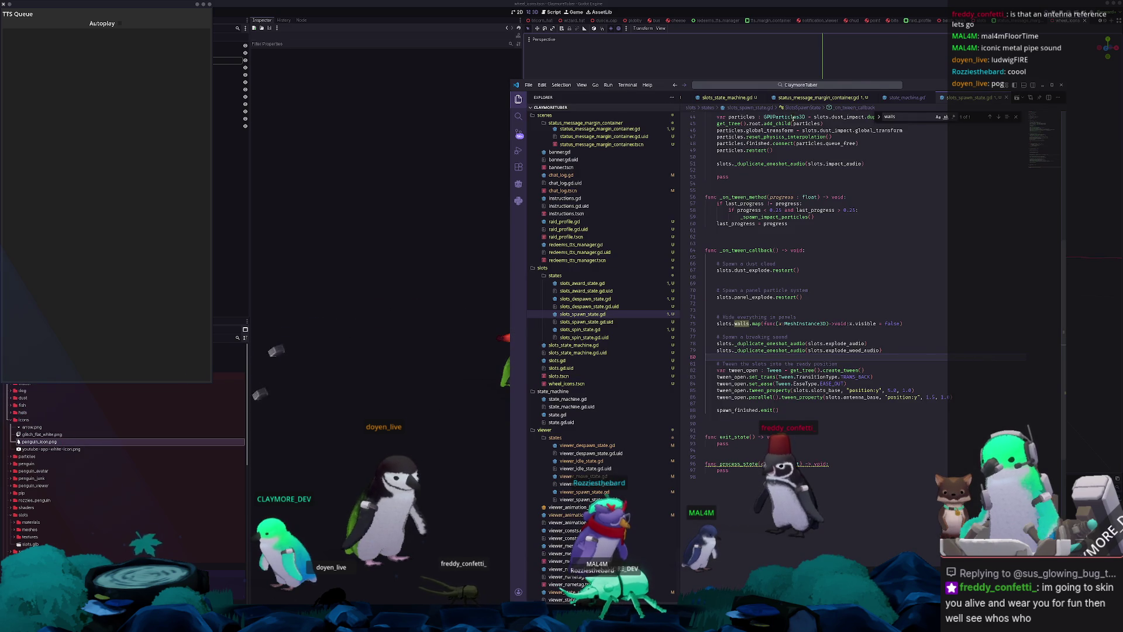
pyautogui.click(822, 86)
pyautogui.write('viewer')
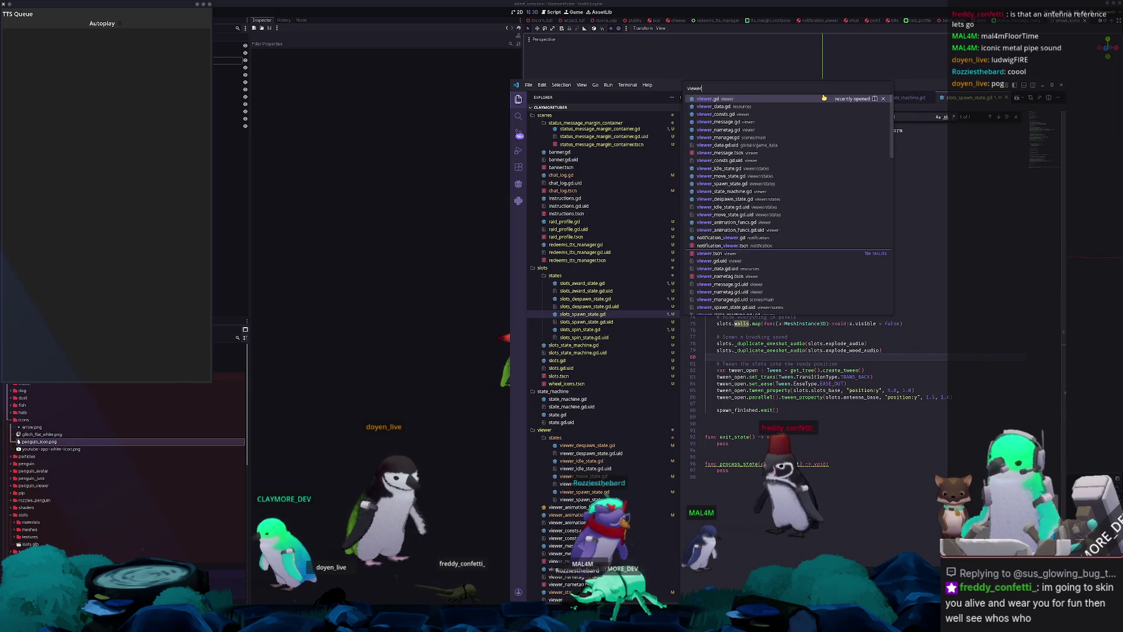
pyautogui.write('_data')
pyautogui.press('Return')
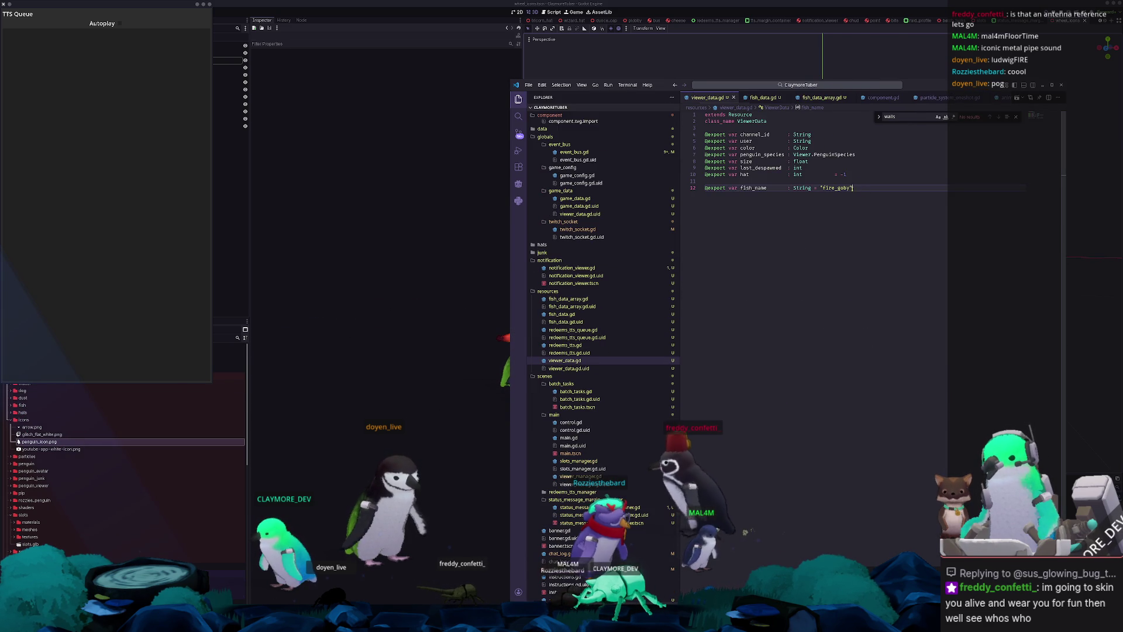
pyautogui.press('BackSpace')
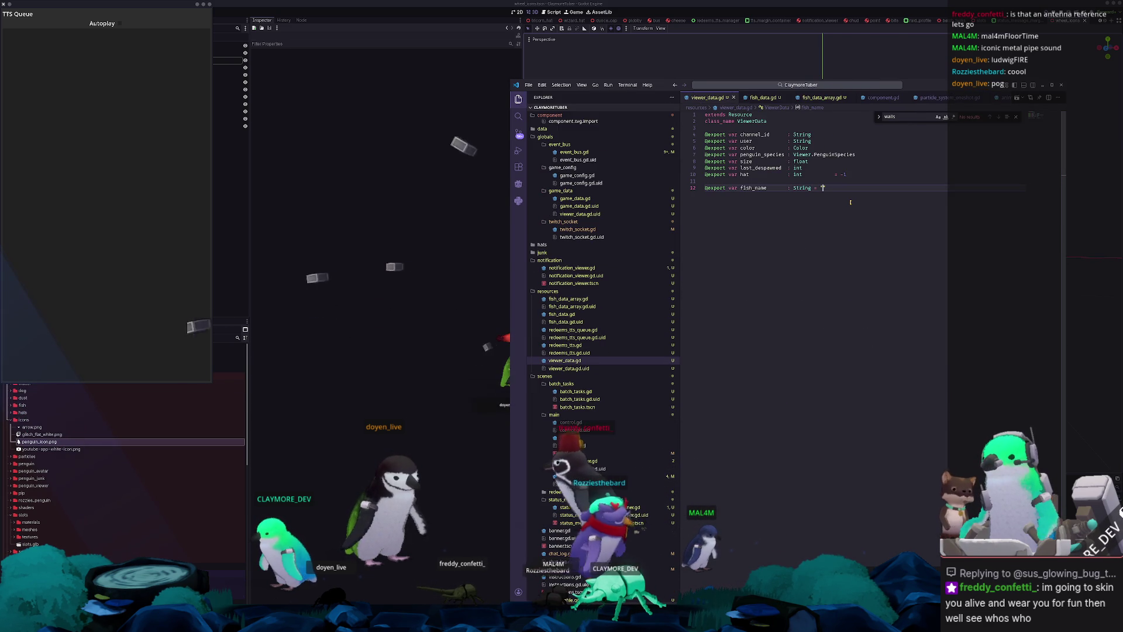
pyautogui.press('Up')
pyautogui.press('Delete')
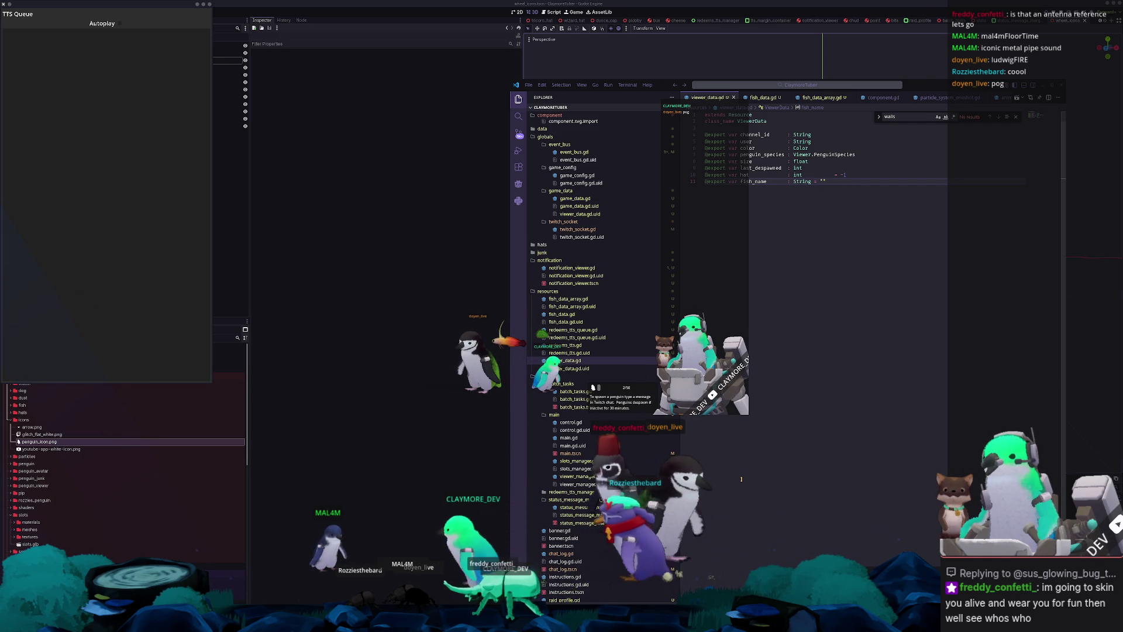
# Capture a rectangular region covering the code editor and penguins to the clipboard
pyautogui.press('Print')
pyautogui.moveTo(594, 326); pyautogui.dragTo(643, 360)
pyautogui.moveTo(256, 95)
pyautogui.mouseDown()
pyautogui.moveTo(816, 402)
pyautogui.moveTo(750, 415)
pyautogui.mouseUp()
pyautogui.press('Return')
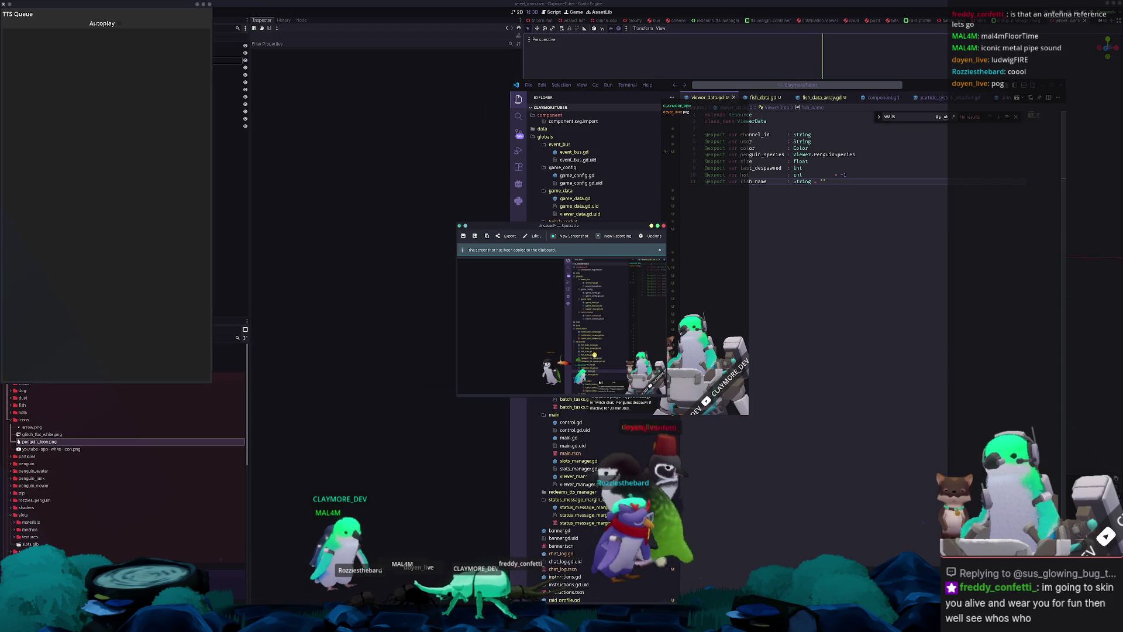
# Annotate the screenshot with red freehand strokes and a loop, then close Spectacle
pyautogui.click(532, 237)
pyautogui.moveTo(458, 223)
pyautogui.mouseDown()
pyautogui.moveTo(563, 282)
pyautogui.moveTo(586, 316)
pyautogui.moveTo(186, 64)
pyautogui.mouseUp()
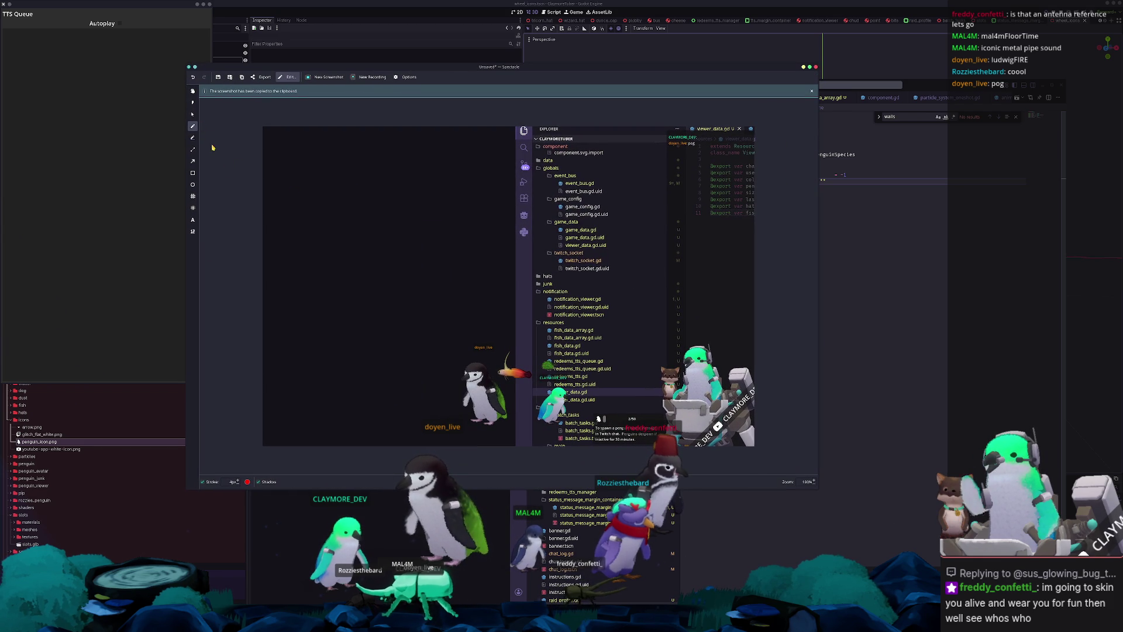
pyautogui.moveTo(348, 442); pyautogui.dragTo(356, 415)
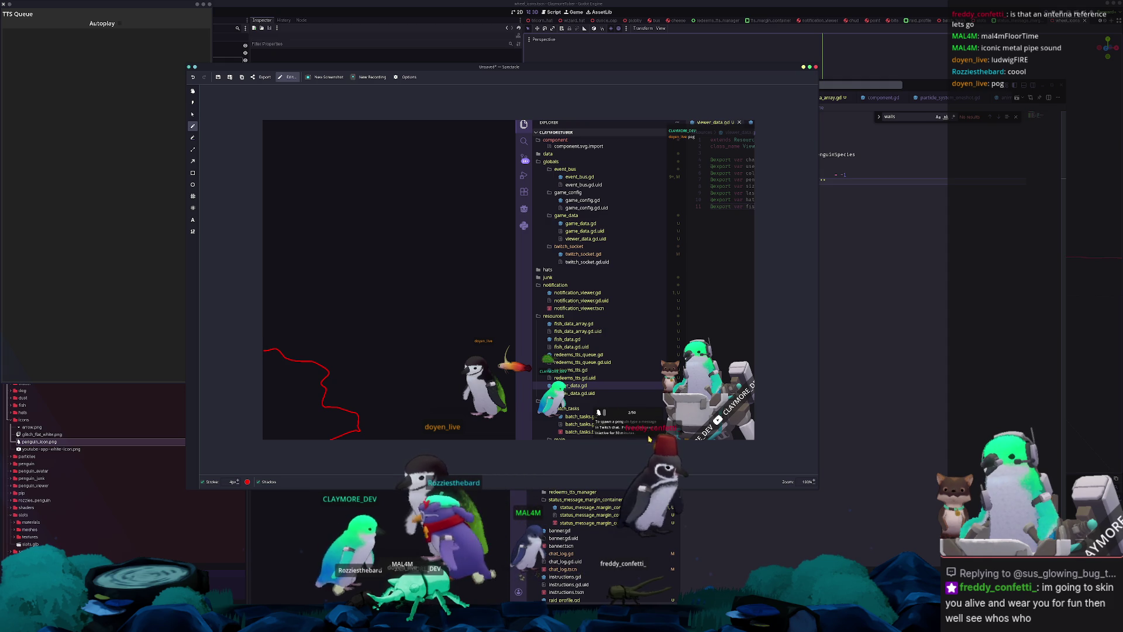
pyautogui.moveTo(643, 436); pyautogui.dragTo(640, 401)
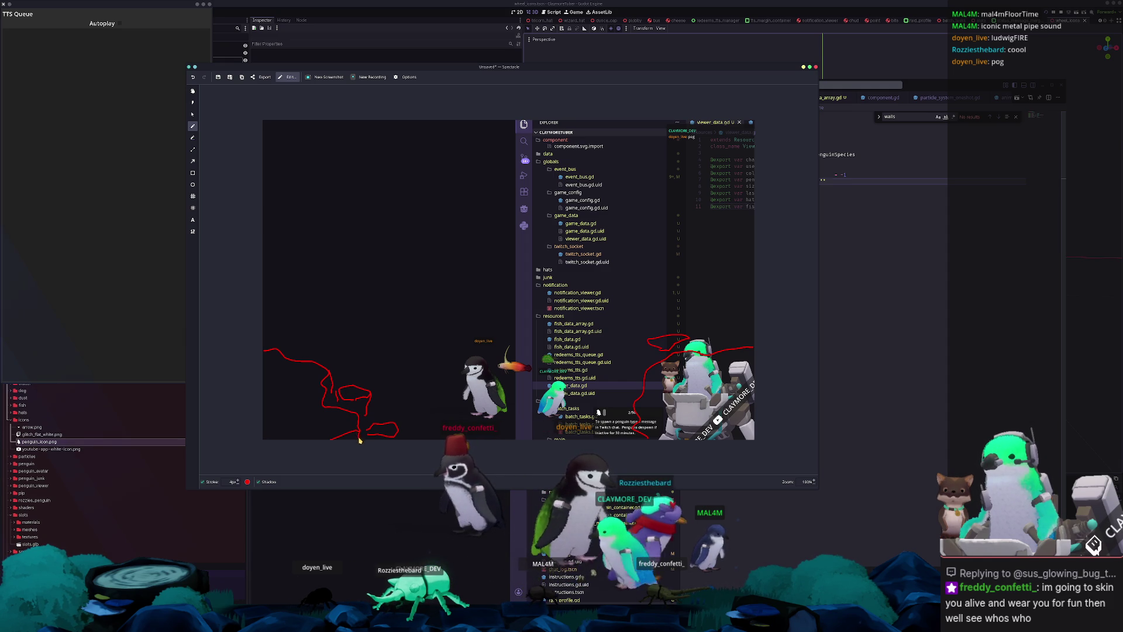
pyautogui.moveTo(396, 434); pyautogui.dragTo(365, 441)
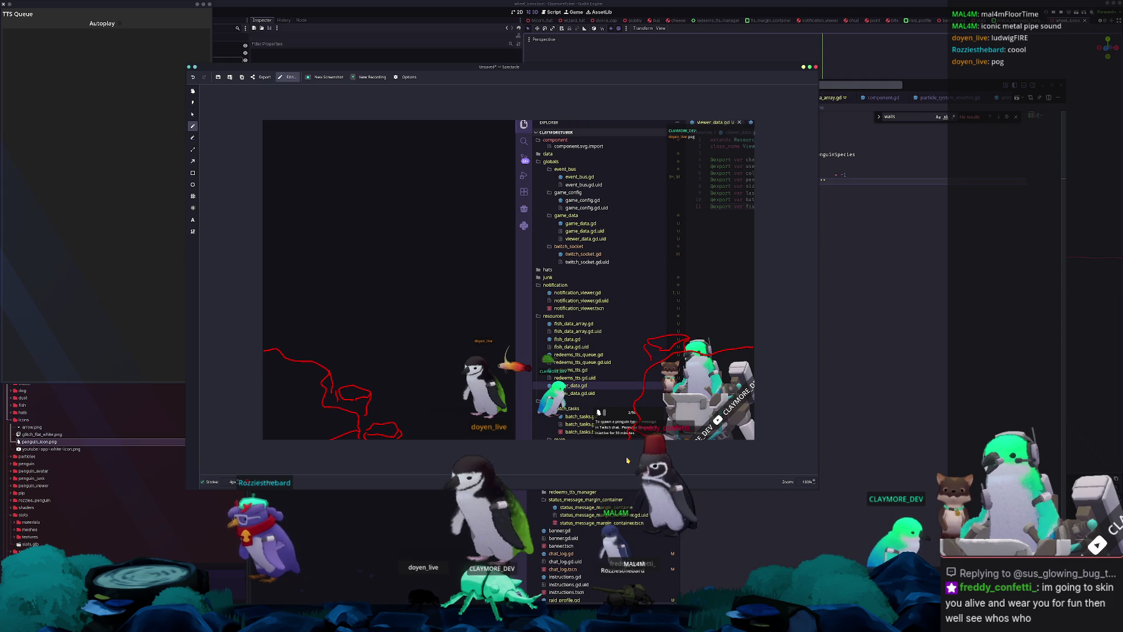
pyautogui.press('Escape')
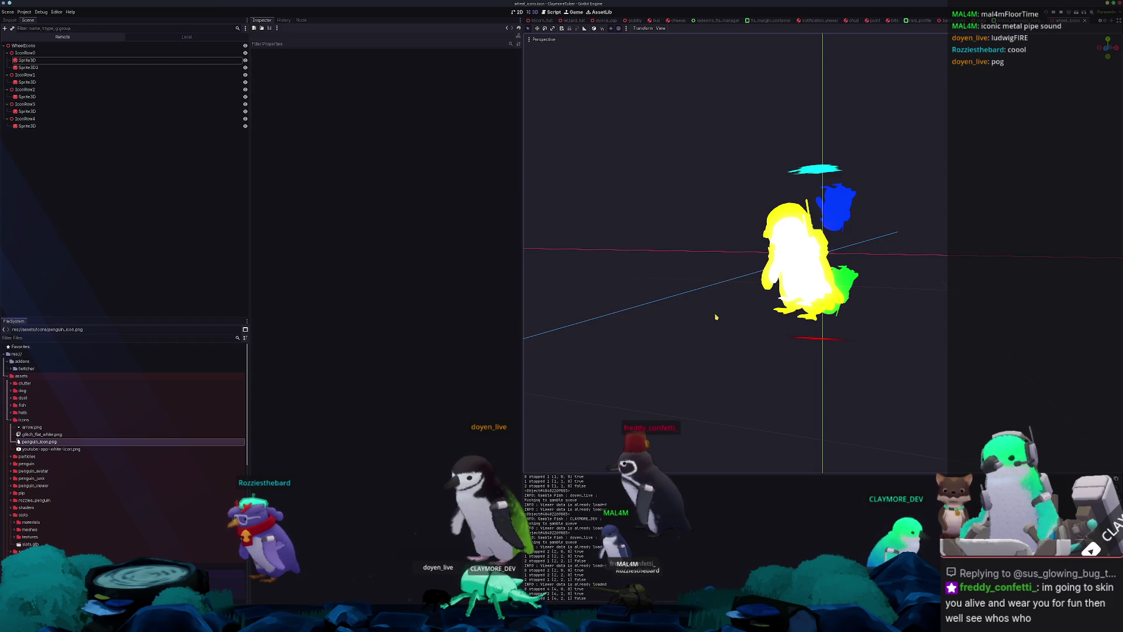
pyautogui.scroll(-3, 710, 313)
pyautogui.scroll(2, 681, 344)
pyautogui.scroll(-4, 680, 343)
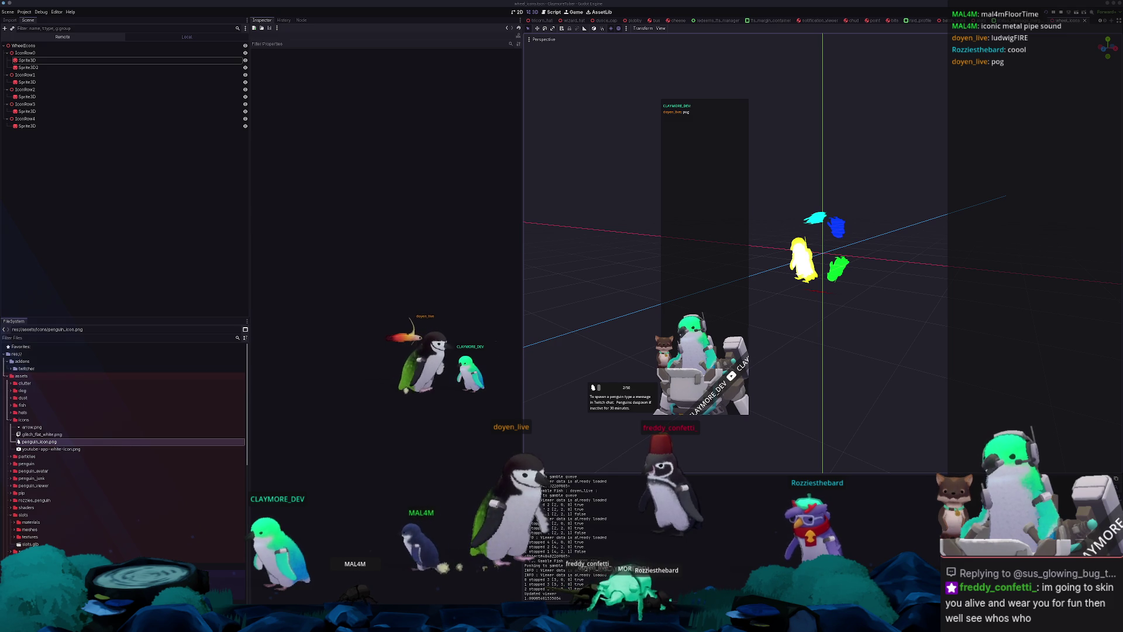
pyautogui.hotkey('alt', 'Tab')
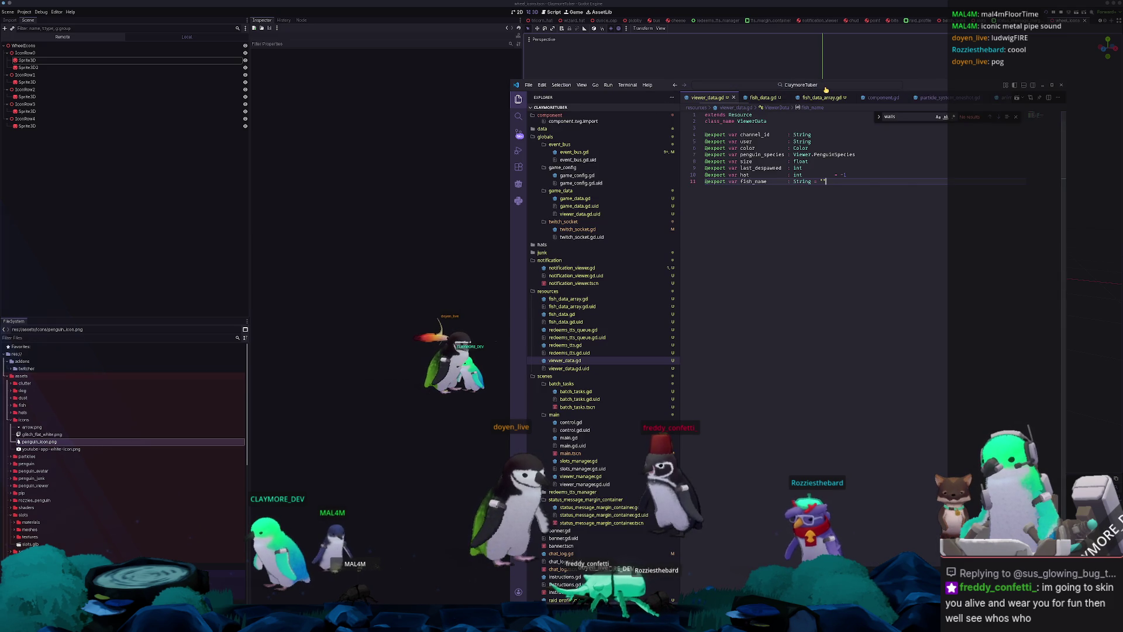
# Open viewer.gd and scroll down to the fish mesh code near line 238
pyautogui.click(826, 89)
pyautogui.write('viewer')
pyautogui.press('Return')
pyautogui.scroll(-20, 841, 289)
pyautogui.scroll(-20, 806, 302)
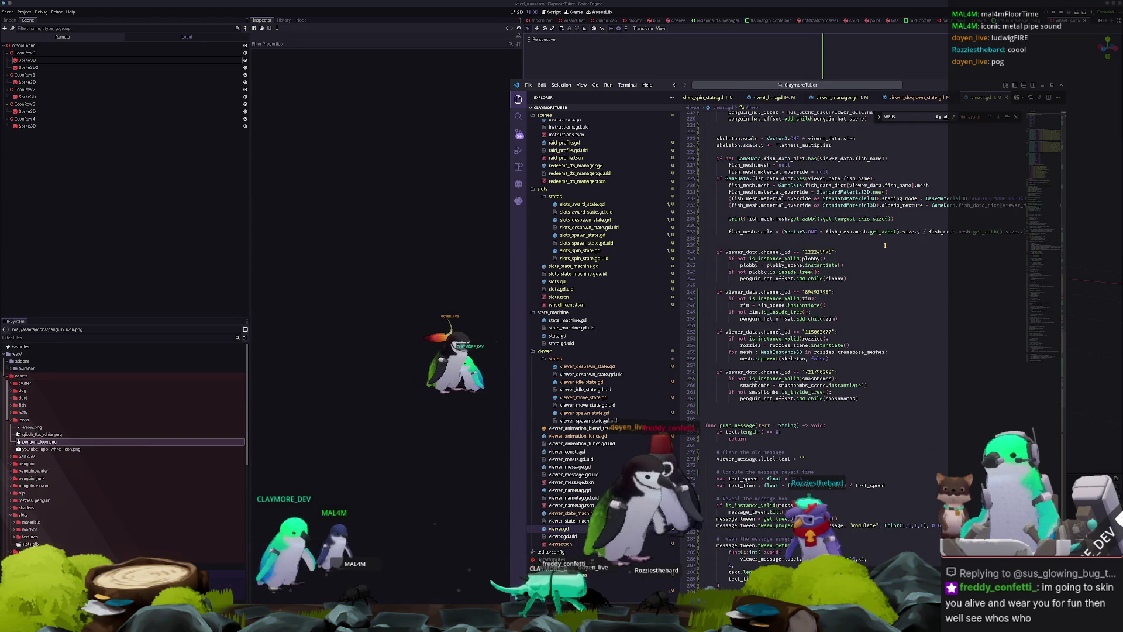
pyautogui.hscroll(2, 885, 245)
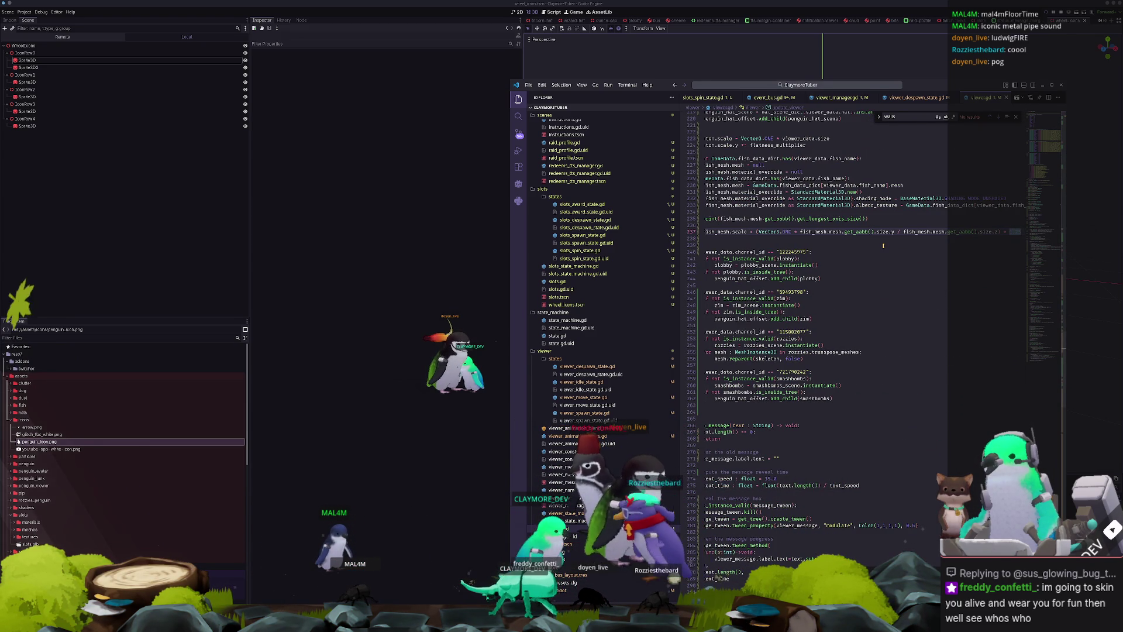
# Add 'fish_mesh.scale /= fish_mesh.mesh.get_aabb().get_longest_axis_size()' followed by a blank line
pyautogui.write('fish_mesh.scale /=')
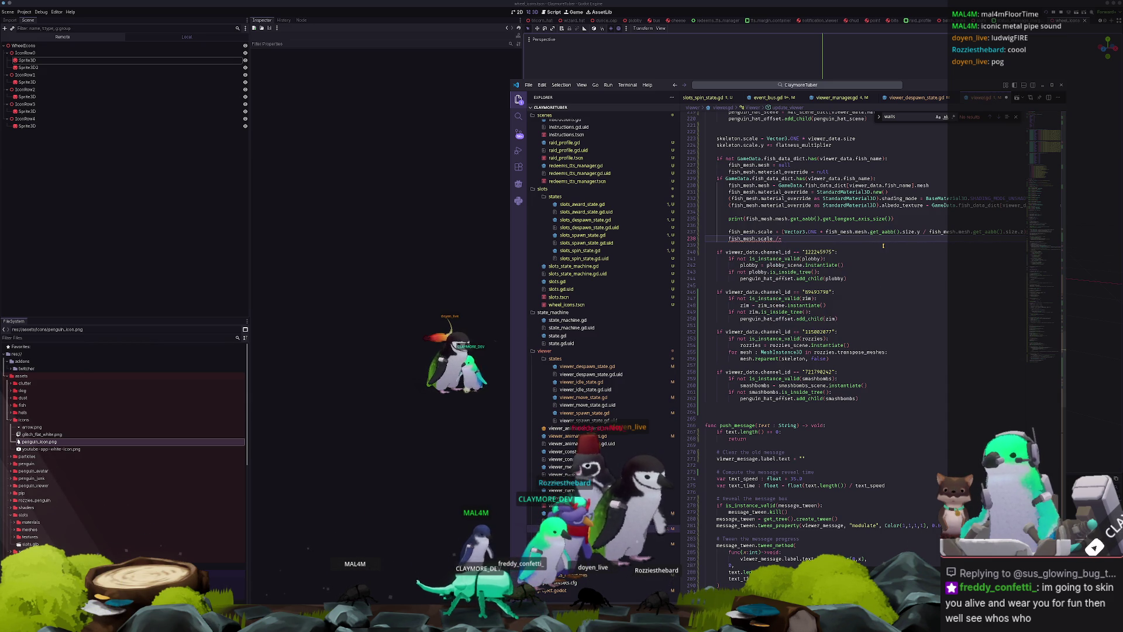
pyautogui.write(' fish_mesh.mesh.get_aab')
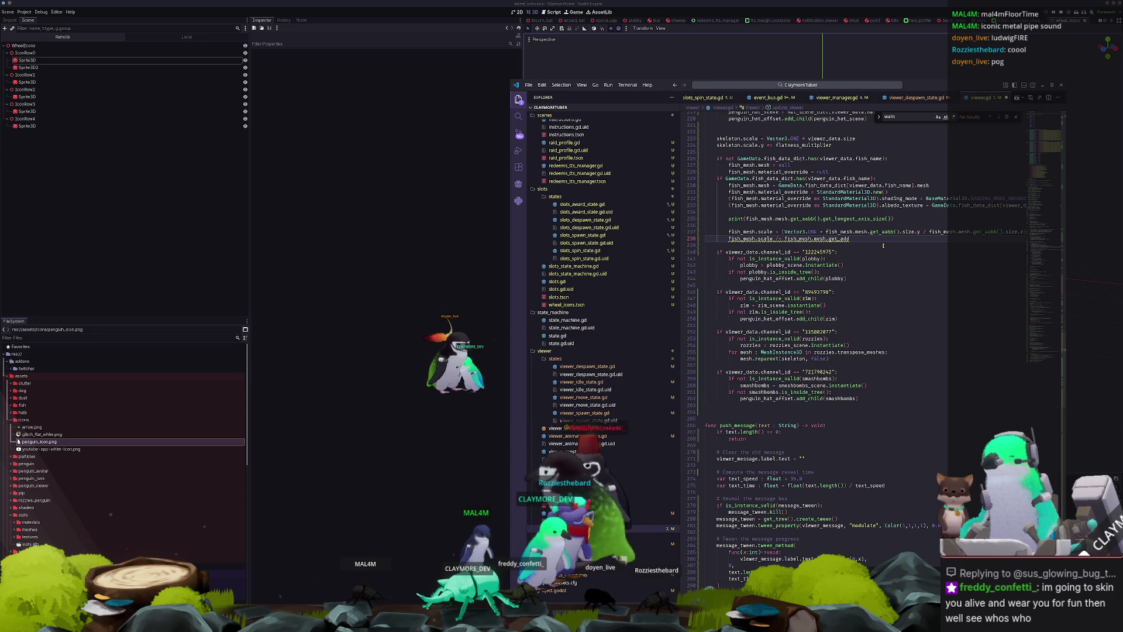
pyautogui.write('abb(')
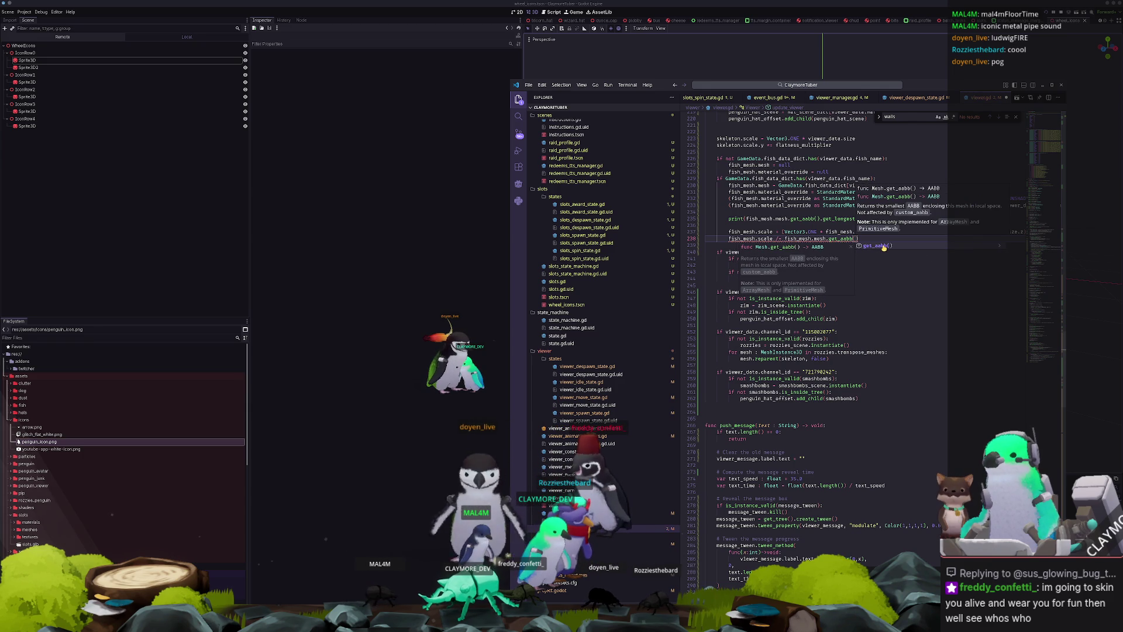
pyautogui.write(').size.')
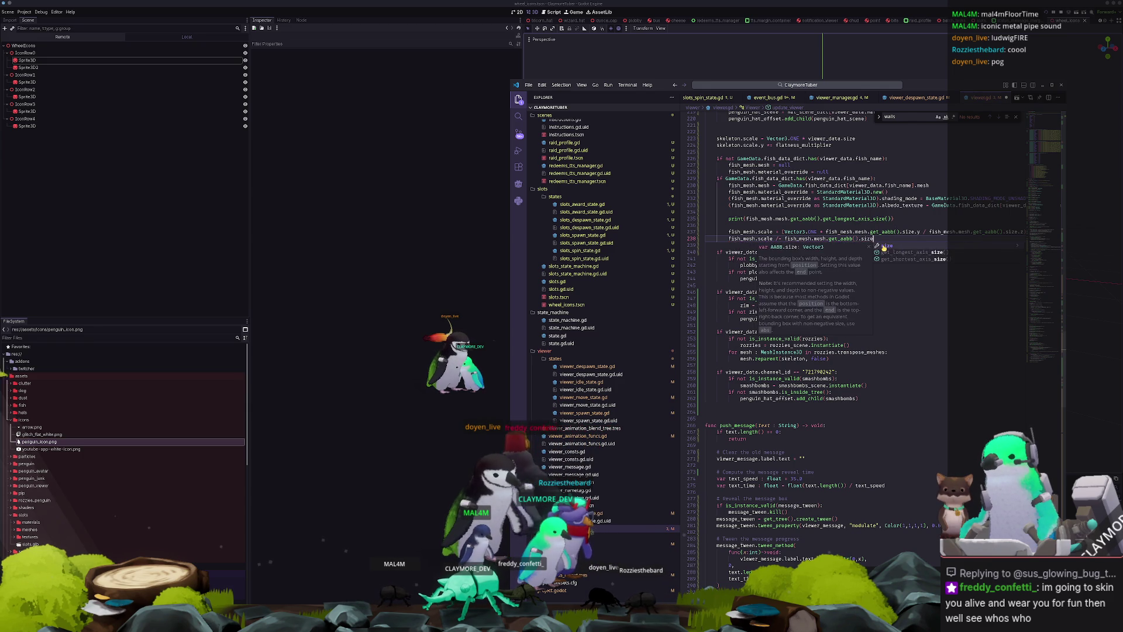
pyautogui.press('BackSpace')
pyautogui.press('BackSpace')
pyautogui.press('BackSpace')
pyautogui.write('get')
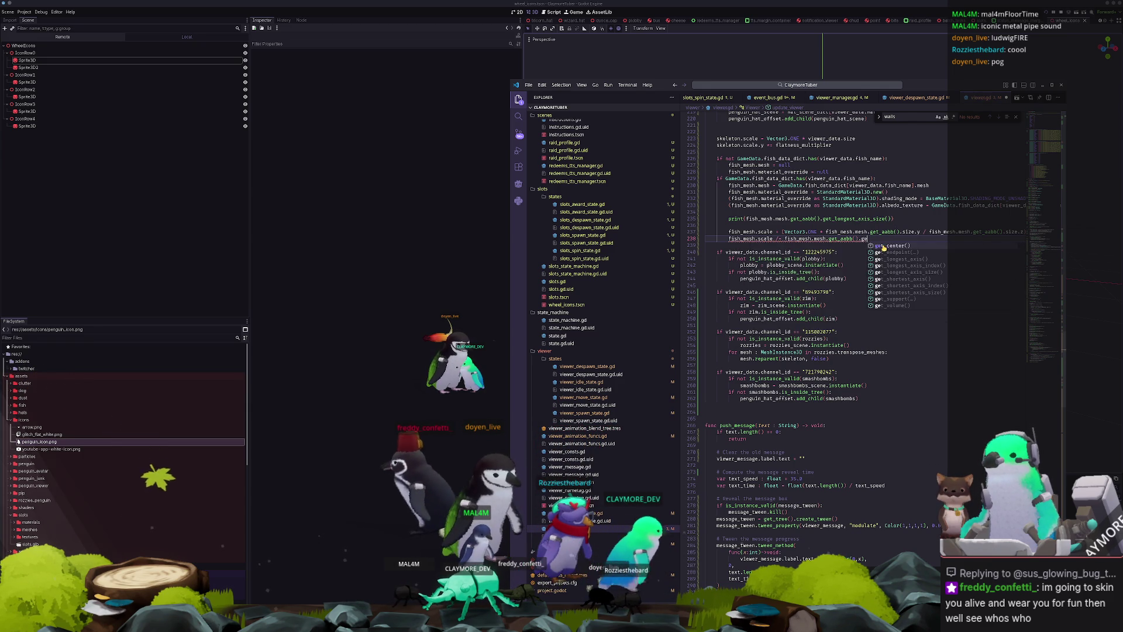
pyautogui.press('Down')
pyautogui.press('Down')
pyautogui.press('Down')
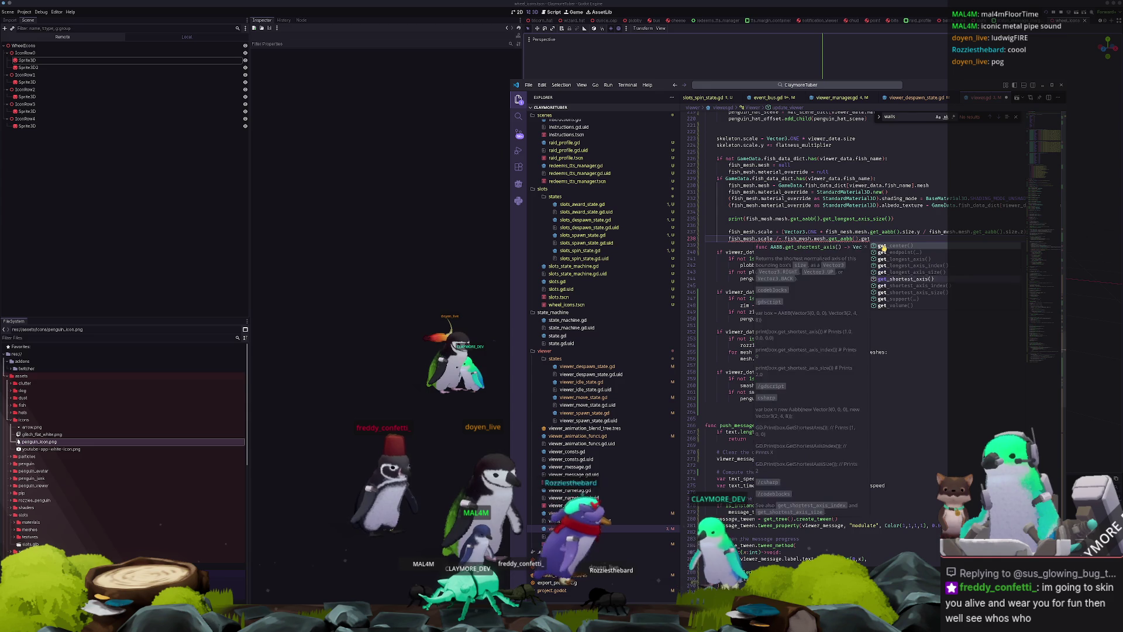
pyautogui.press('Up')
pyautogui.press('Up')
pyautogui.press('Up')
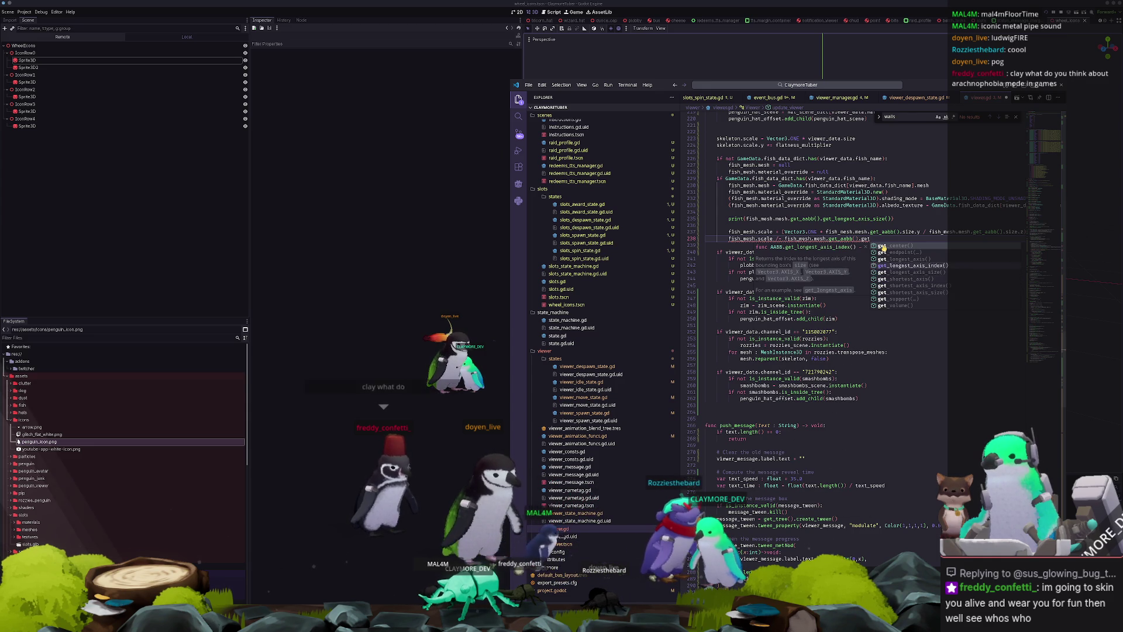
pyautogui.press('Down')
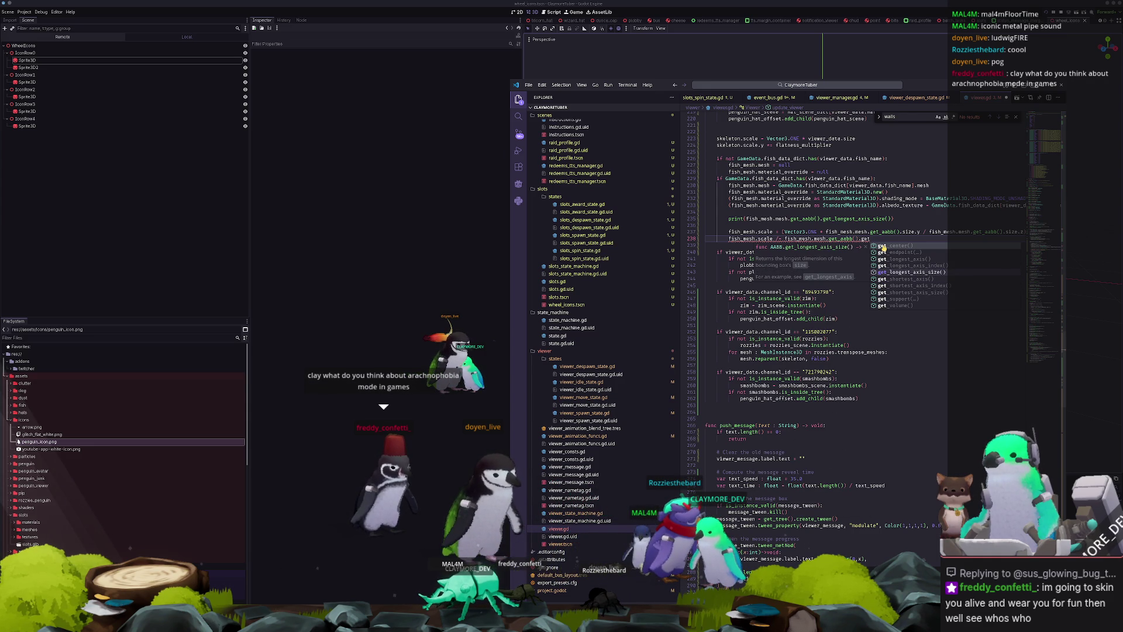
pyautogui.press('Return')
pyautogui.click(883, 245)
pyautogui.press('Return')
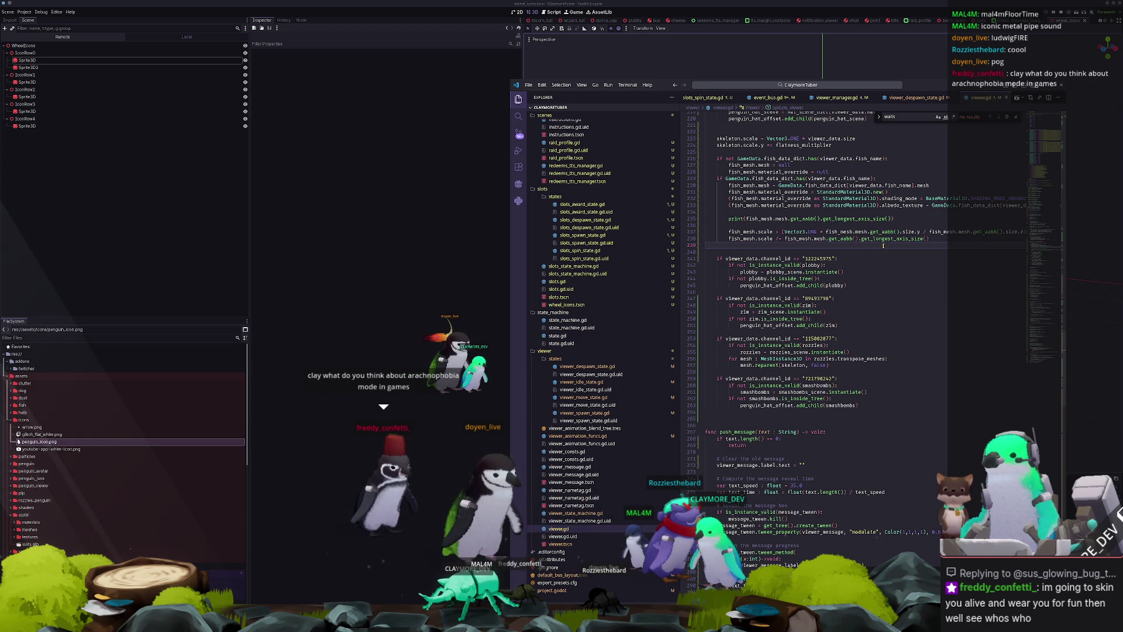
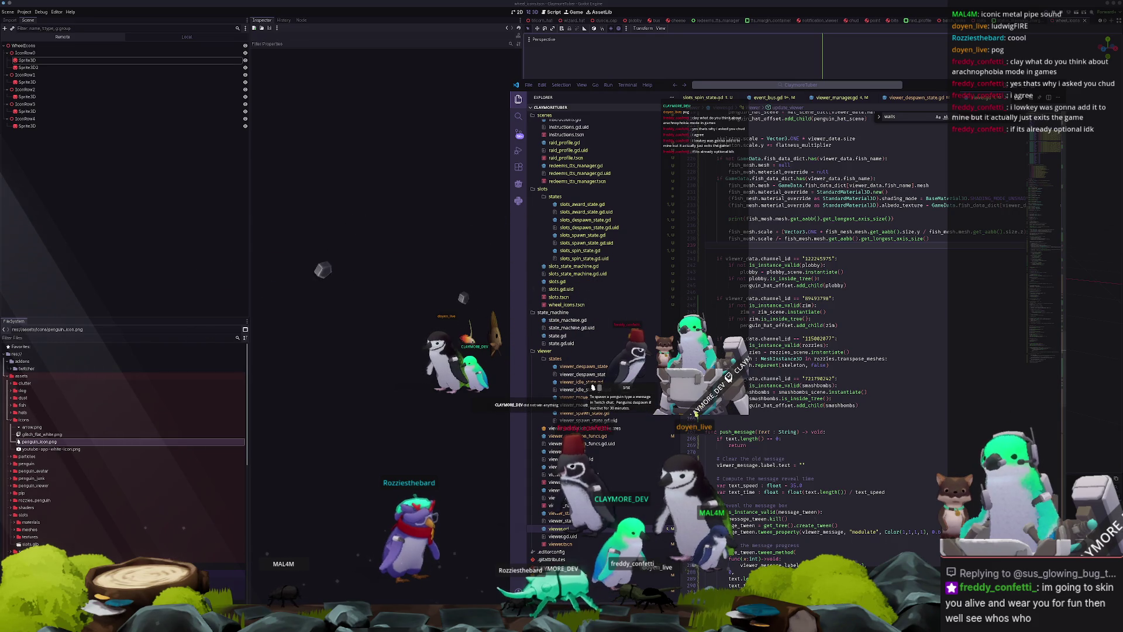
# Review the fish_mesh.scale lines in viewer.gd, then switch to the viewer_despawn_state.gd script
pyautogui.click(959, 253)
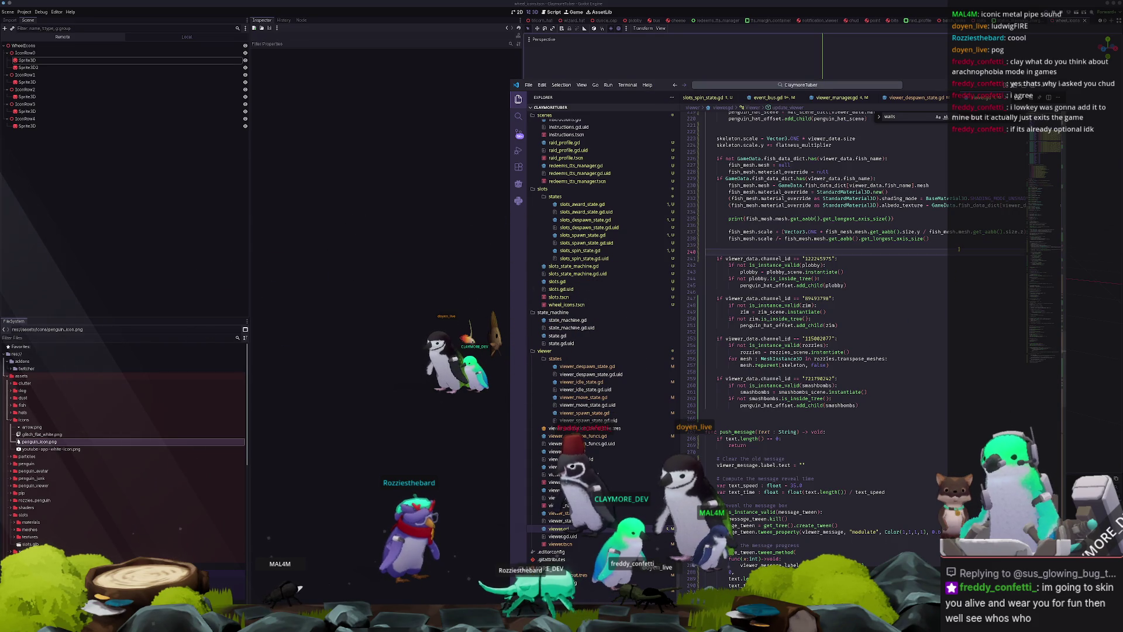
pyautogui.press('Up')
pyautogui.press('End')
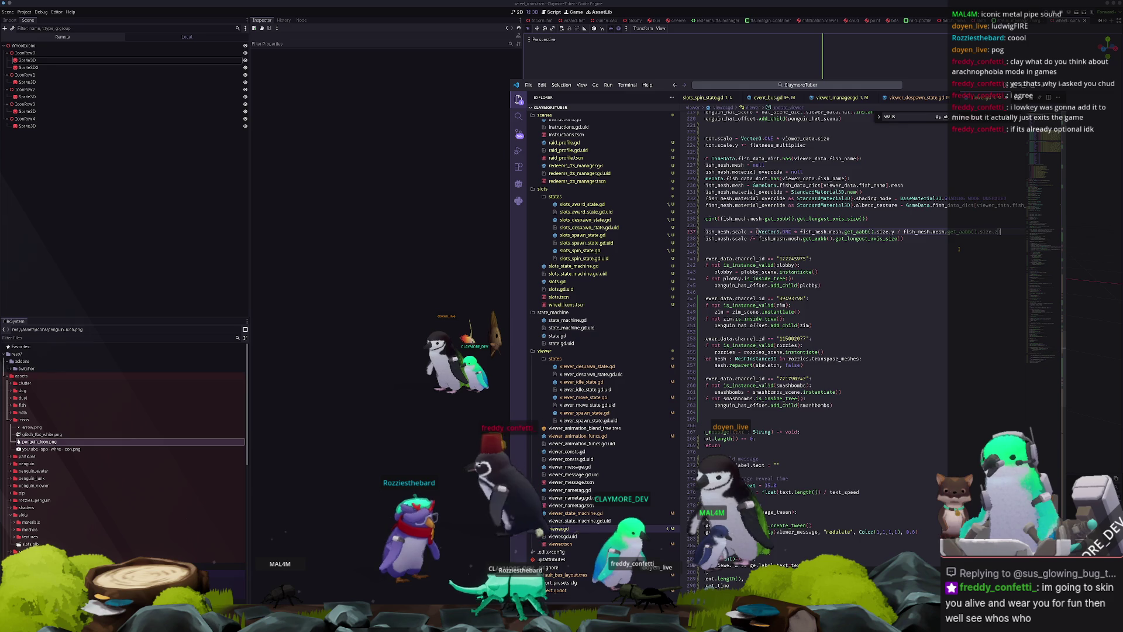
pyautogui.press('Down')
pyautogui.press('Down')
pyautogui.press('Up')
pyautogui.press('End')
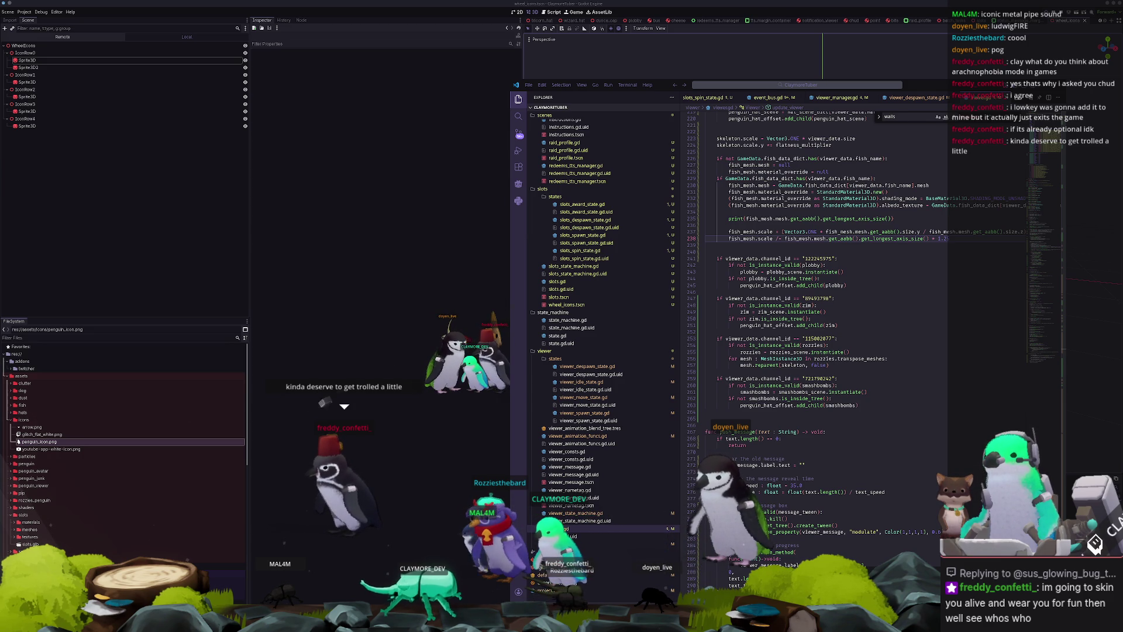
pyautogui.click(804, 413)
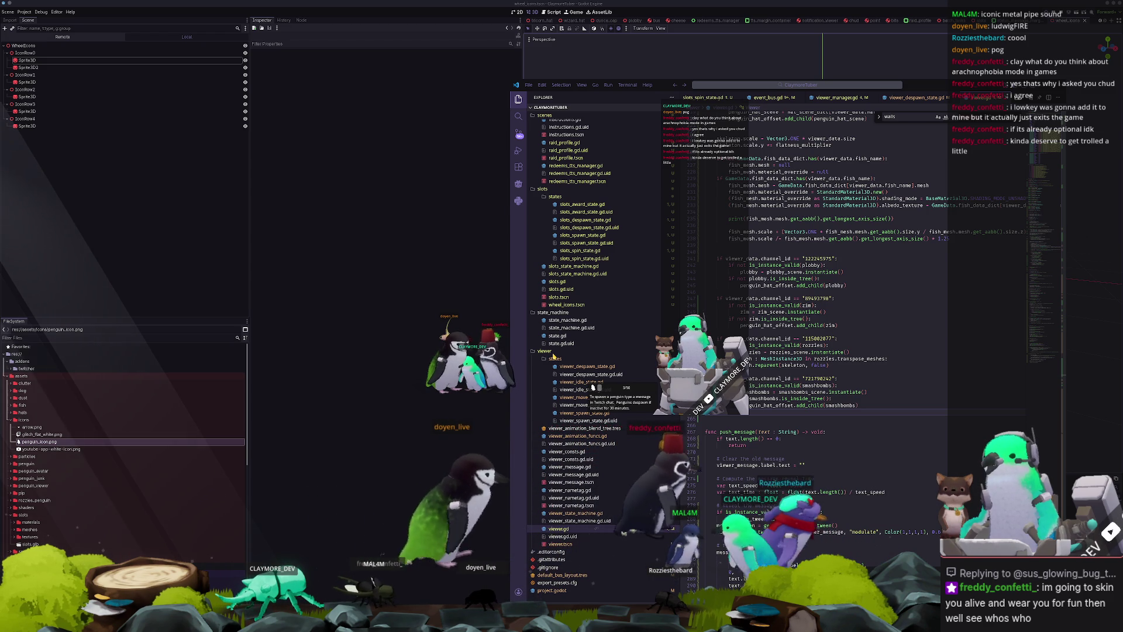
pyautogui.click(917, 98)
# Quick-open viewer.gd and scroll through its channel-specific penguin code
pyautogui.hotkey('ctrl', 'p')
pyautogui.write('move_')
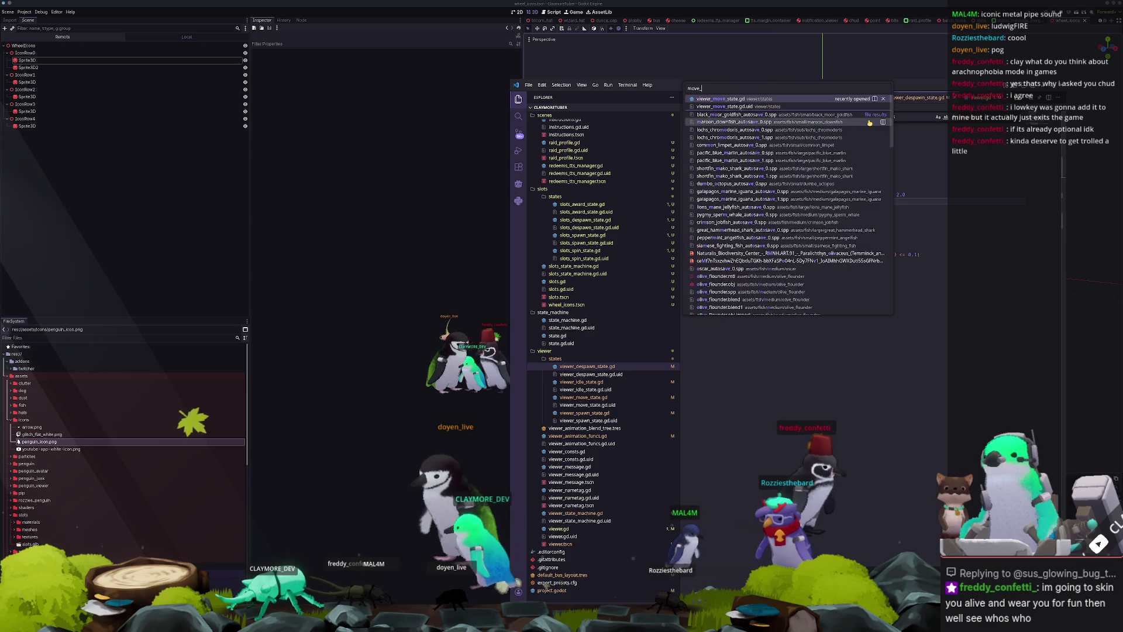
pyautogui.press('BackSpace')
pyautogui.press('BackSpace')
pyautogui.press('BackSpace')
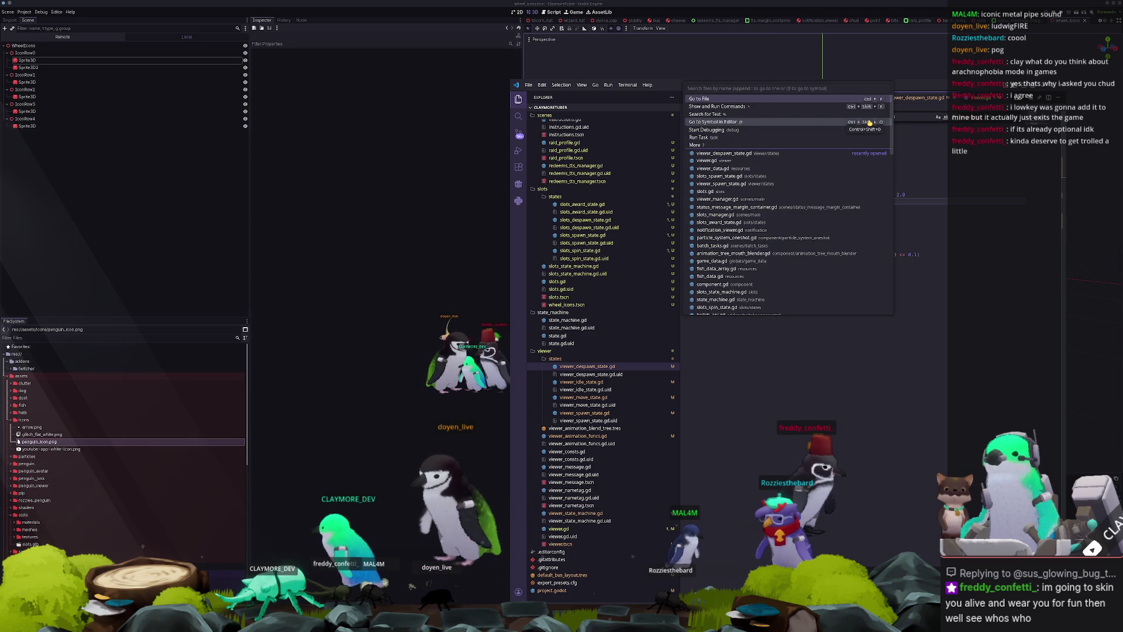
pyautogui.write('viewer')
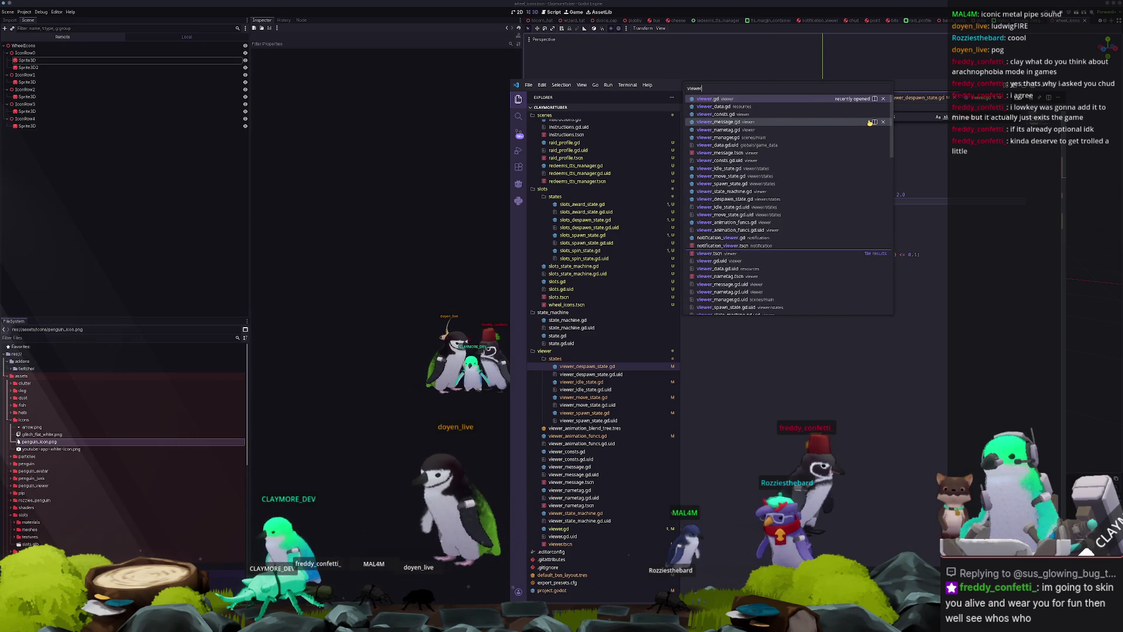
pyautogui.press('Return')
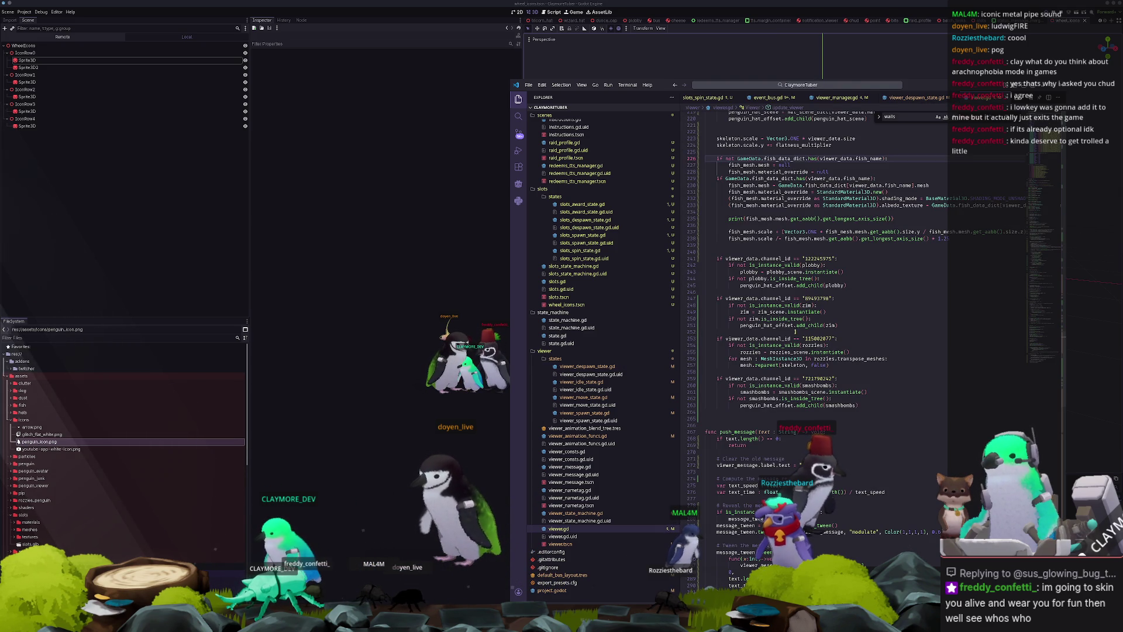
pyautogui.click(794, 331)
pyautogui.scroll(-5, 794, 326)
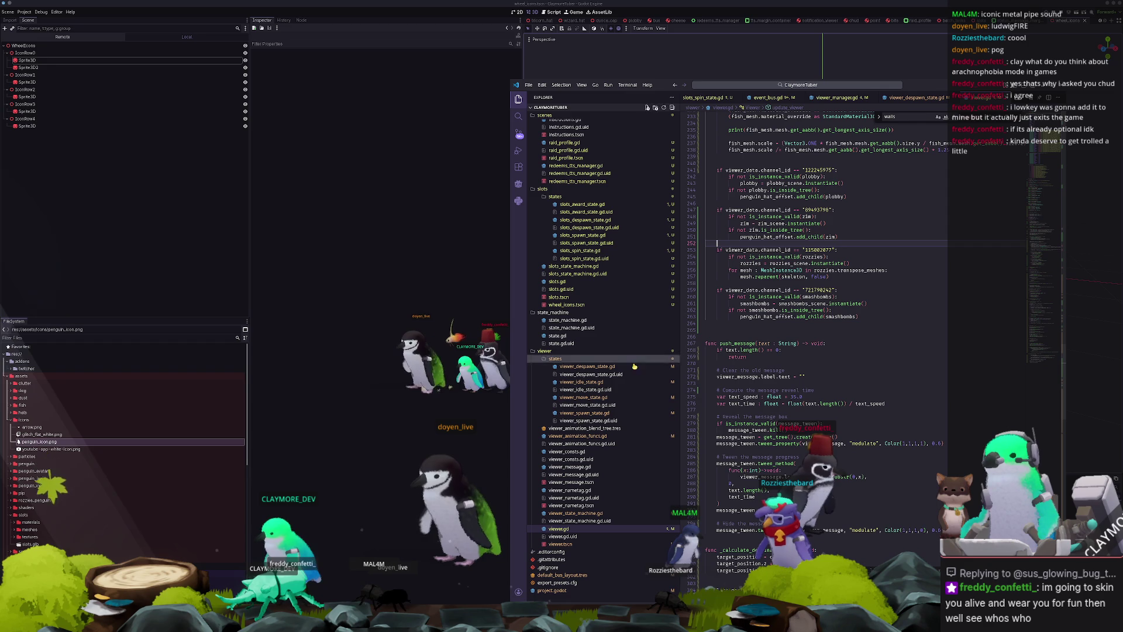
# Open viewer_idle_state.gd and inspect the idle_time_mean value of 30.0
pyautogui.click(852, 84)
pyautogui.write('viewer_id')
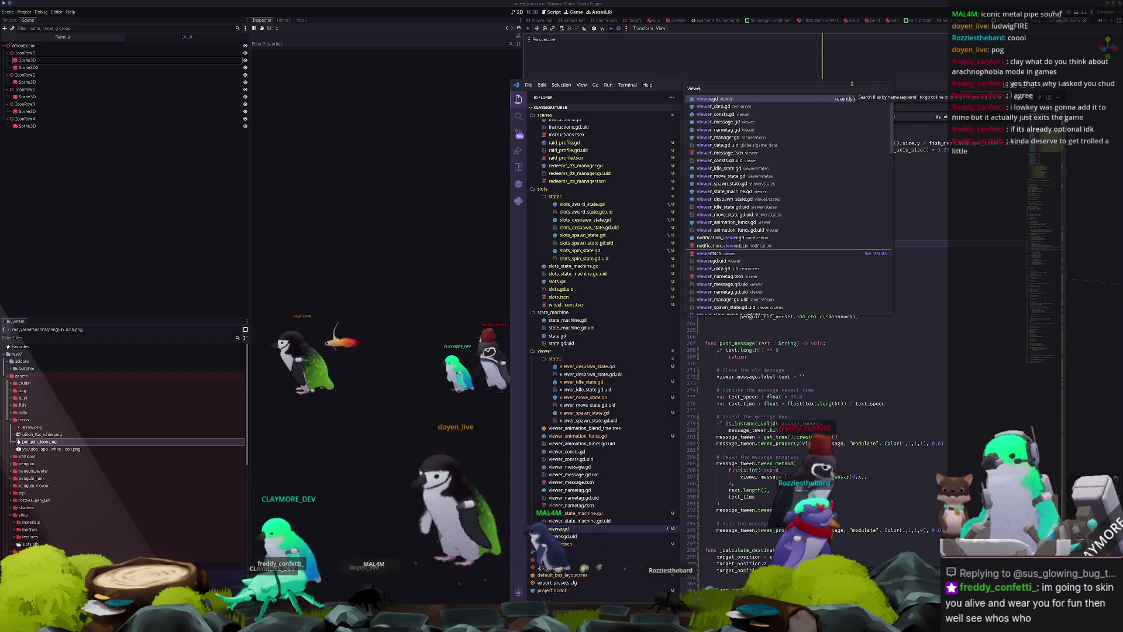
pyautogui.write('le_state')
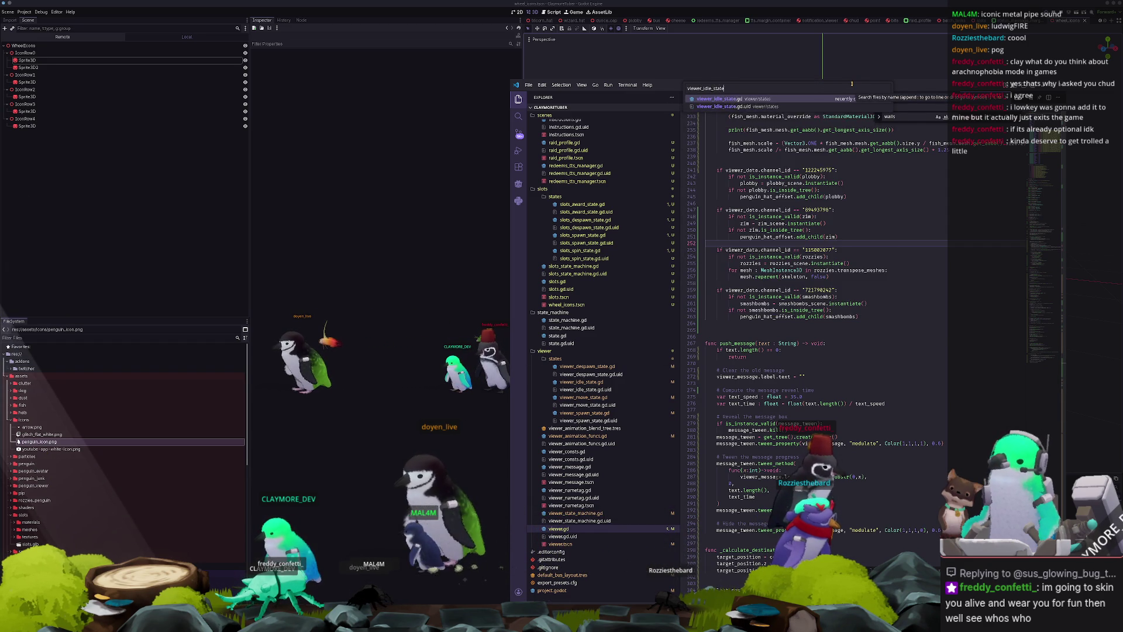
pyautogui.press('Return')
pyautogui.doubleClick(796, 174)
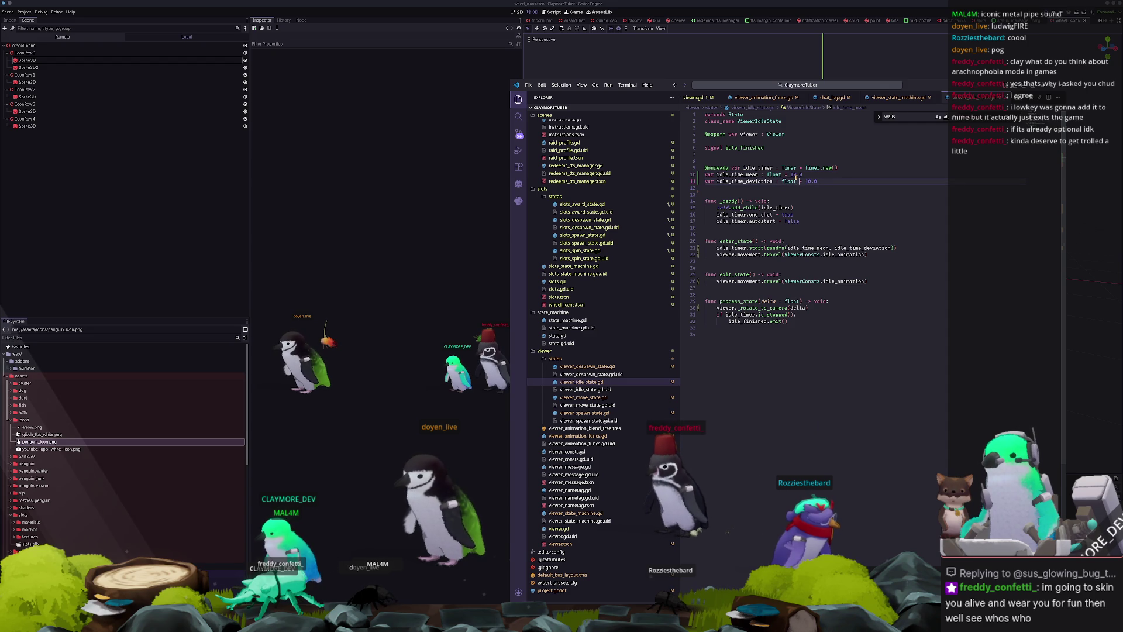
pyautogui.press('Down')
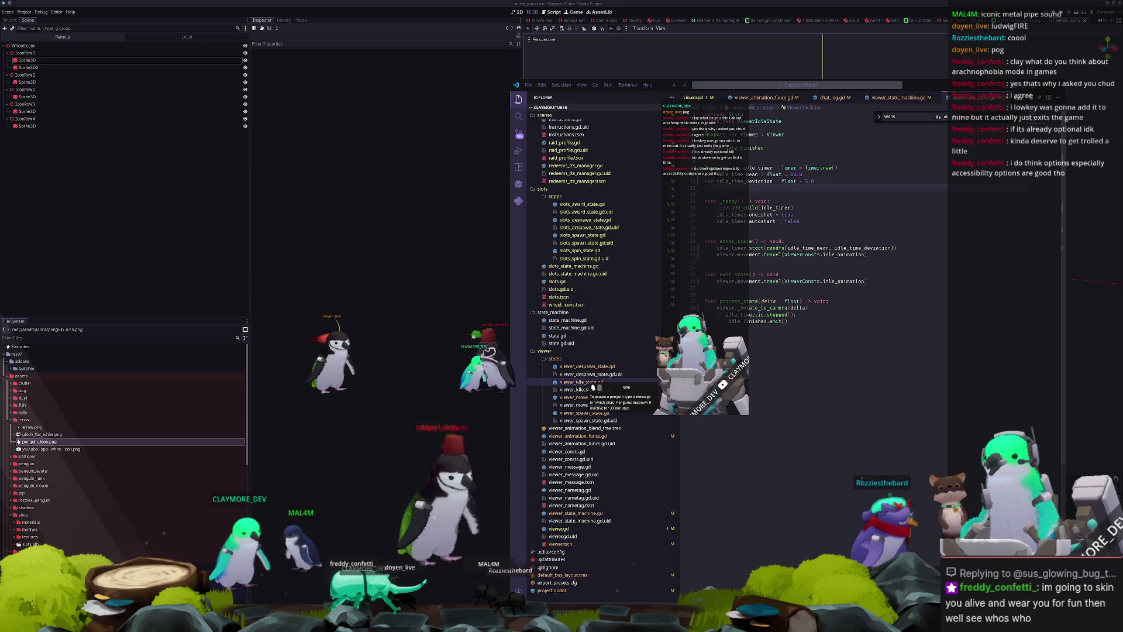
pyautogui.click(802, 406)
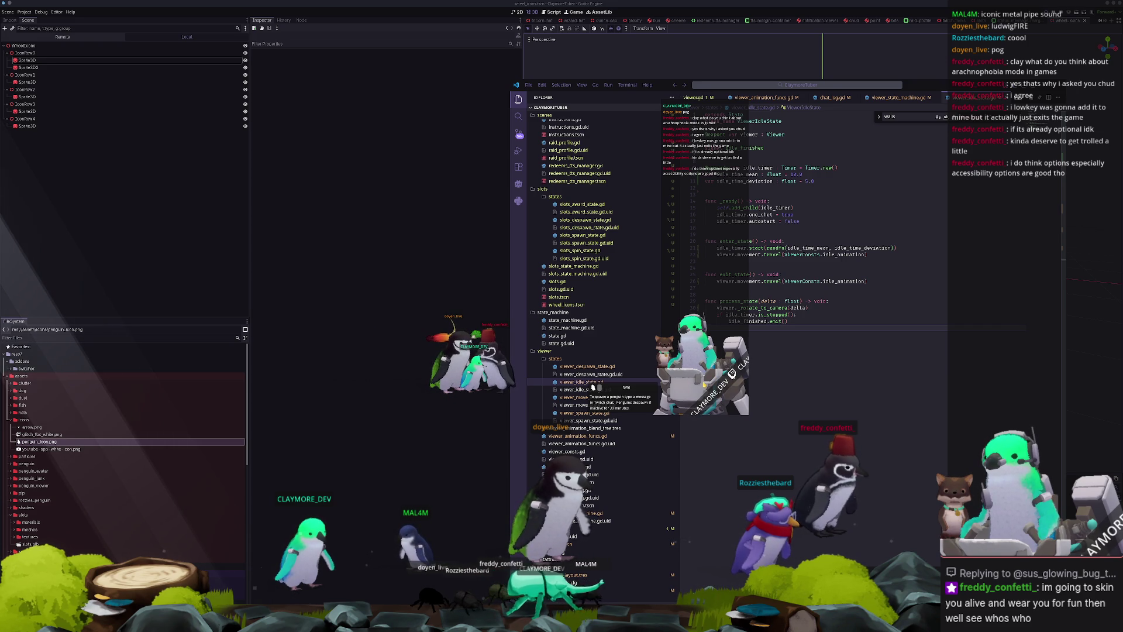
pyautogui.click(789, 367)
# Quick-open viewer_manager.gd and scroll down to the viewer spawn position code
pyautogui.click(836, 85)
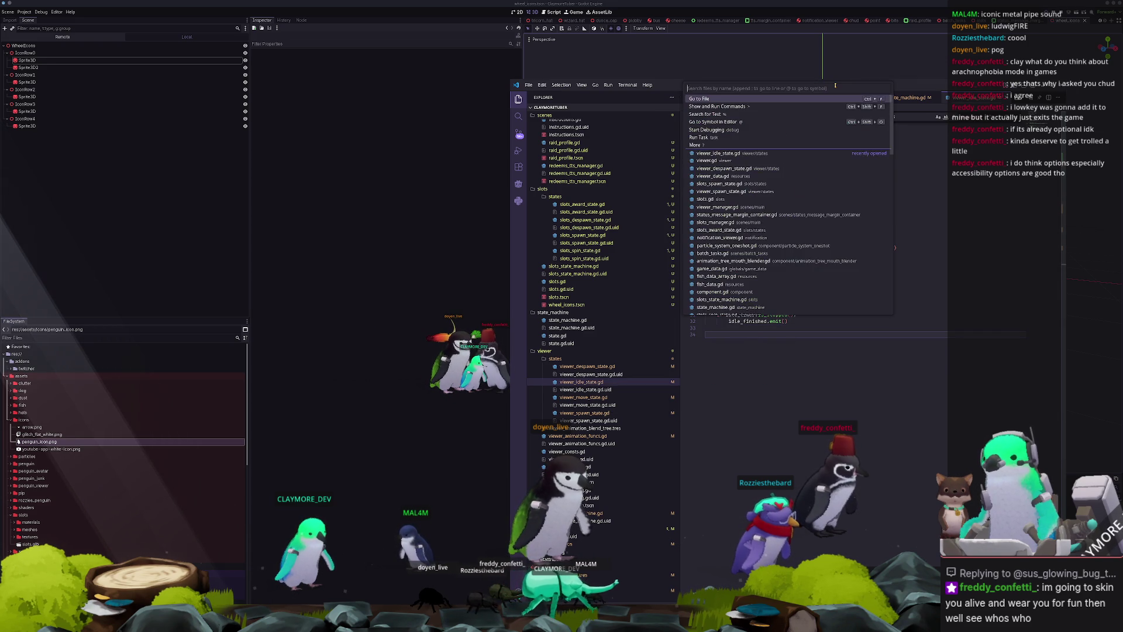
pyautogui.write('iewer_')
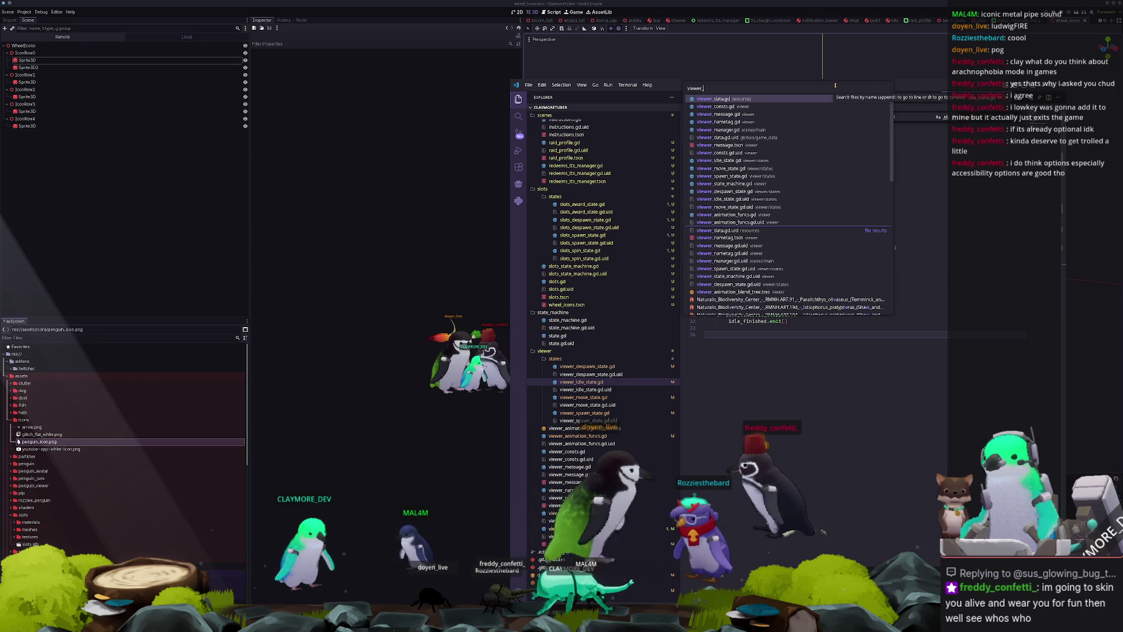
pyautogui.write('manager')
pyautogui.press('Return')
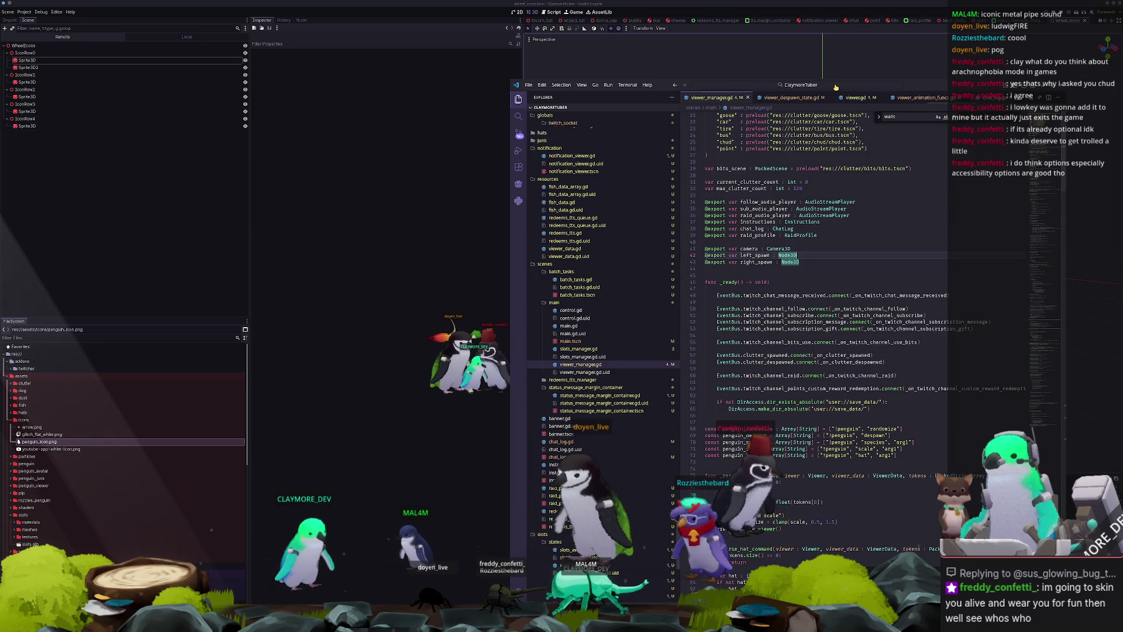
pyautogui.scroll(-10, 732, 407)
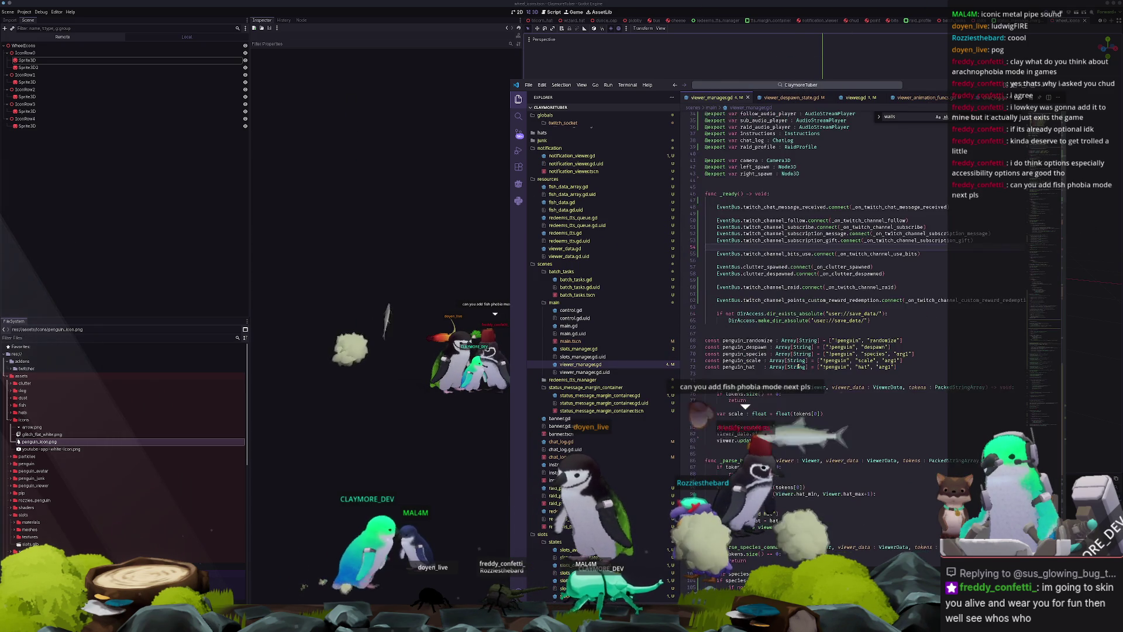
pyautogui.scroll(-15, 714, 364)
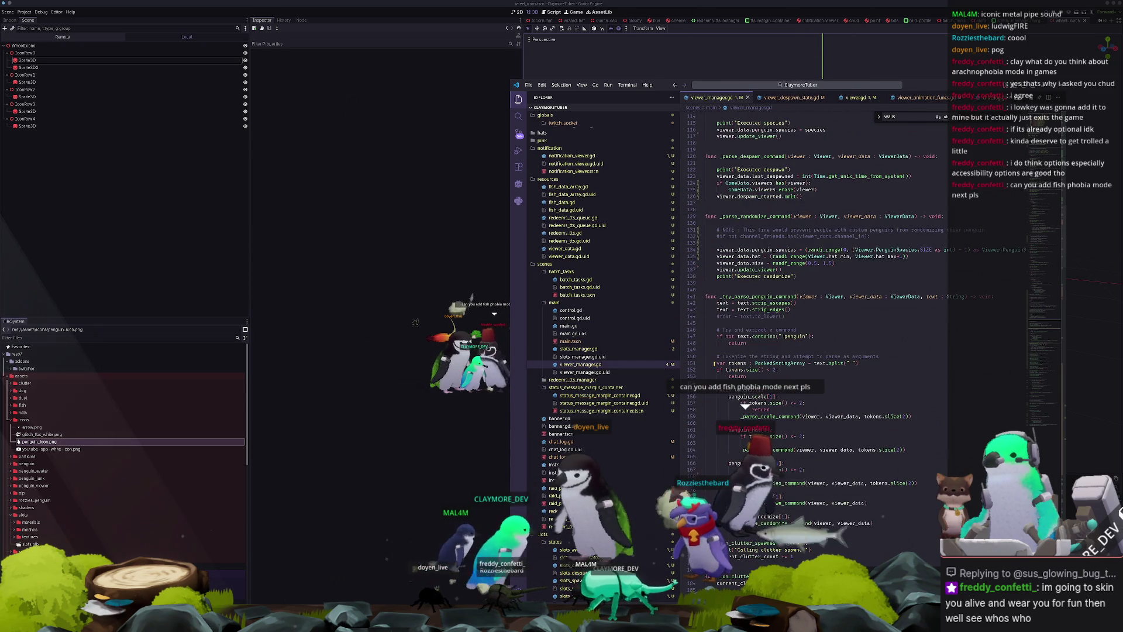
pyautogui.scroll(-1, 712, 365)
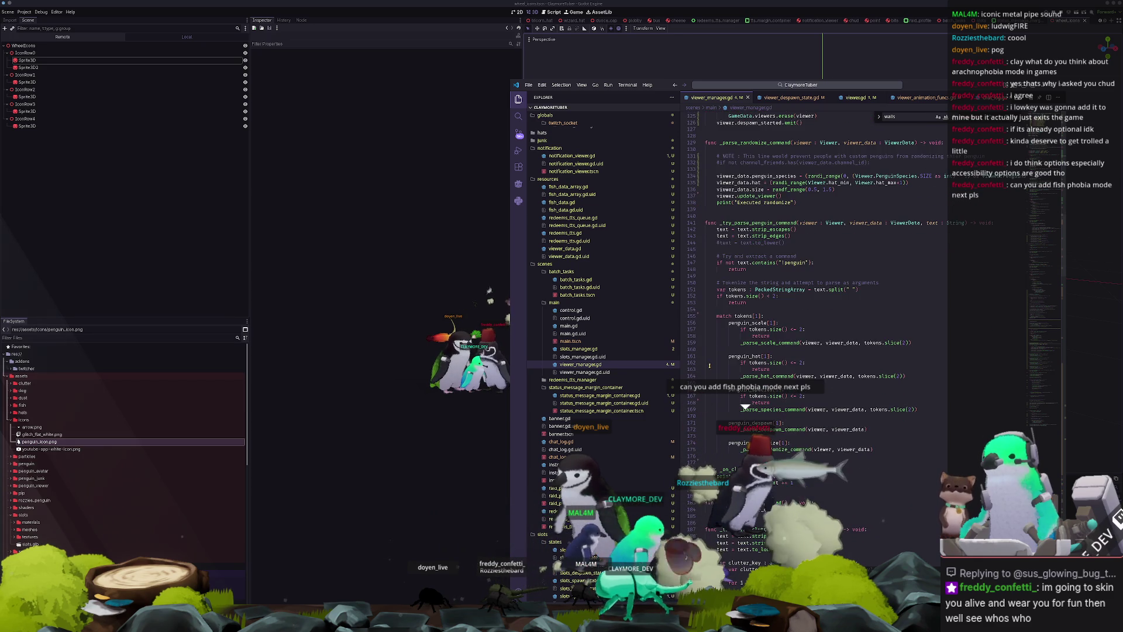
pyautogui.scroll(-10, 711, 357)
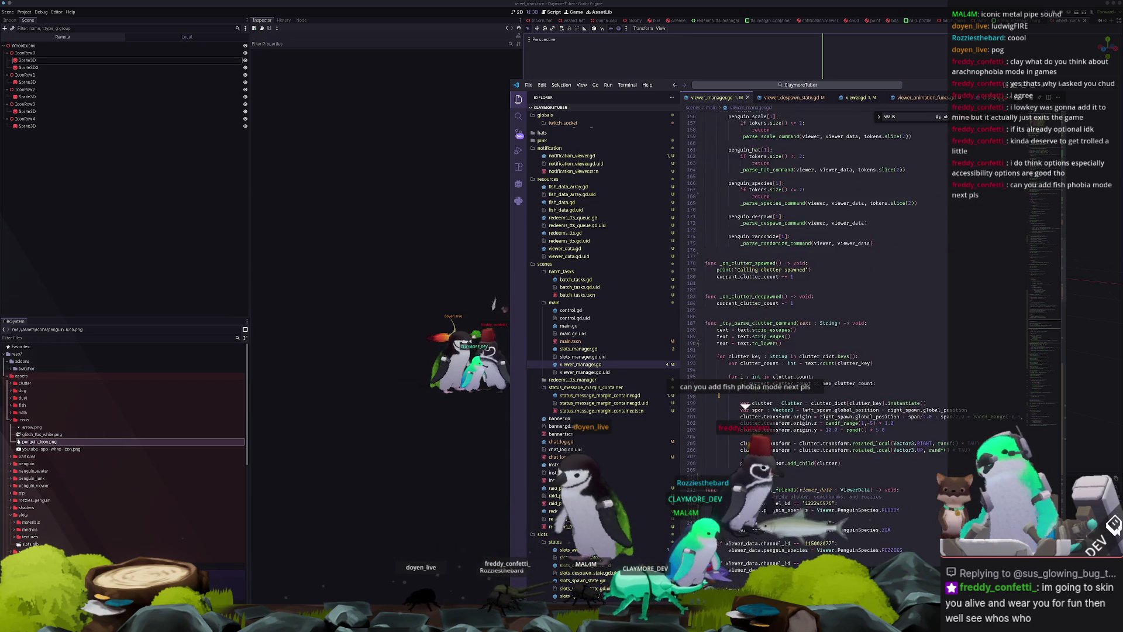
pyautogui.scroll(-3, 717, 395)
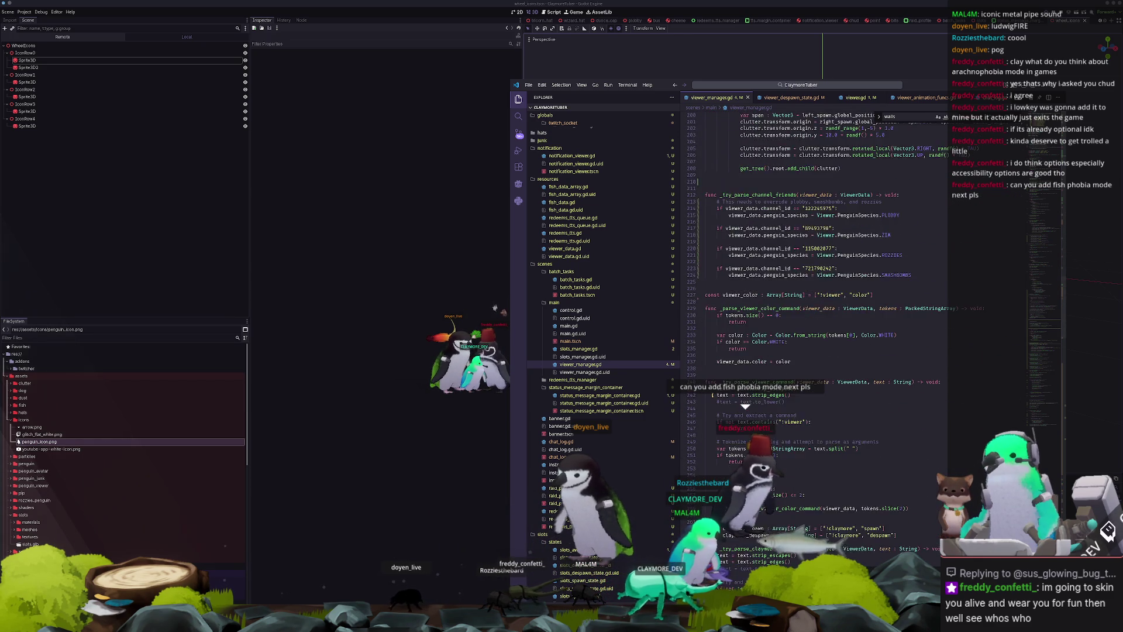
pyautogui.scroll(-15, 713, 395)
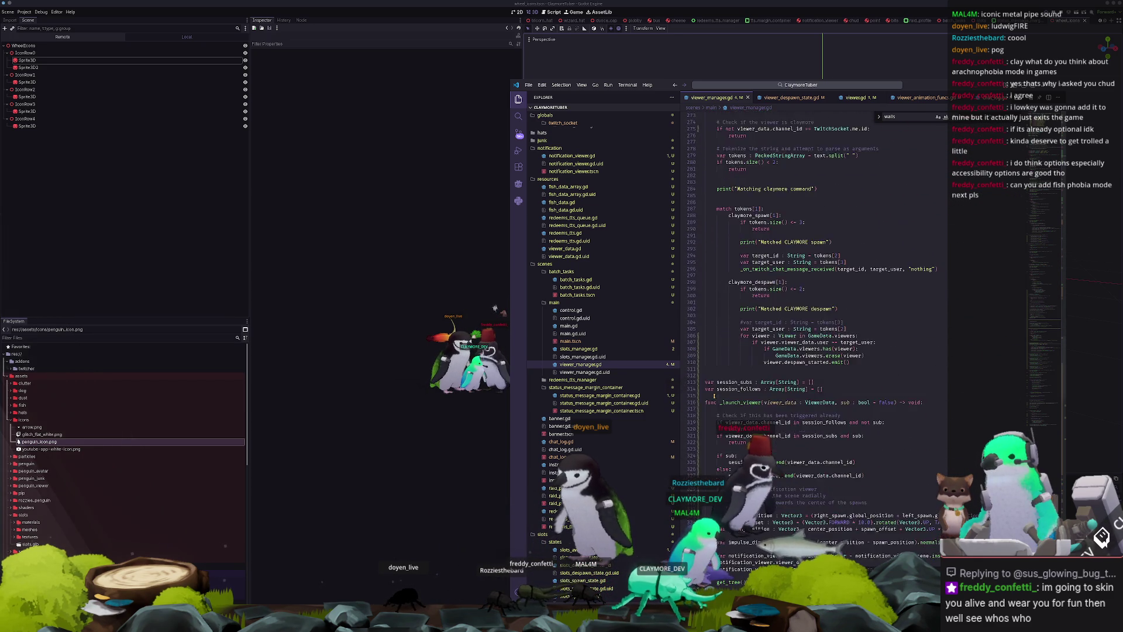
pyautogui.scroll(-10, 713, 398)
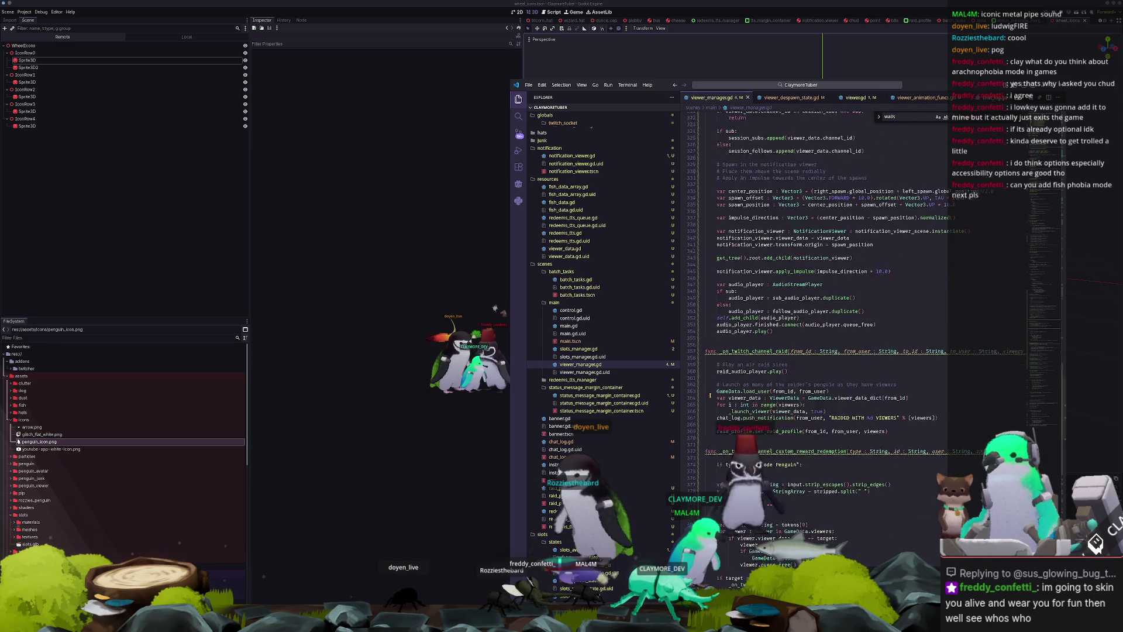
pyautogui.scroll(-20, 711, 395)
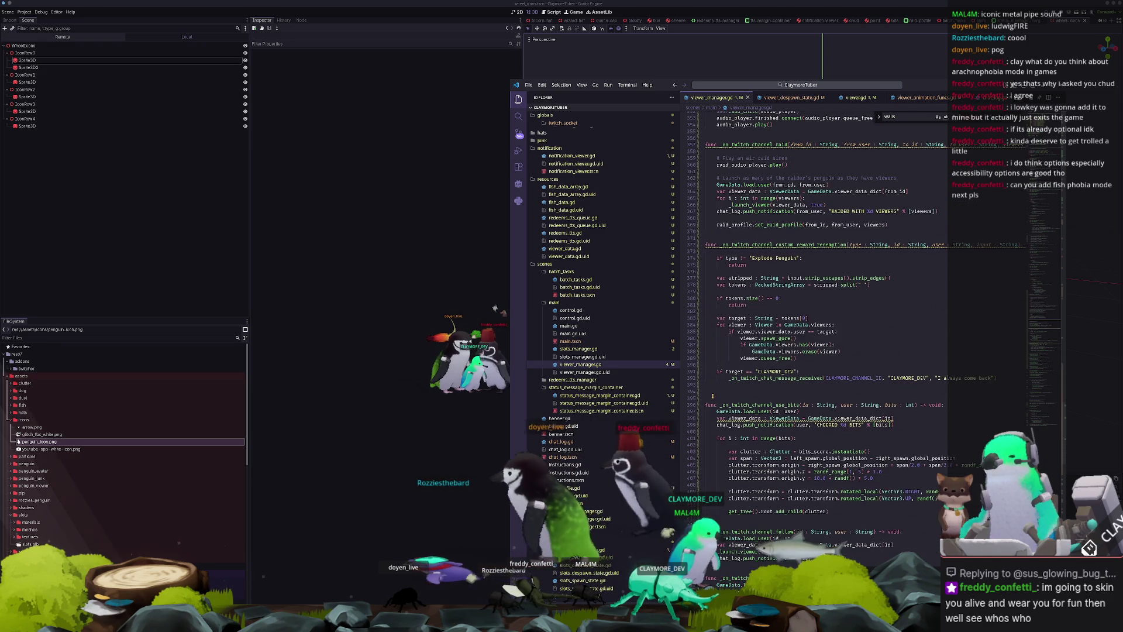
pyautogui.scroll(-13, 716, 411)
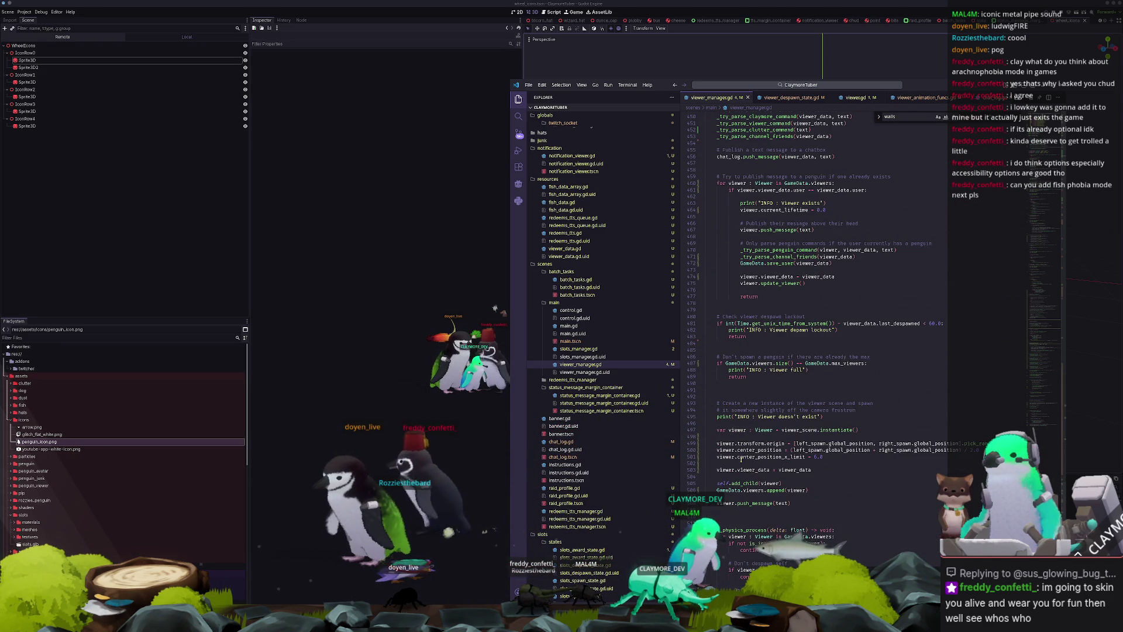
# Set viewer.transform.origin.z to randf_range(-3, 3), save the file, and return to Godot
pyautogui.click(762, 459)
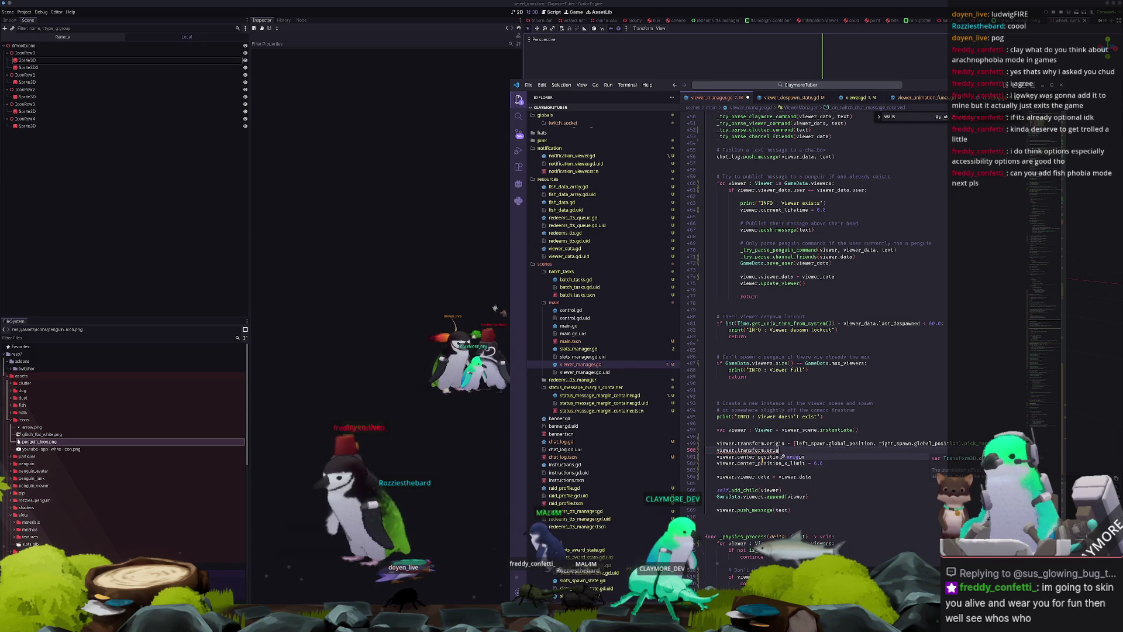
pyautogui.write('= rand')
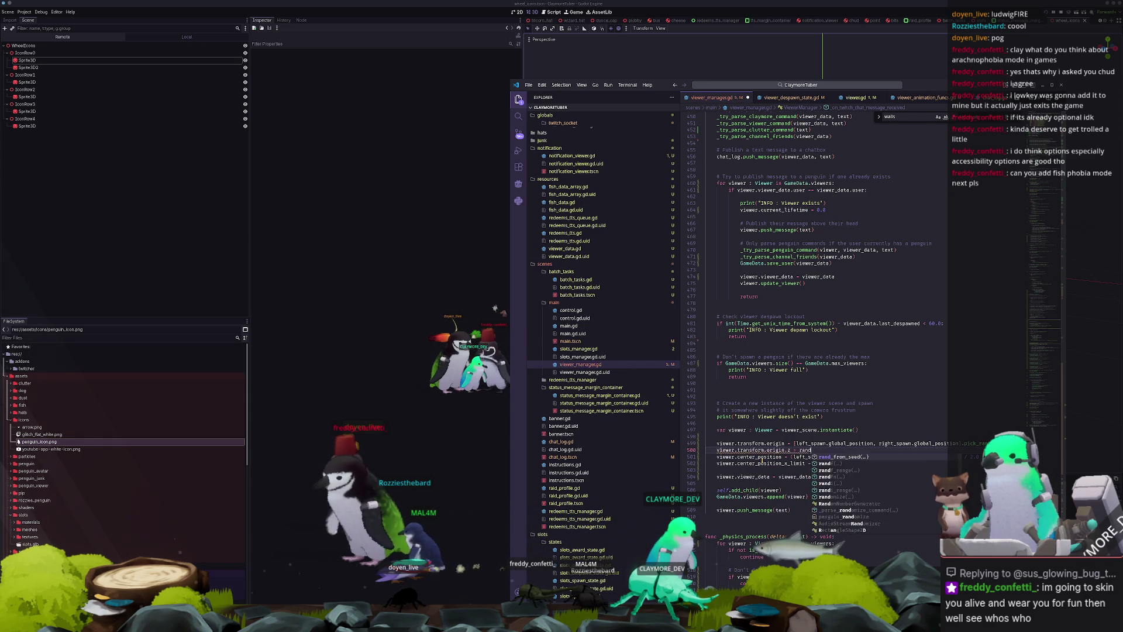
pyautogui.write('f_ra')
pyautogui.press('Return')
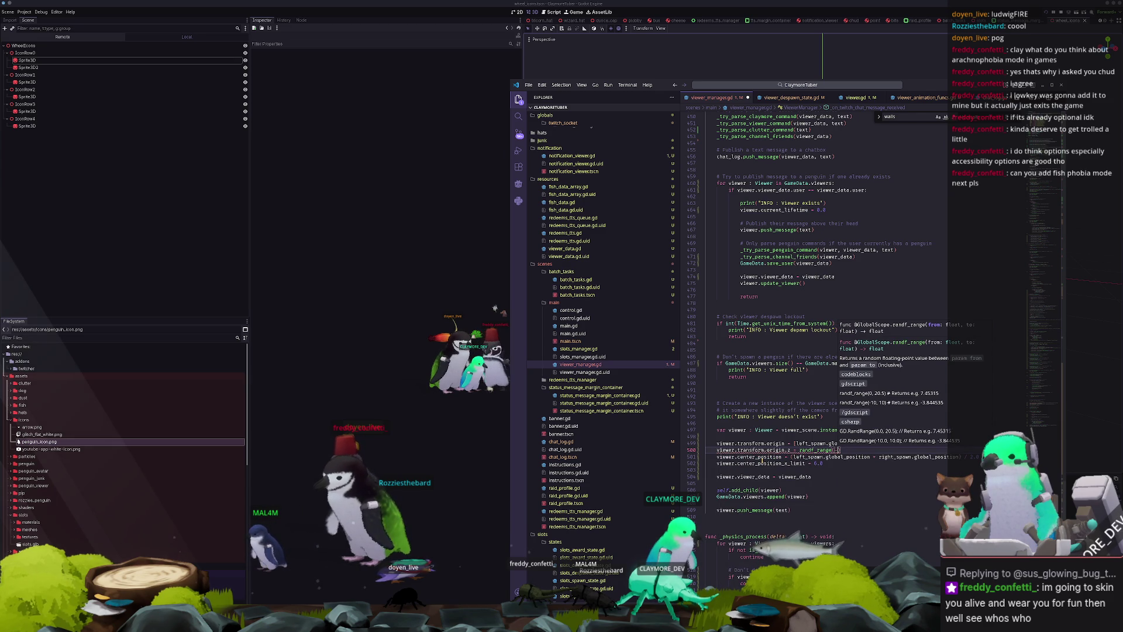
pyautogui.write('-3, 3')
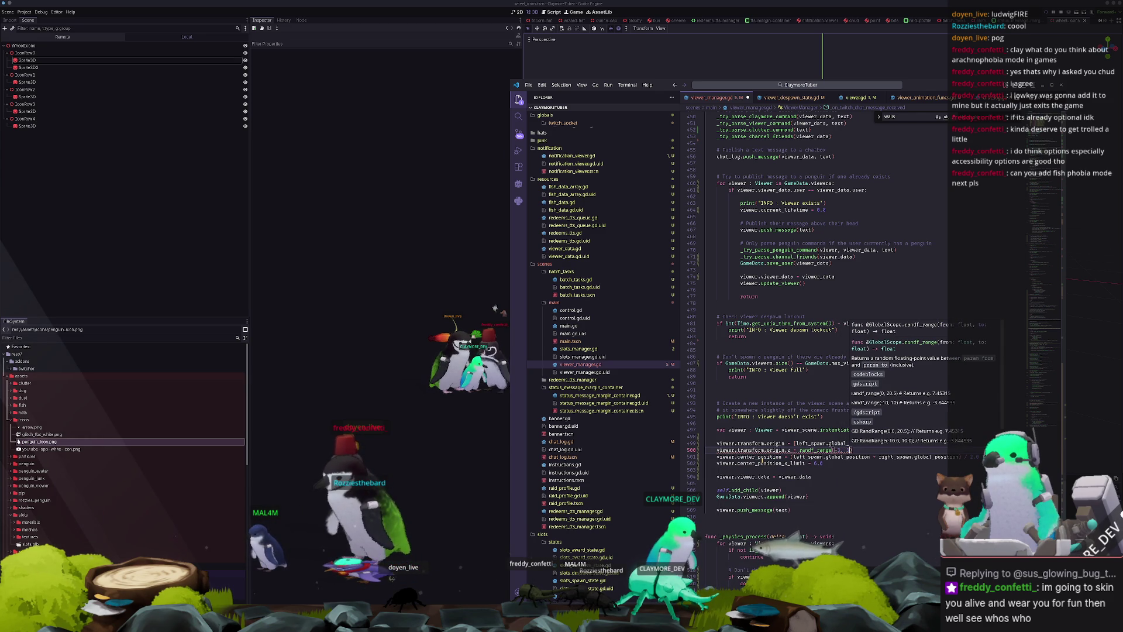
pyautogui.hotkey('ctrl', 's')
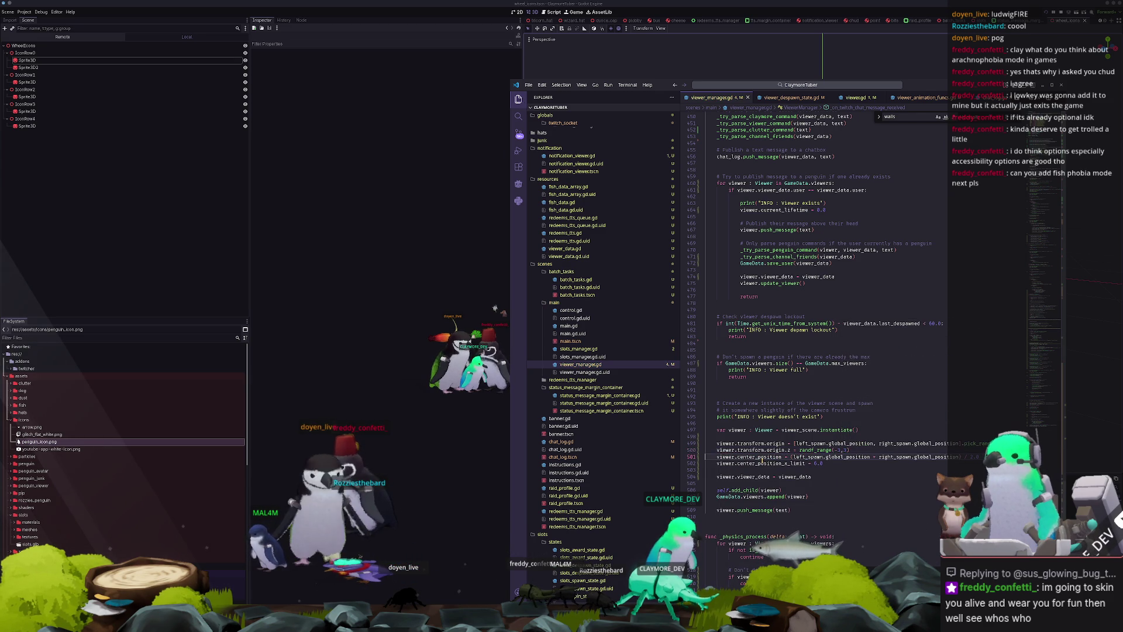
pyautogui.hotkey('alt', 'Tab')
pyautogui.click(581, 247)
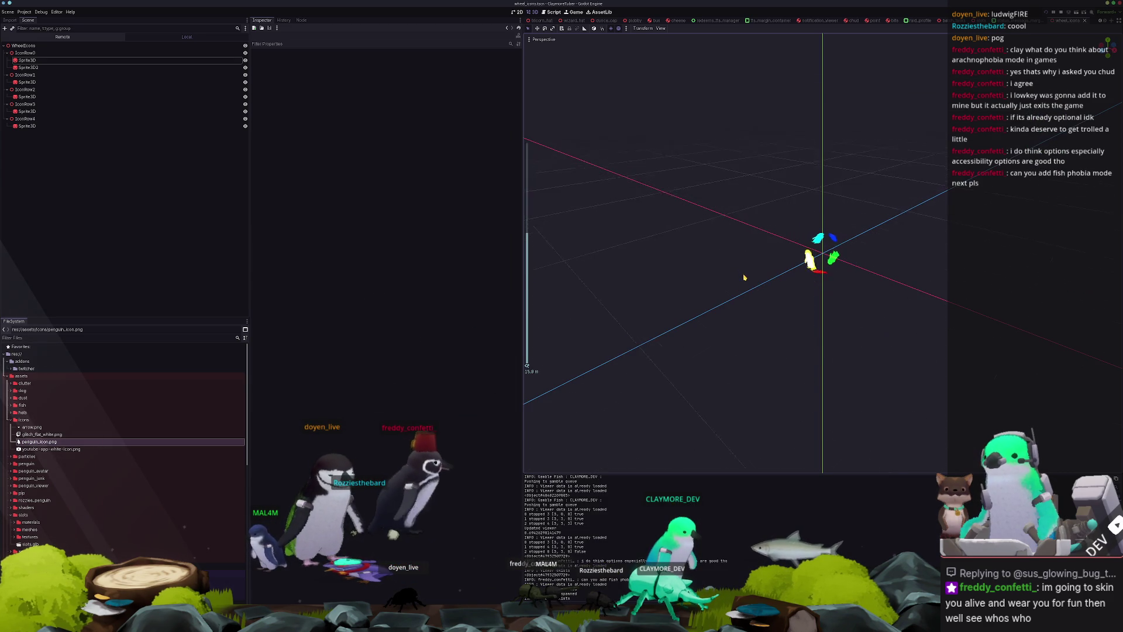
# Test-run the game with F5, close its window, and return to the main scene tab
pyautogui.press('F5')
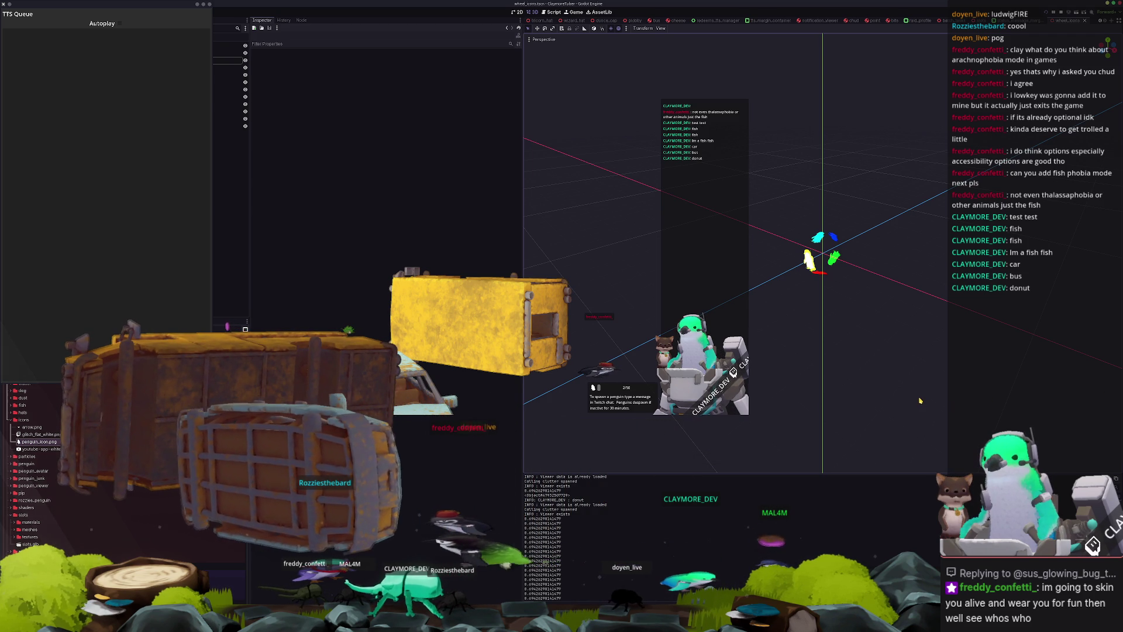
pyautogui.click(738, 271)
pyautogui.moveTo(738, 272); pyautogui.dragTo(715, 208)
pyautogui.scroll(10, 624, 23)
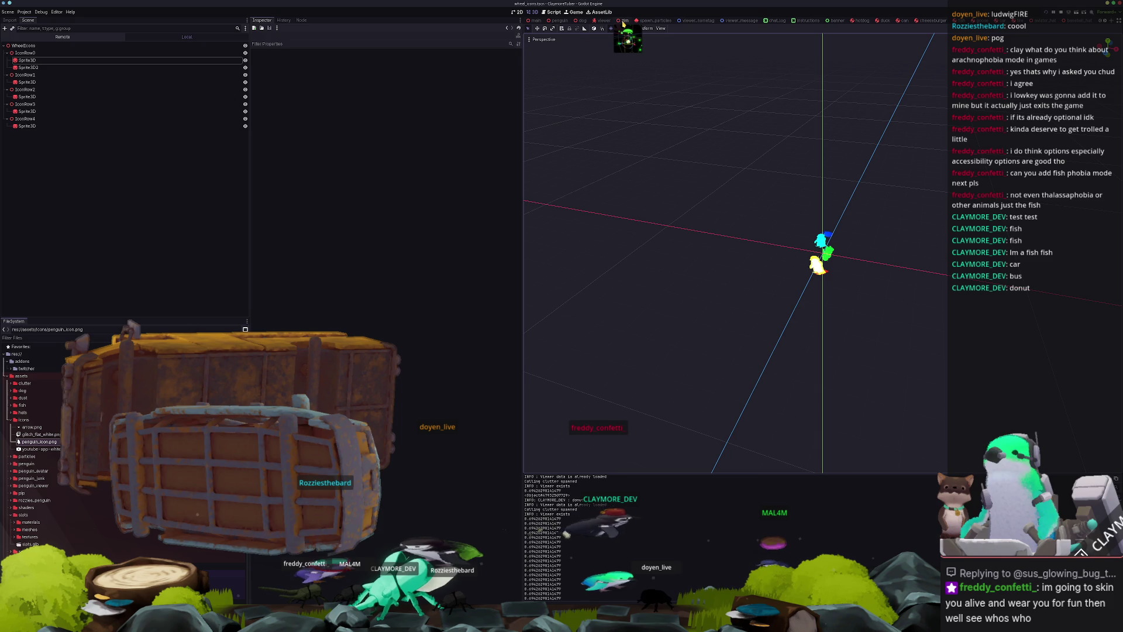
pyautogui.click(535, 20)
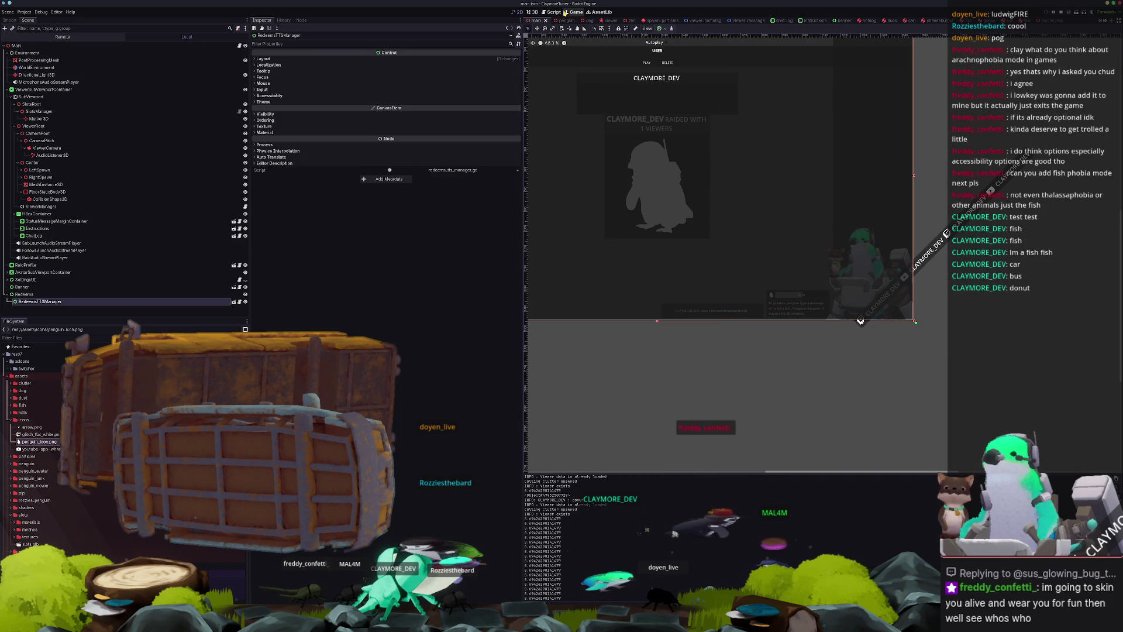
pyautogui.hotkey('ctrl', 'F2')
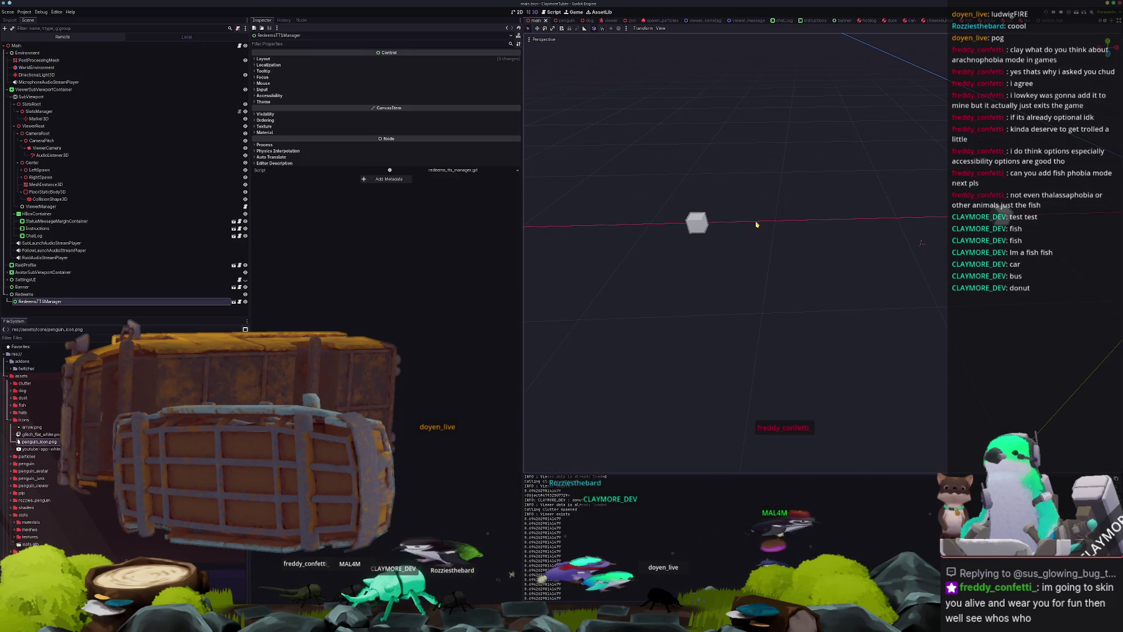
pyautogui.hotkey('ctrl', 's')
pyautogui.click(661, 214)
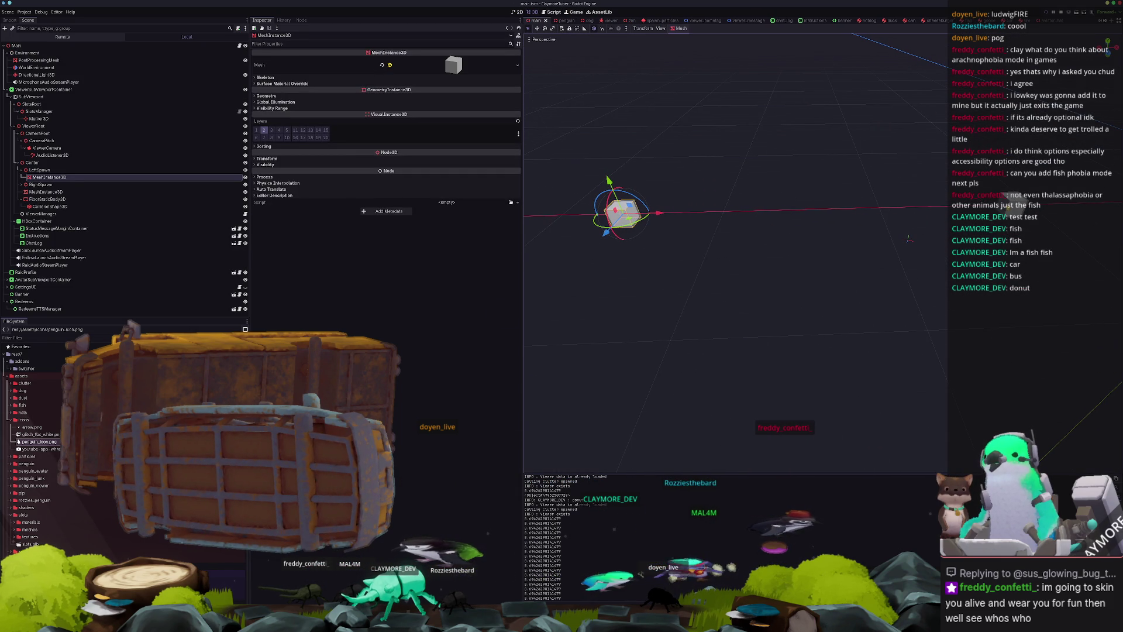
pyautogui.click(506, 158)
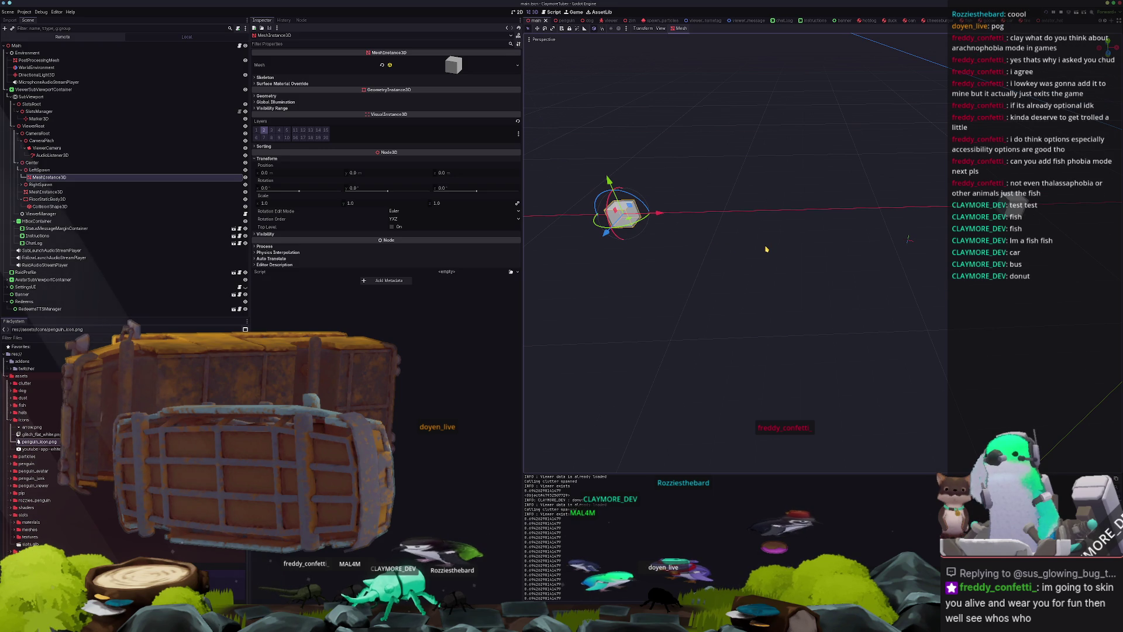
pyautogui.moveTo(767, 249); pyautogui.dragTo(755, 249)
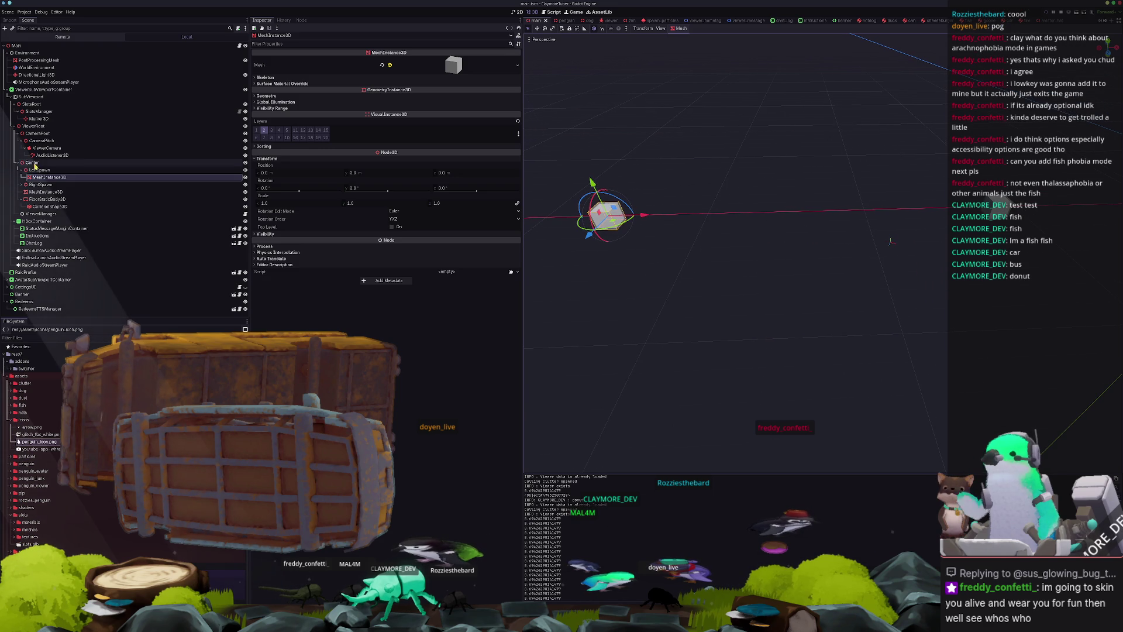
pyautogui.click(39, 170)
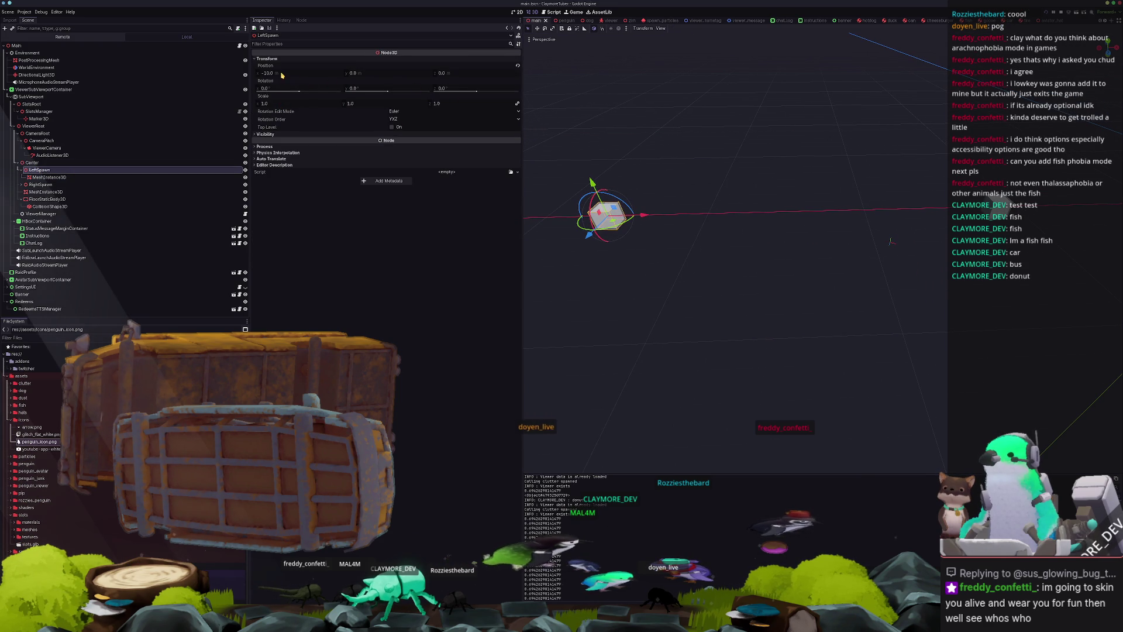
pyautogui.click(40, 185)
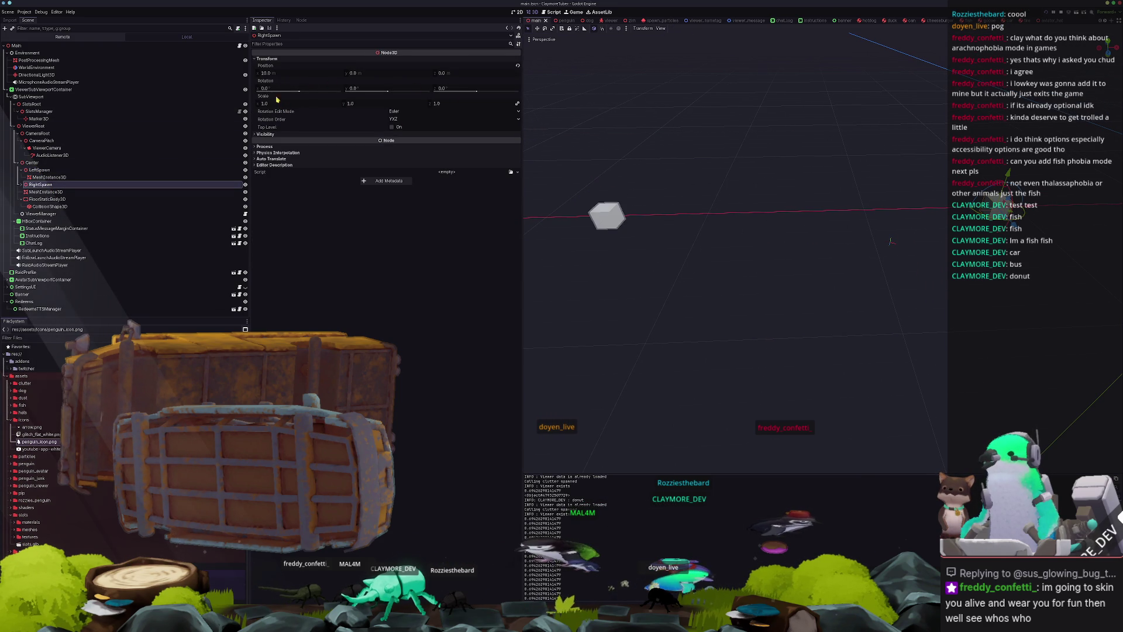
pyautogui.scroll(-2, 789, 276)
pyautogui.moveTo(789, 276); pyautogui.dragTo(808, 277)
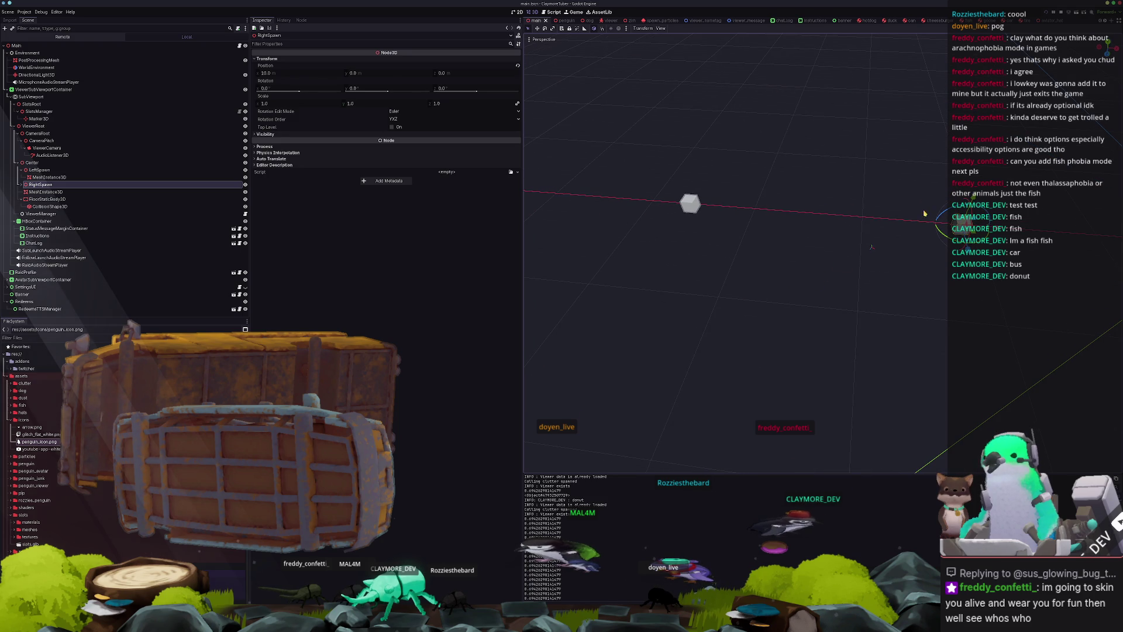
pyautogui.scroll(3, 819, 223)
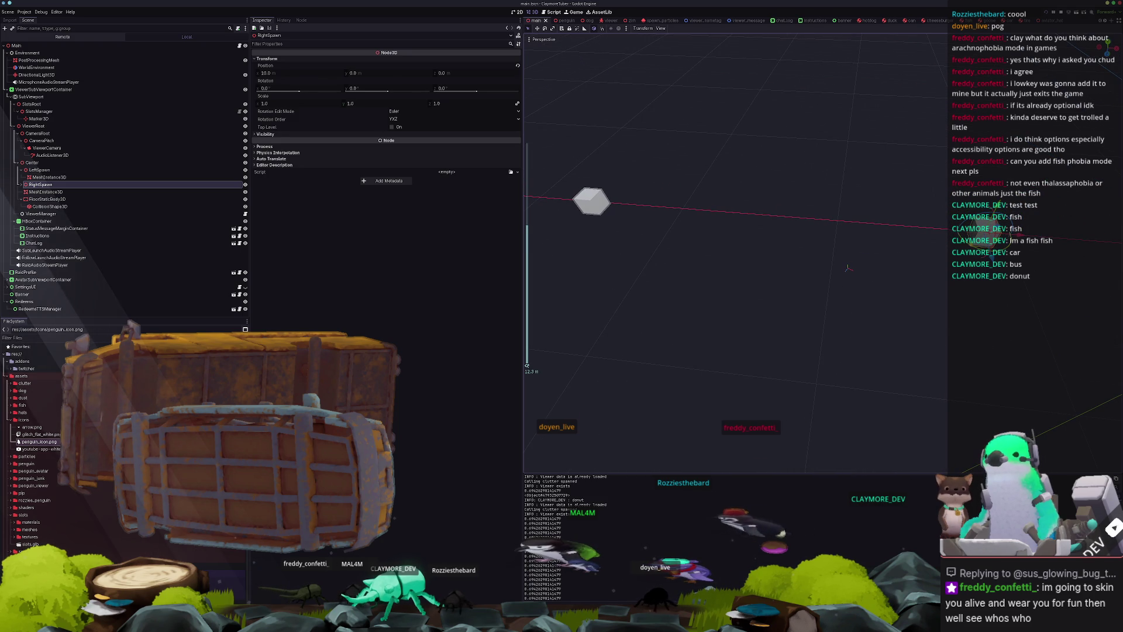
pyautogui.click(49, 176)
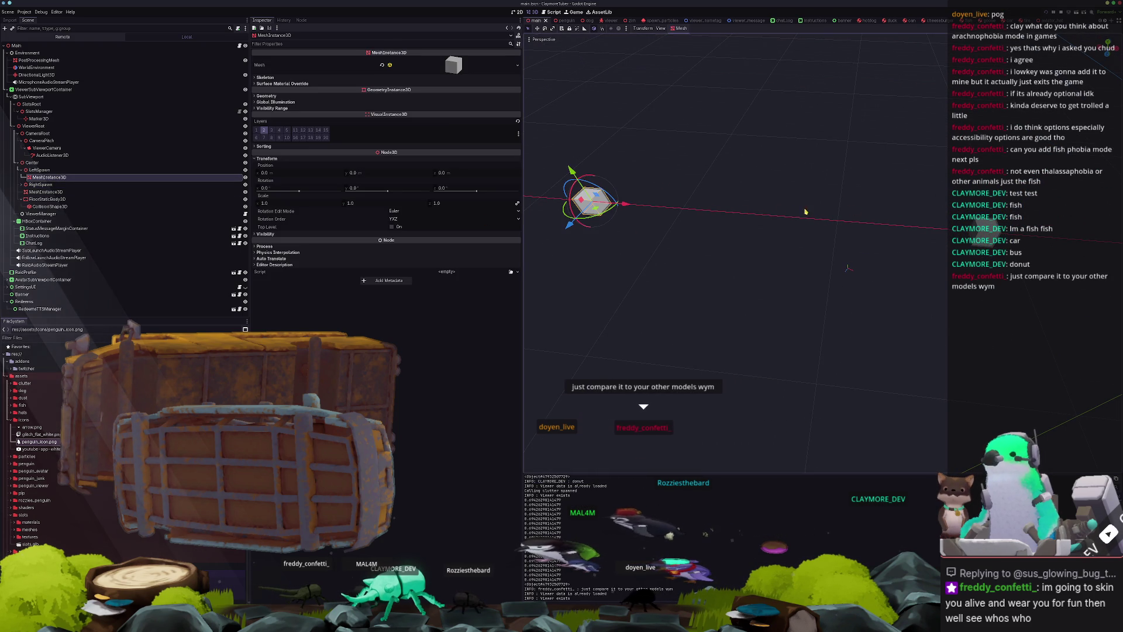
pyautogui.moveTo(623, 204); pyautogui.dragTo(680, 209)
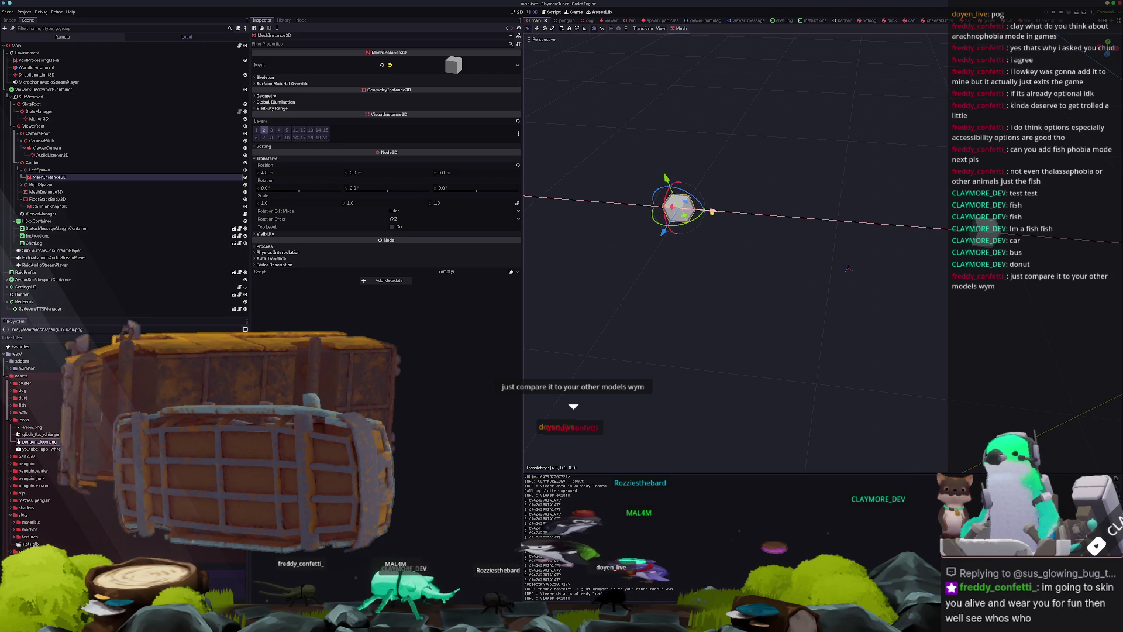
pyautogui.moveTo(716, 211); pyautogui.dragTo(717, 212)
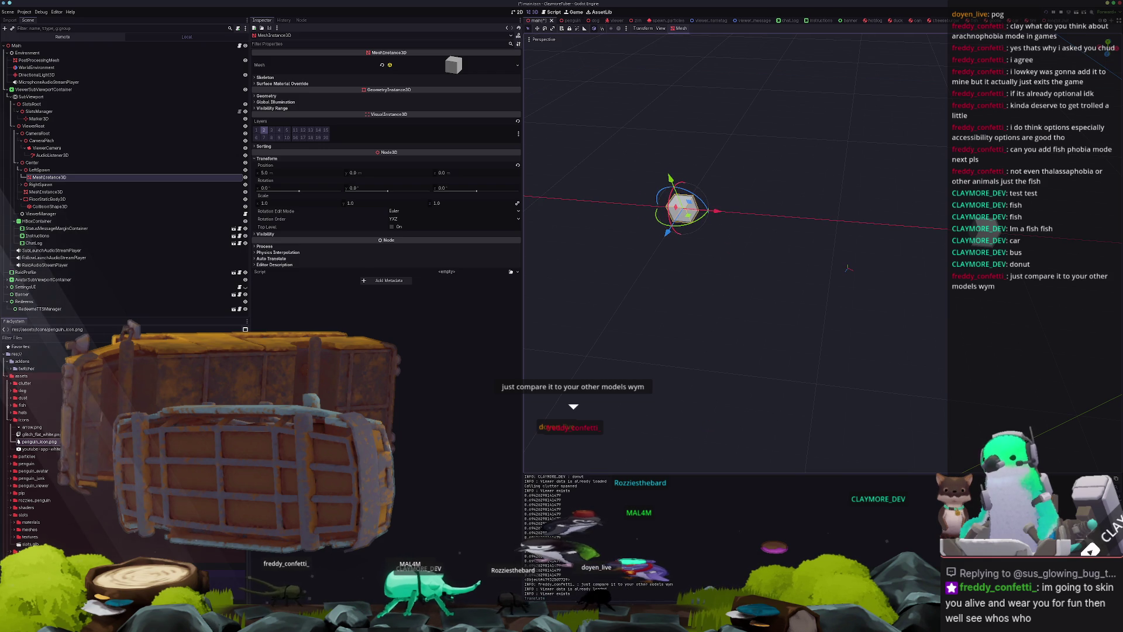
pyautogui.press('F5')
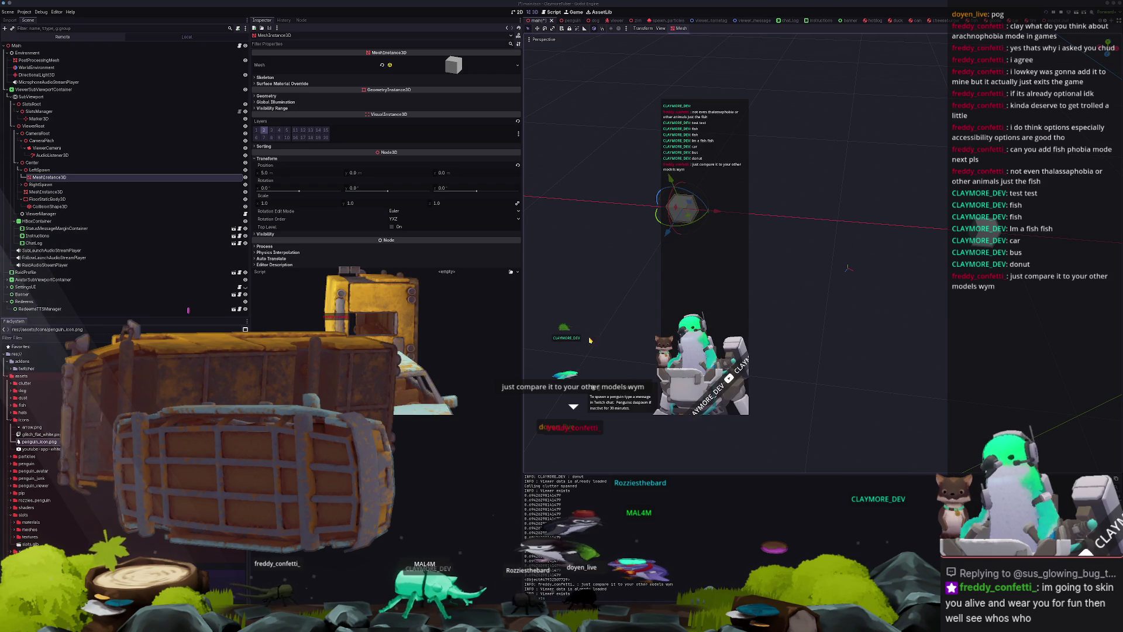
pyautogui.moveTo(717, 211); pyautogui.dragTo(677, 214)
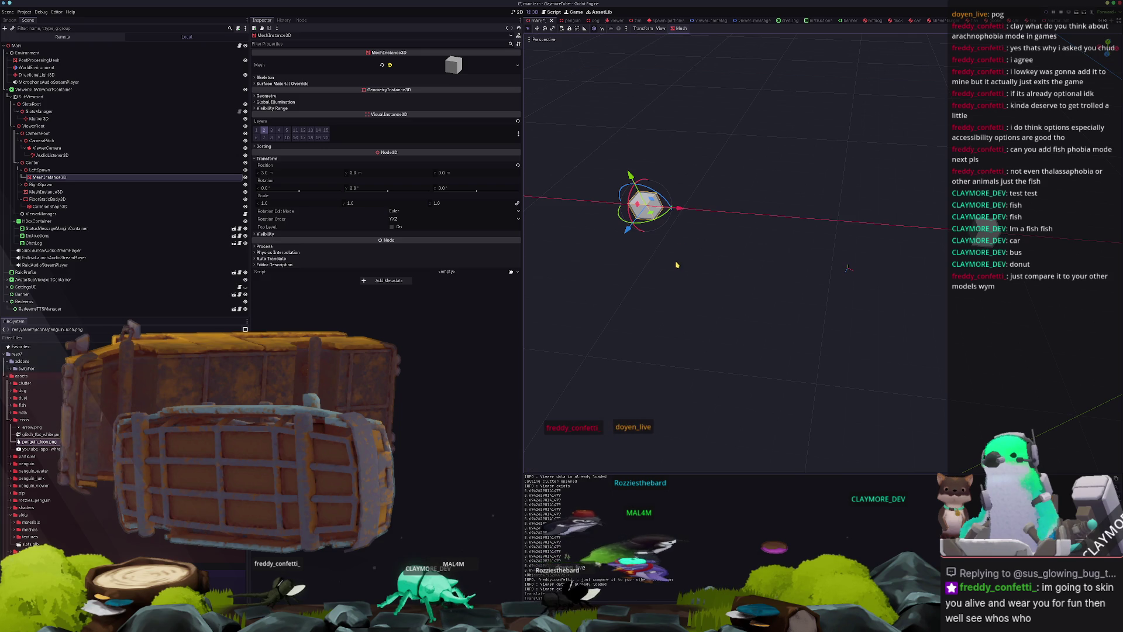
pyautogui.press('F5')
pyautogui.moveTo(679, 209); pyautogui.dragTo(640, 207)
pyautogui.press('F5')
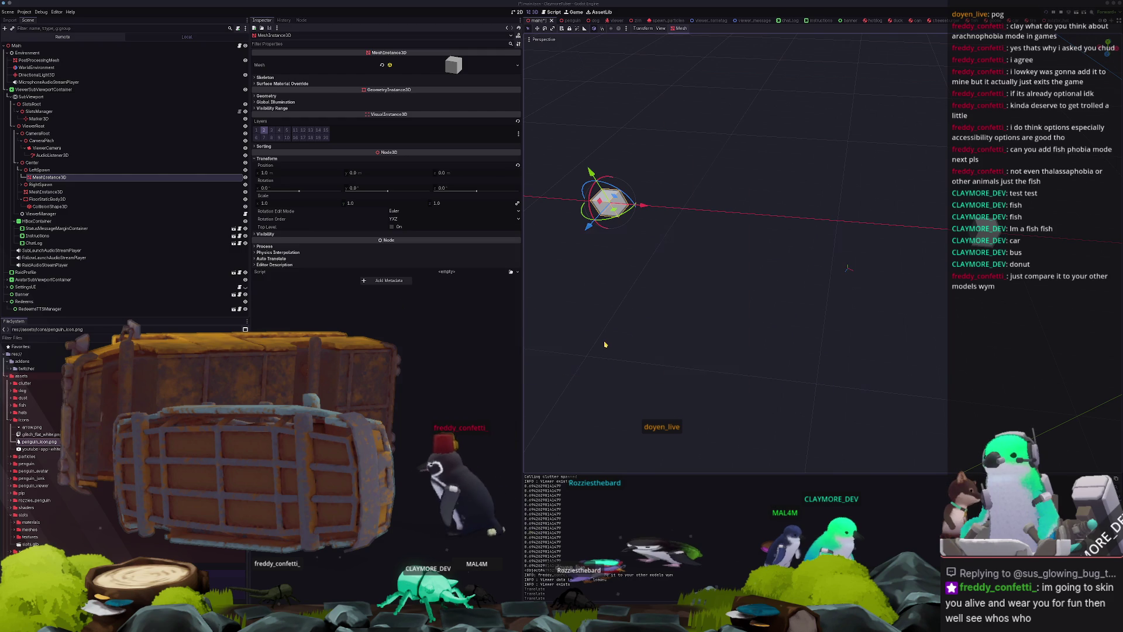
pyautogui.moveTo(639, 271); pyautogui.dragTo(671, 264)
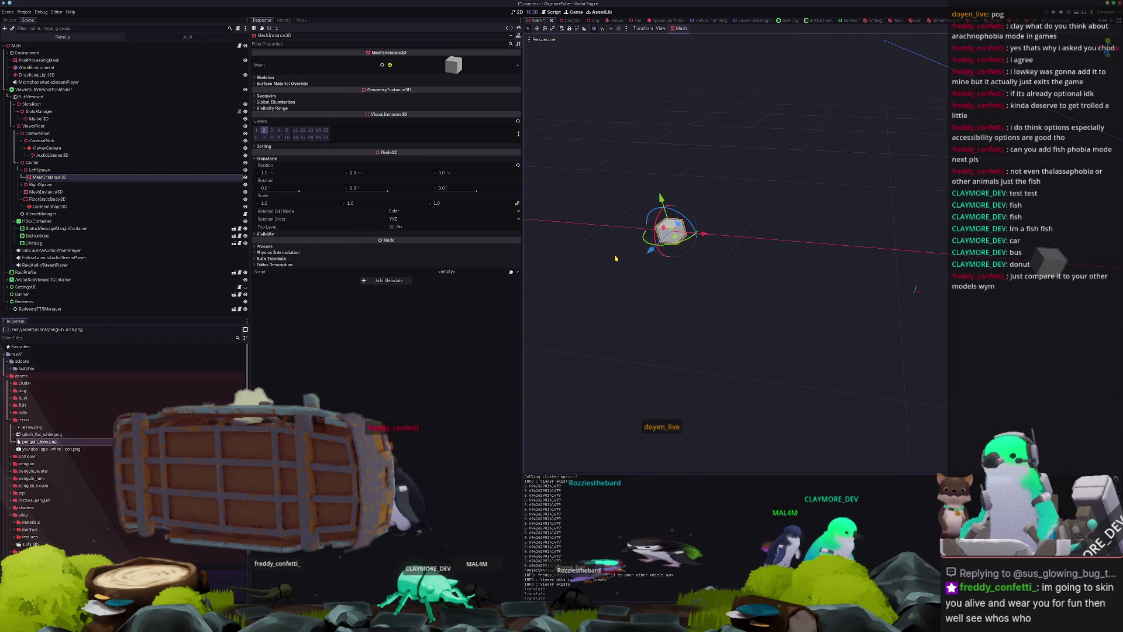
pyautogui.hotkey('ctrl', 'z')
pyautogui.hotkey('ctrl', 'z')
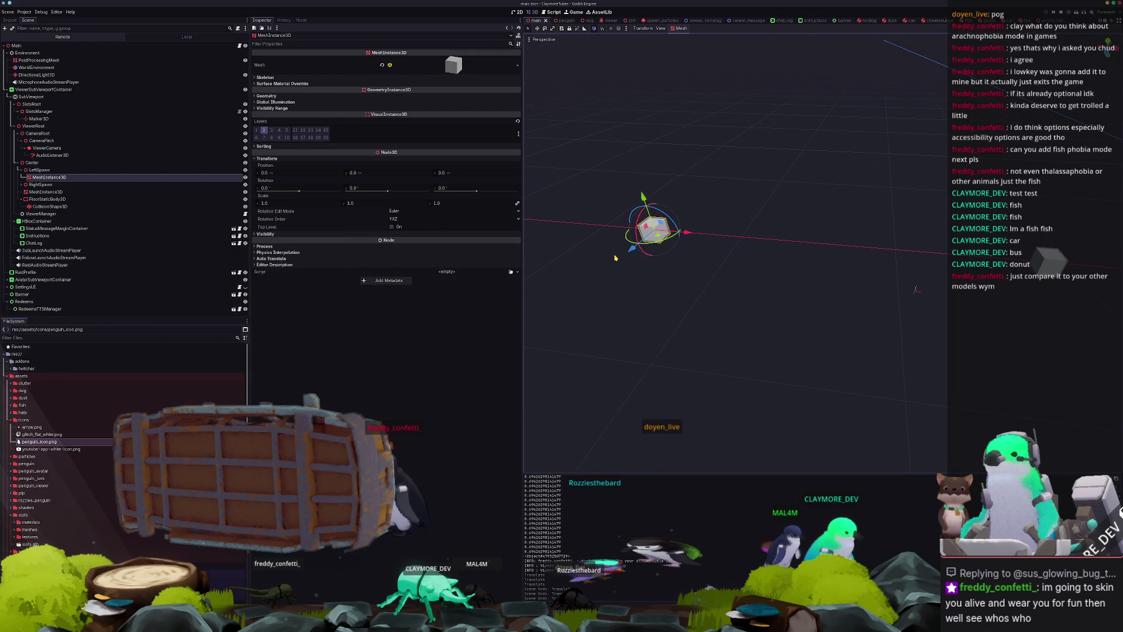
pyautogui.scroll(-2, 709, 314)
pyautogui.scroll(5, 711, 313)
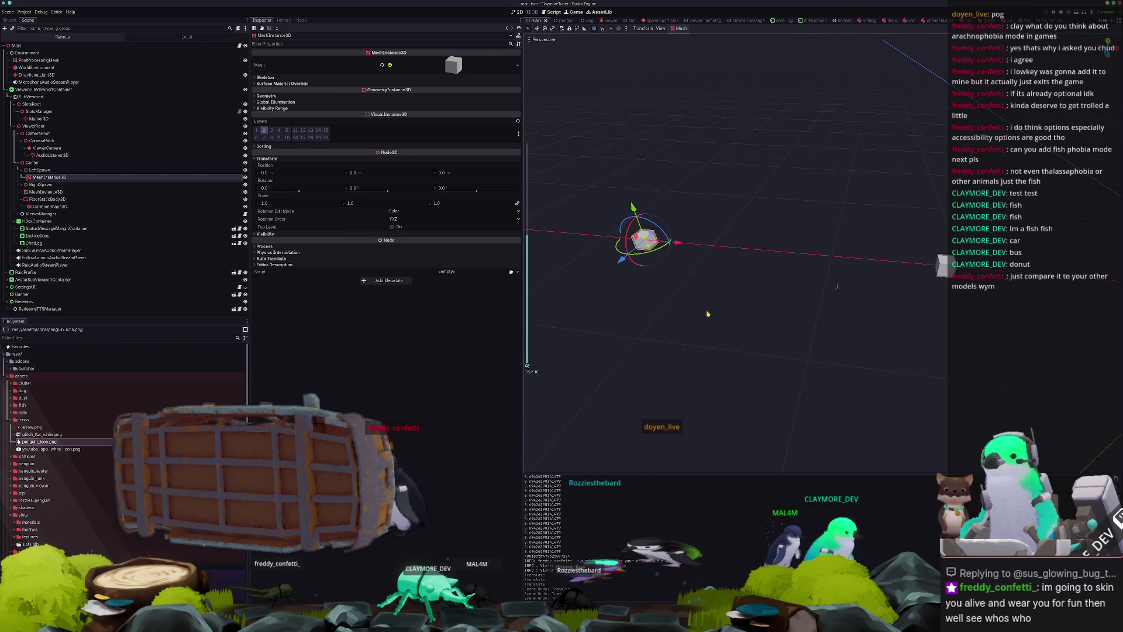
pyautogui.moveTo(715, 310)
pyautogui.mouseDown()
pyautogui.moveTo(712, 328)
pyautogui.moveTo(742, 348)
pyautogui.moveTo(737, 361)
pyautogui.moveTo(841, 312)
pyautogui.mouseUp()
pyautogui.click(840, 312)
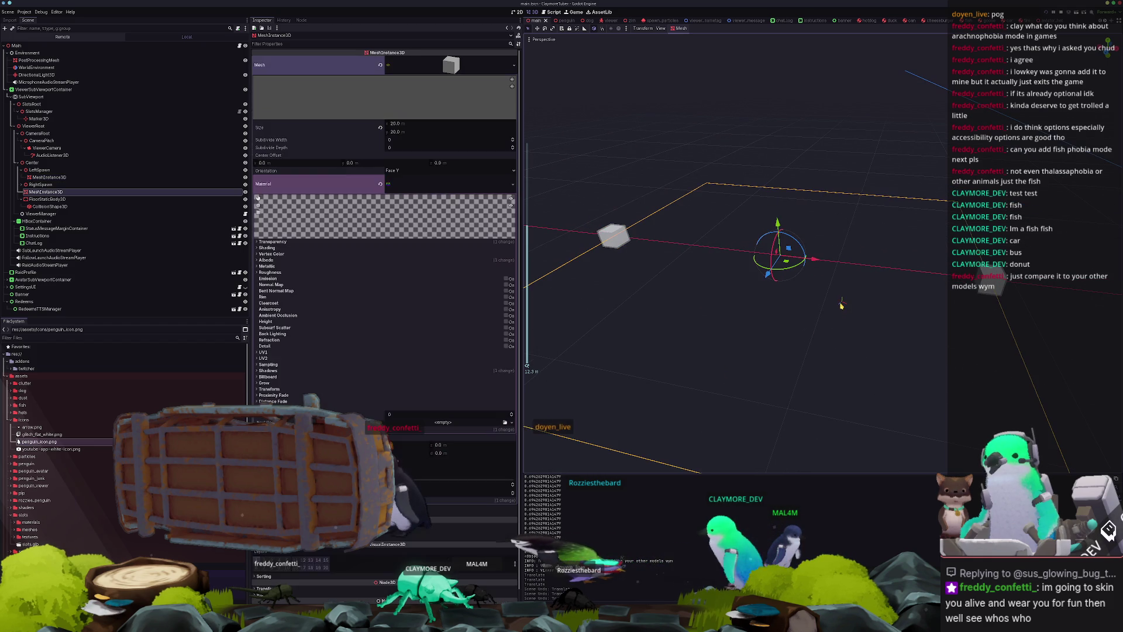
pyautogui.scroll(-3, 770, 351)
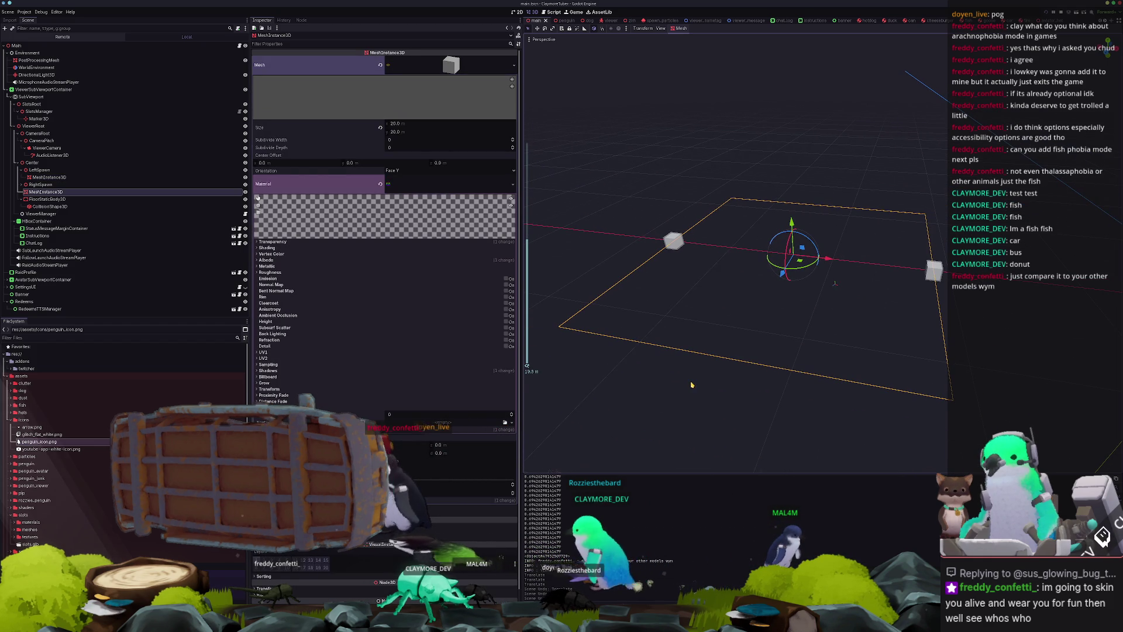
pyautogui.moveTo(753, 357)
pyautogui.mouseDown()
pyautogui.moveTo(707, 364)
pyautogui.moveTo(702, 381)
pyautogui.mouseUp()
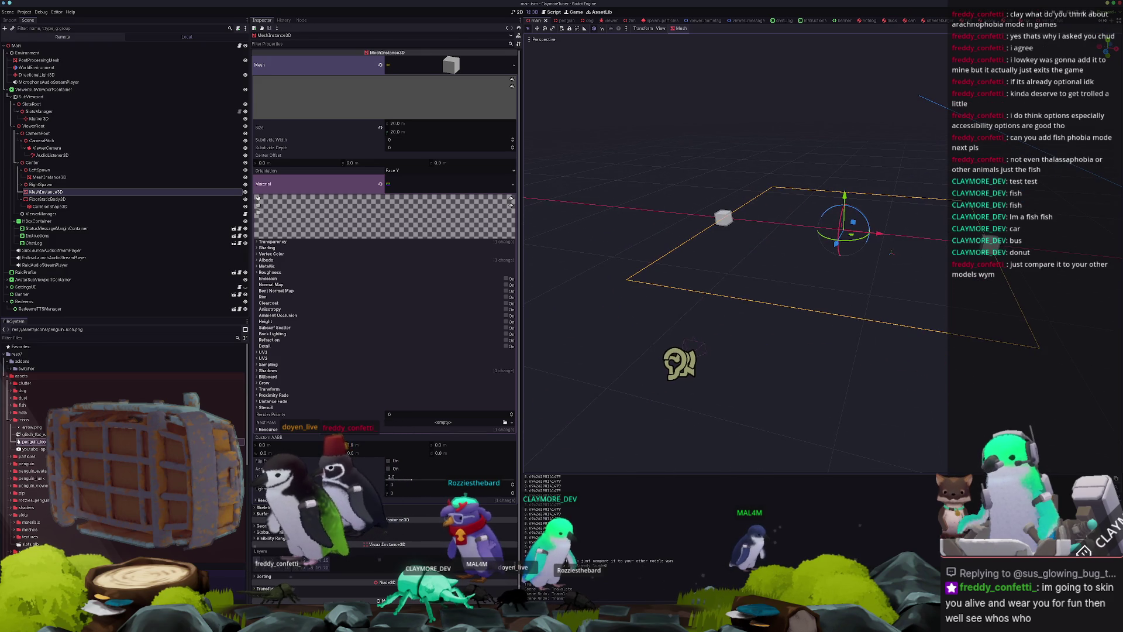
pyautogui.hotkey('alt', 'Tab')
# Start a new General Blender scene and delete the default cube, camera and light
pyautogui.moveTo(612, 454); pyautogui.dragTo(614, 465)
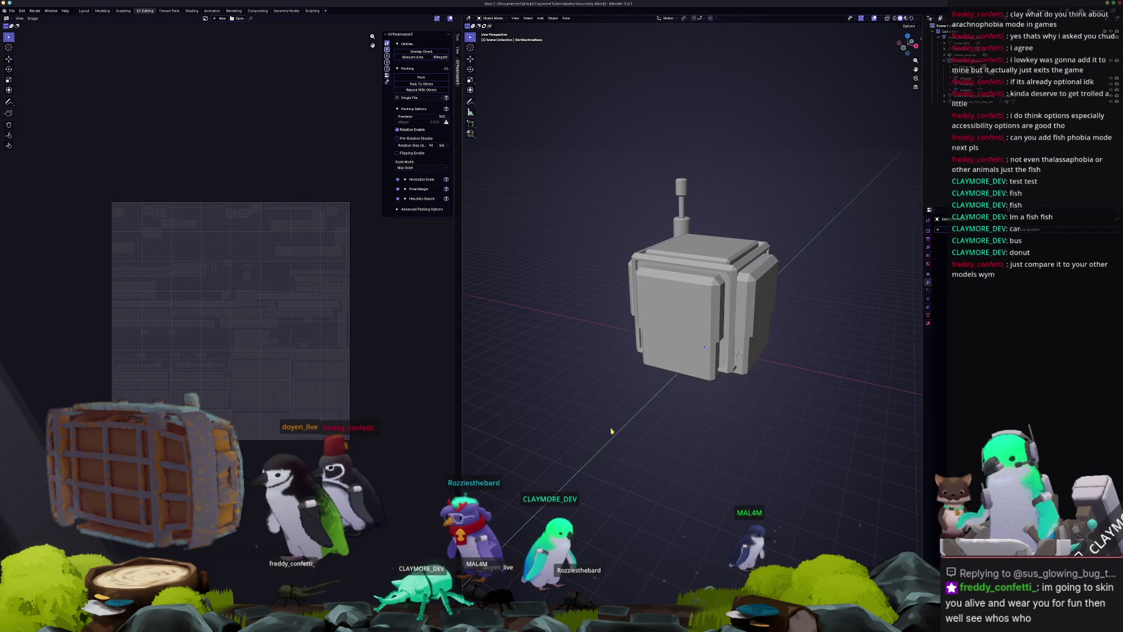
pyautogui.click(12, 11)
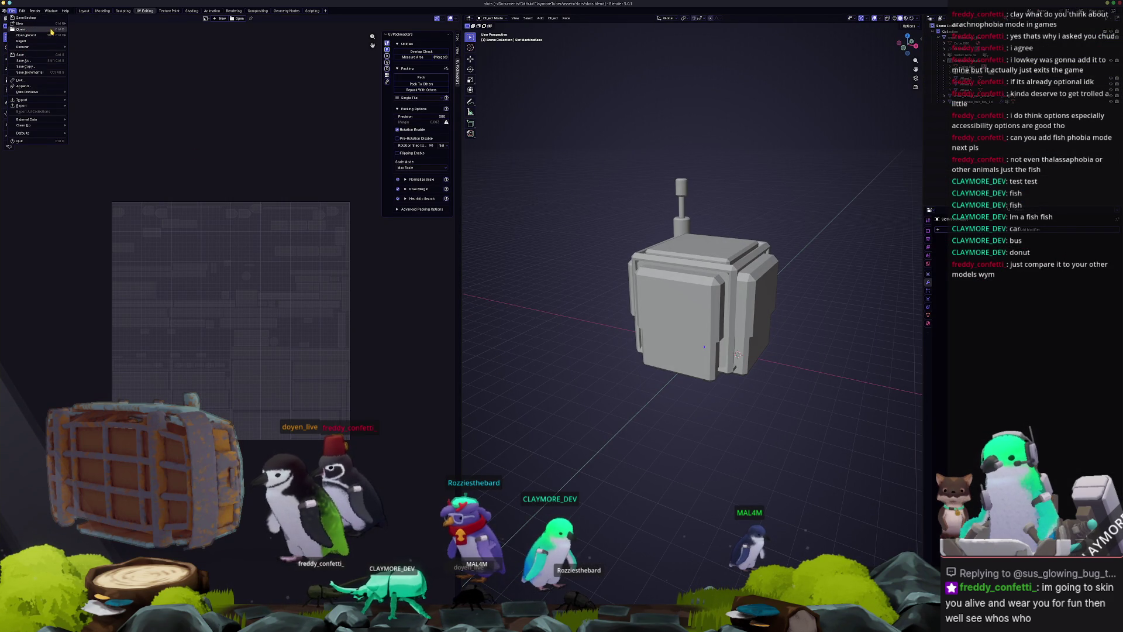
pyautogui.moveTo(43, 24)
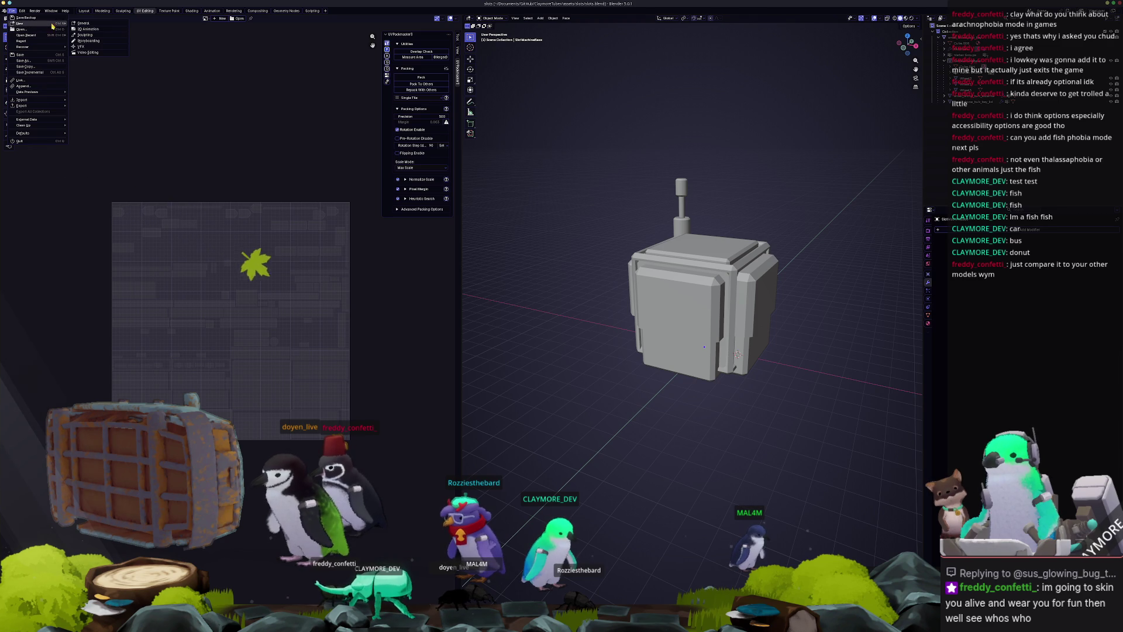
pyautogui.click(78, 25)
pyautogui.press('a')
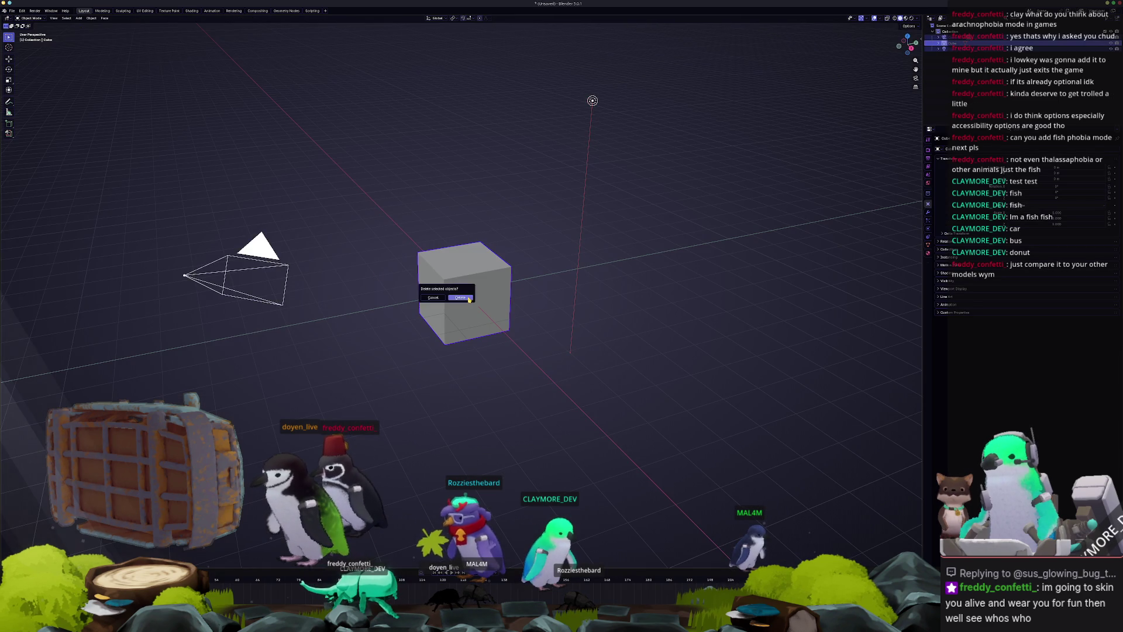
pyautogui.press('Delete')
# Save the scene as terrain.blend in a new assets/terrain folder and go back to Godot
pyautogui.hotkey('ctrl', 's')
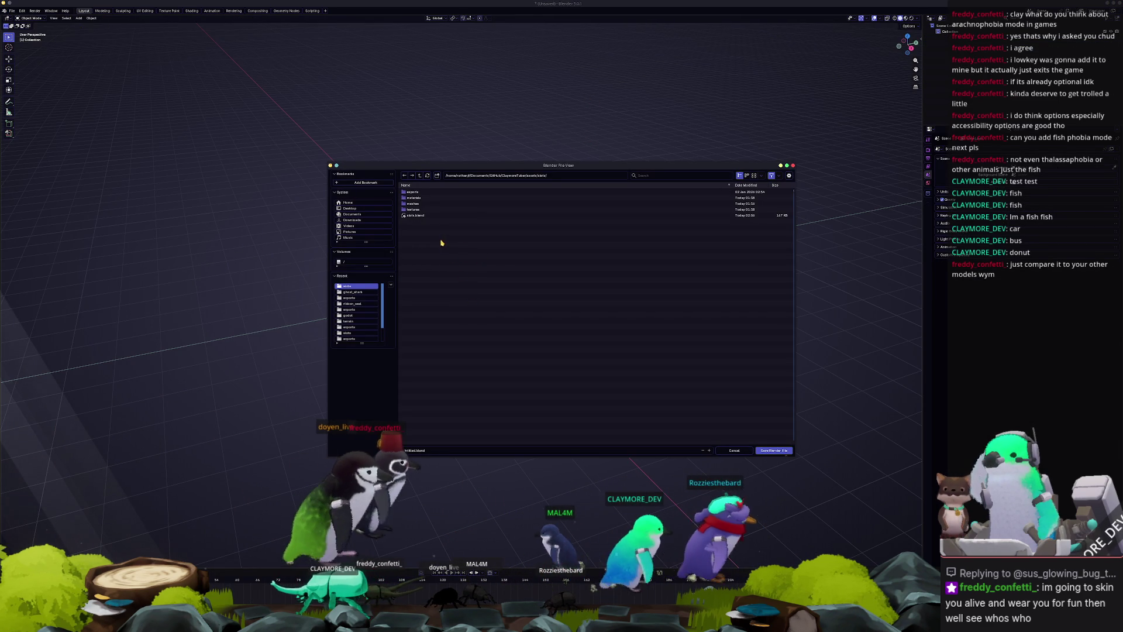
pyautogui.click(420, 176)
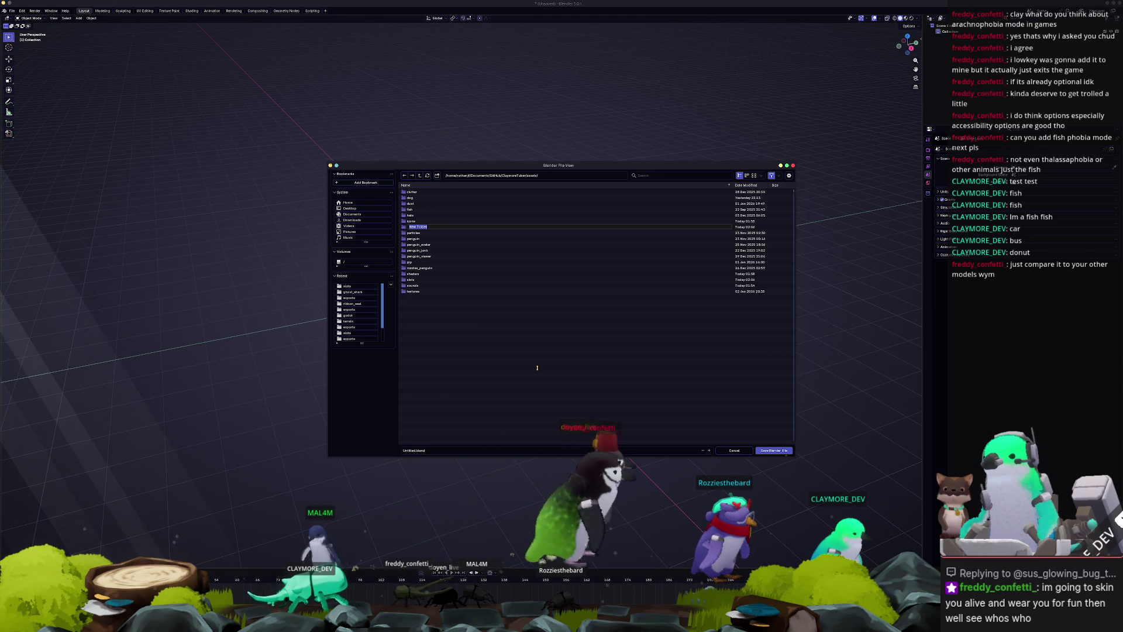
pyautogui.press('Return')
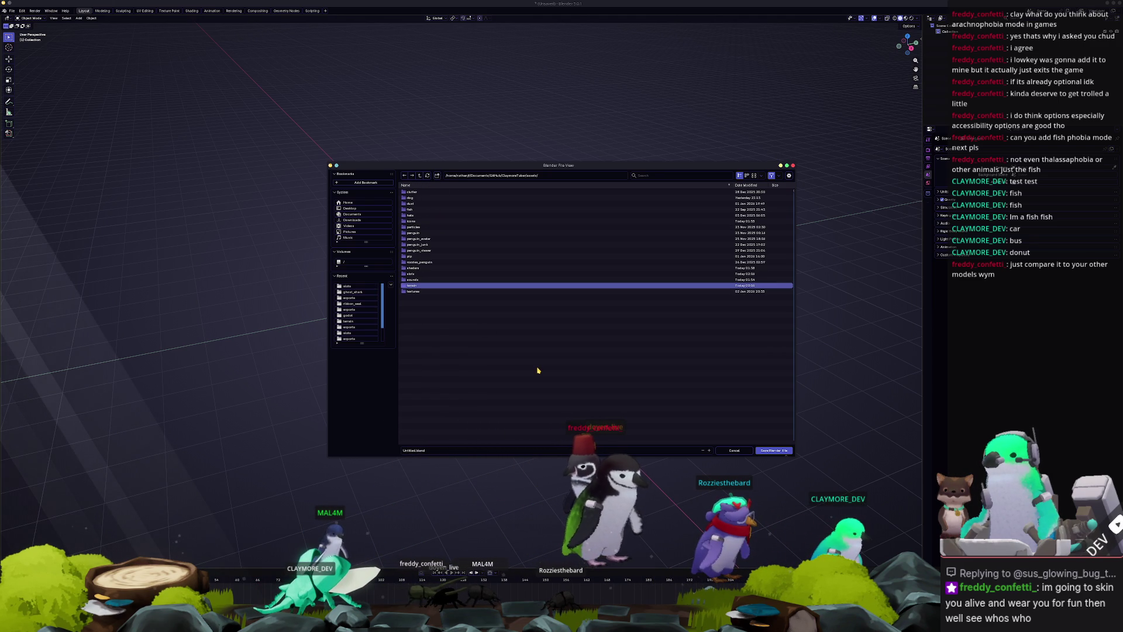
pyautogui.doubleClick(436, 285)
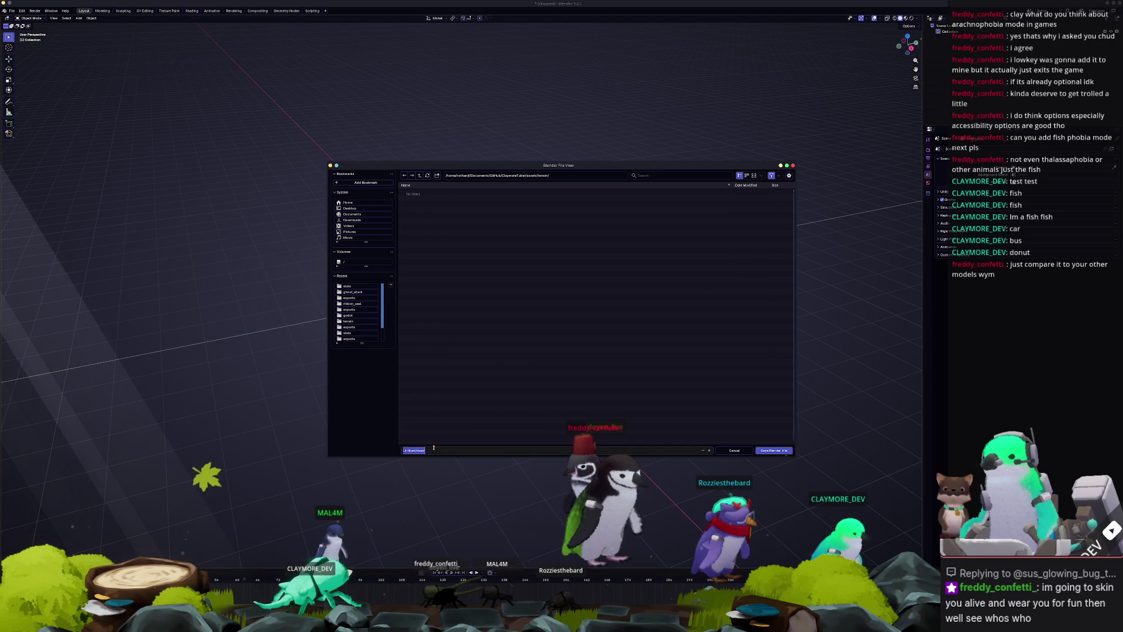
pyautogui.press('Return')
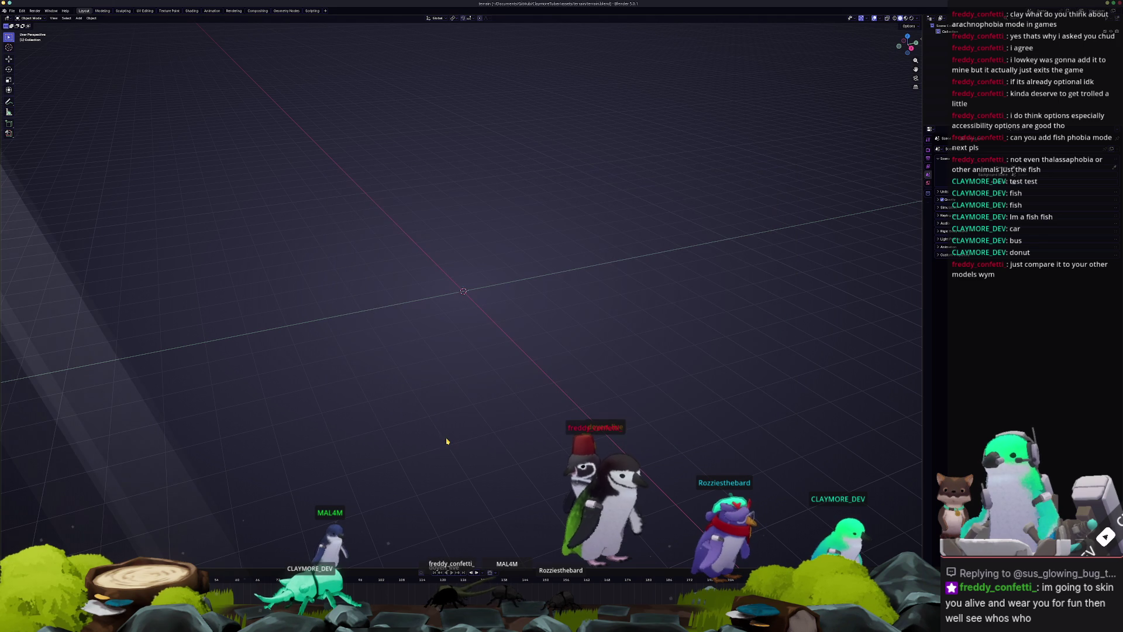
pyautogui.hotkey('alt', 'Tab')
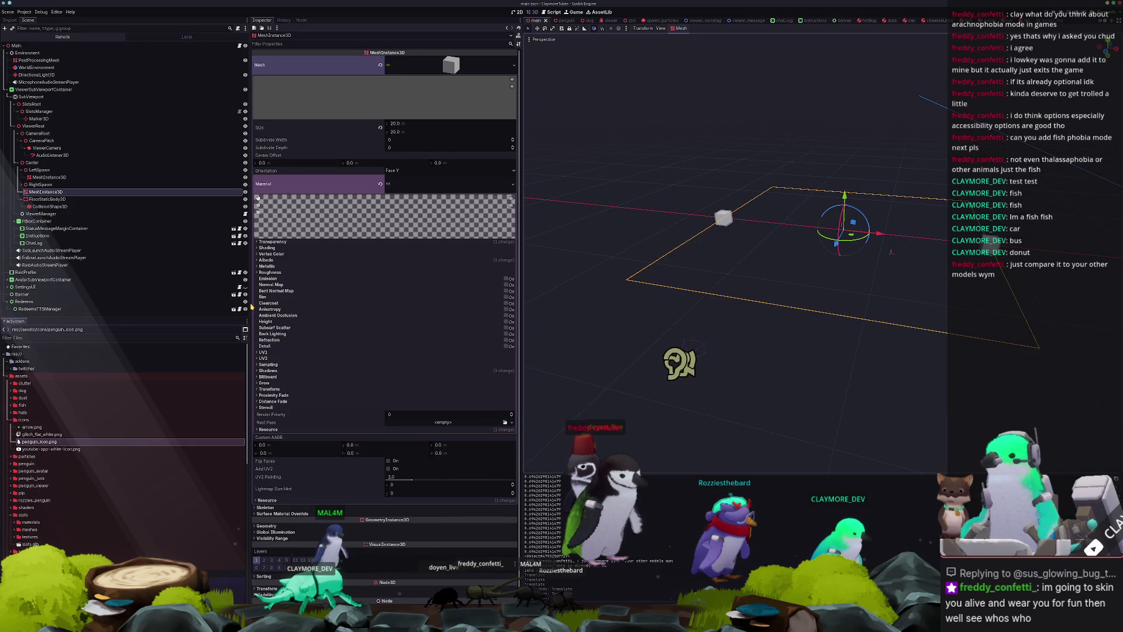
# Widen the FileSystem dock, collapse icons and slots, and create an entities folder in assets
pyautogui.moveTo(250, 309); pyautogui.dragTo(298, 309)
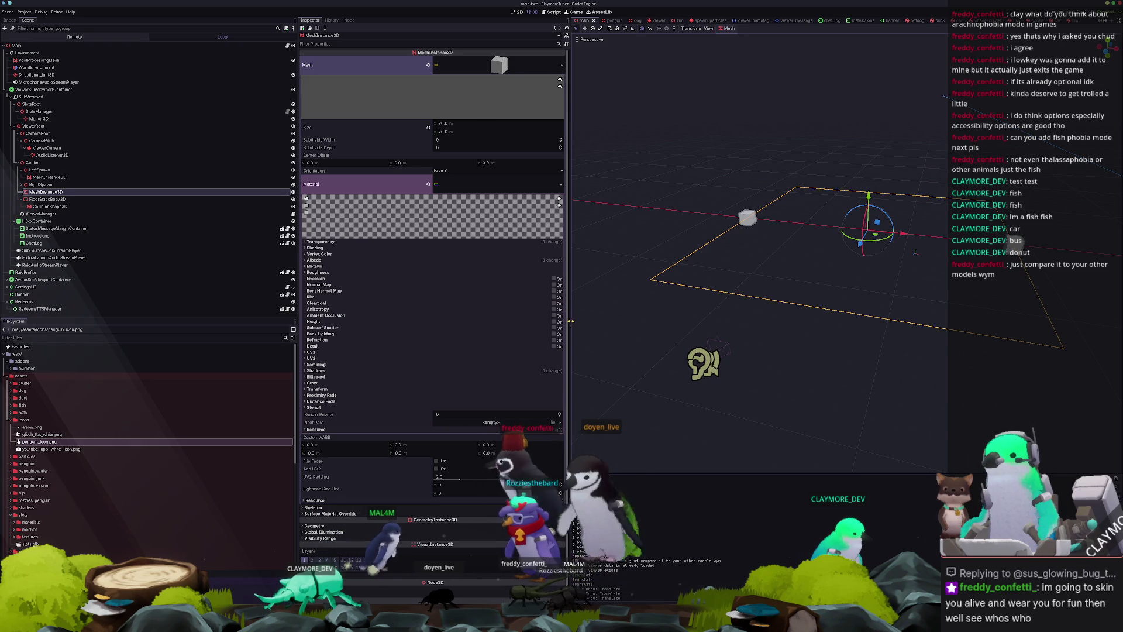
pyautogui.moveTo(571, 324); pyautogui.dragTo(546, 323)
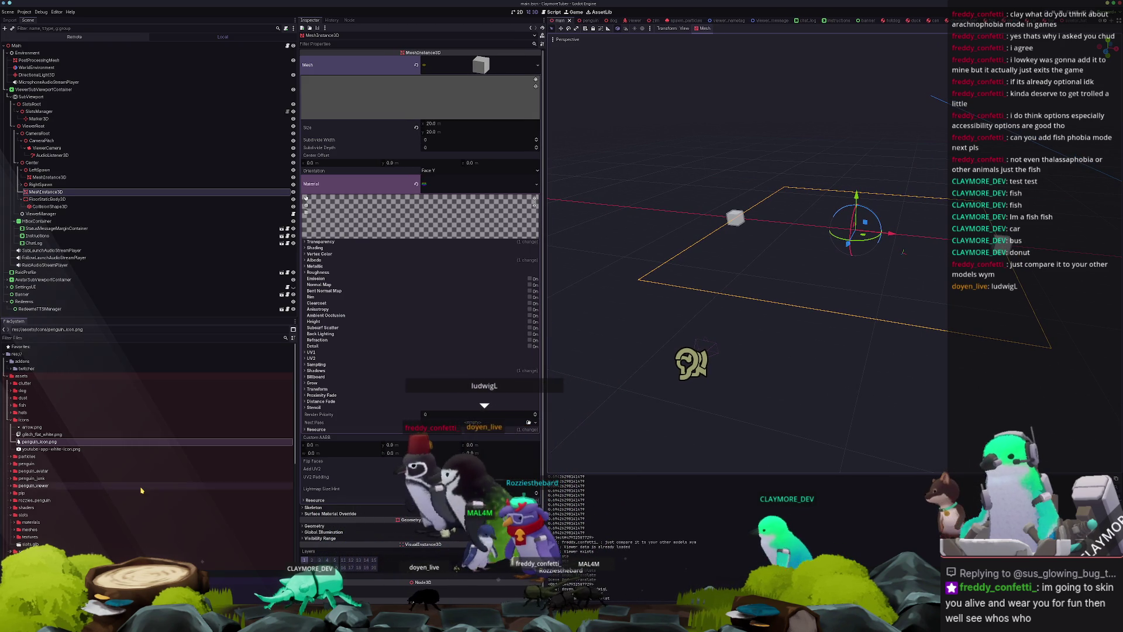
pyautogui.doubleClick(23, 420)
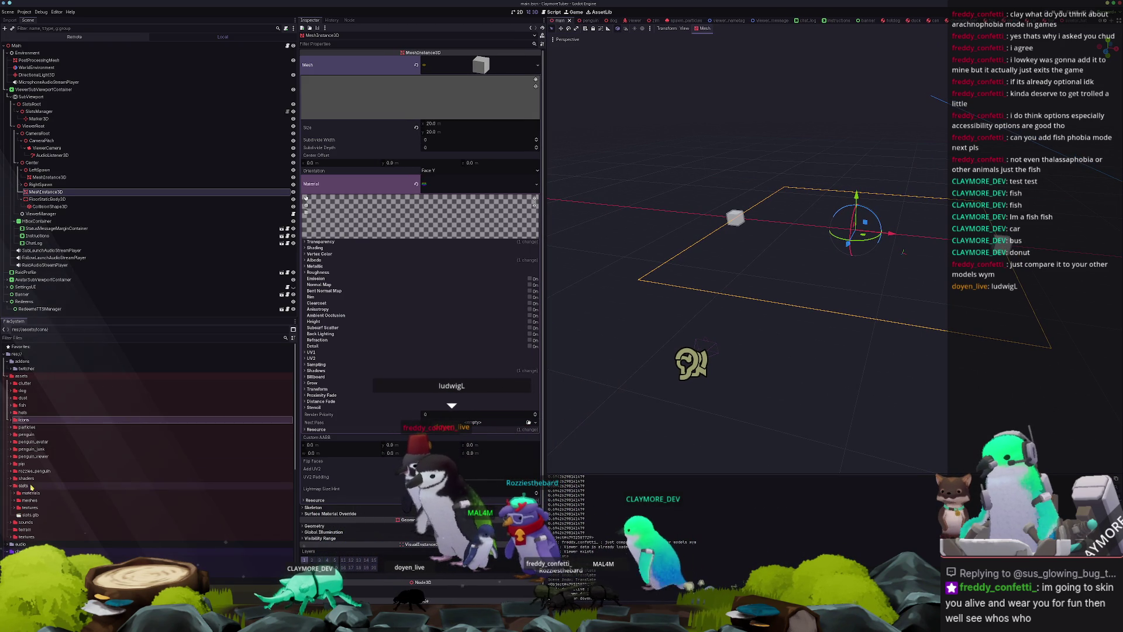
pyautogui.doubleClick(29, 486)
pyautogui.rightClick(21, 376)
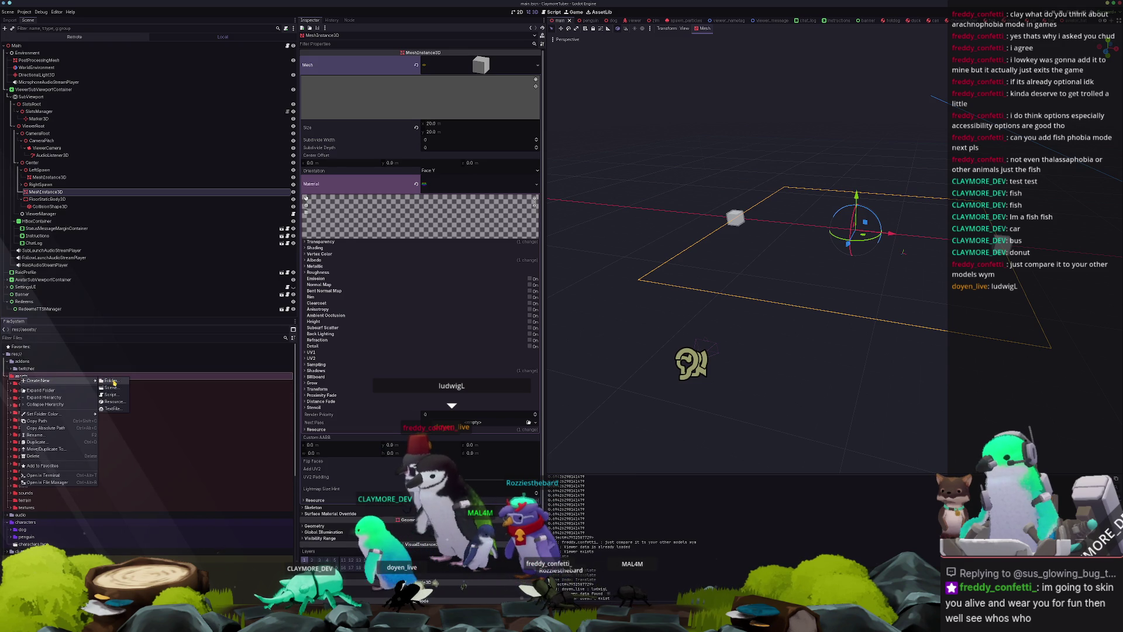
pyautogui.click(111, 381)
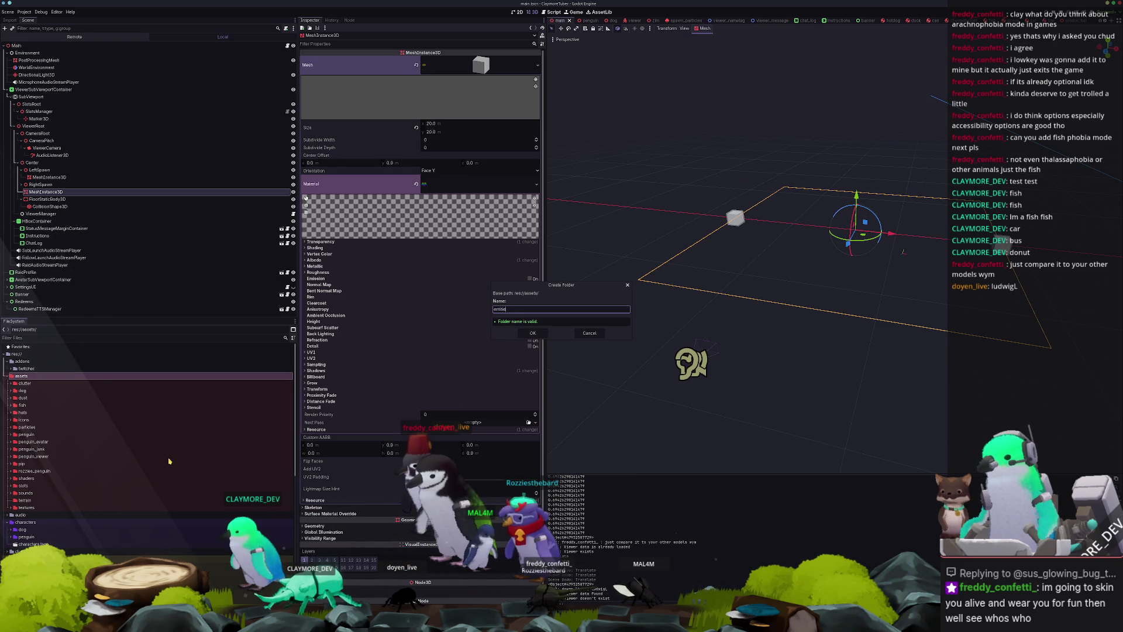
pyautogui.press('Return')
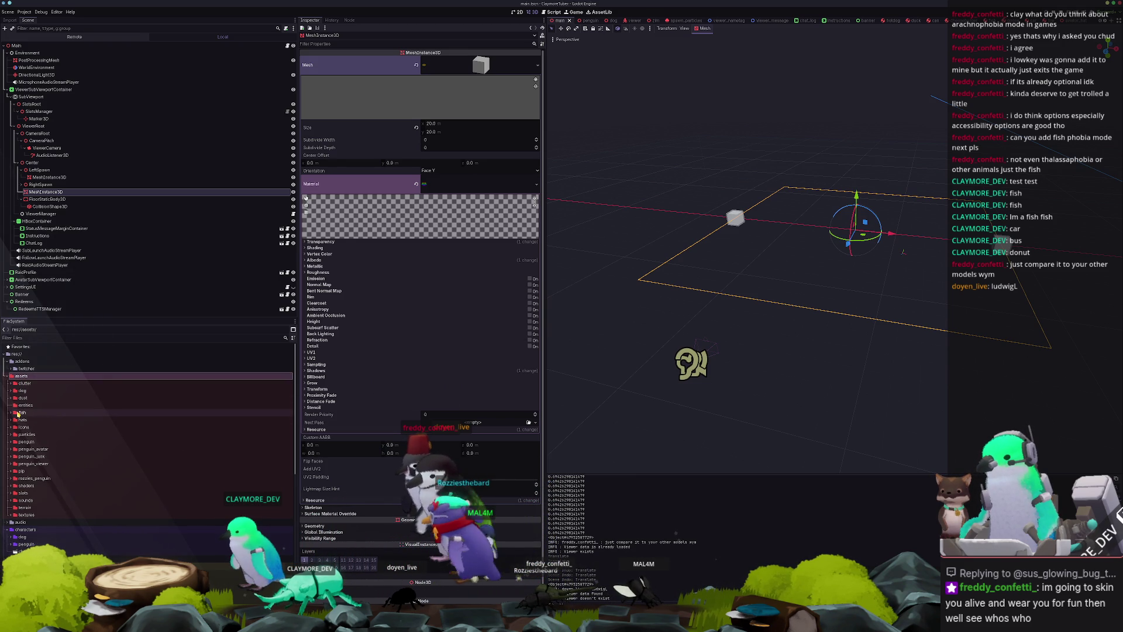
# Create a second folder named characters inside assets
pyautogui.doubleClick(21, 413)
pyautogui.rightClick(27, 376)
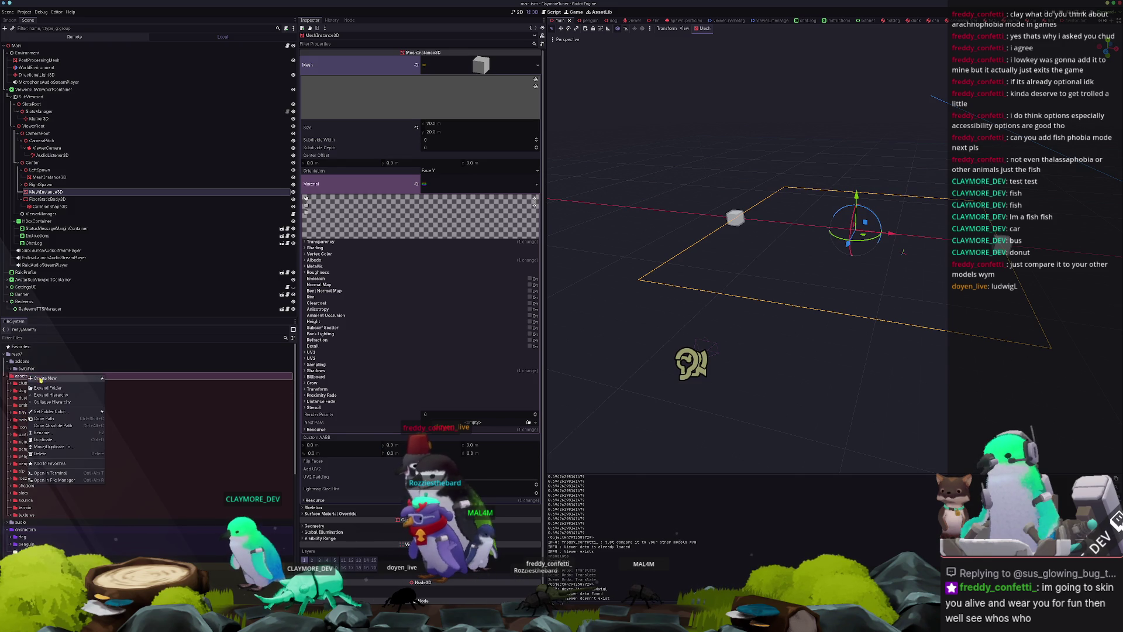
pyautogui.click(119, 380)
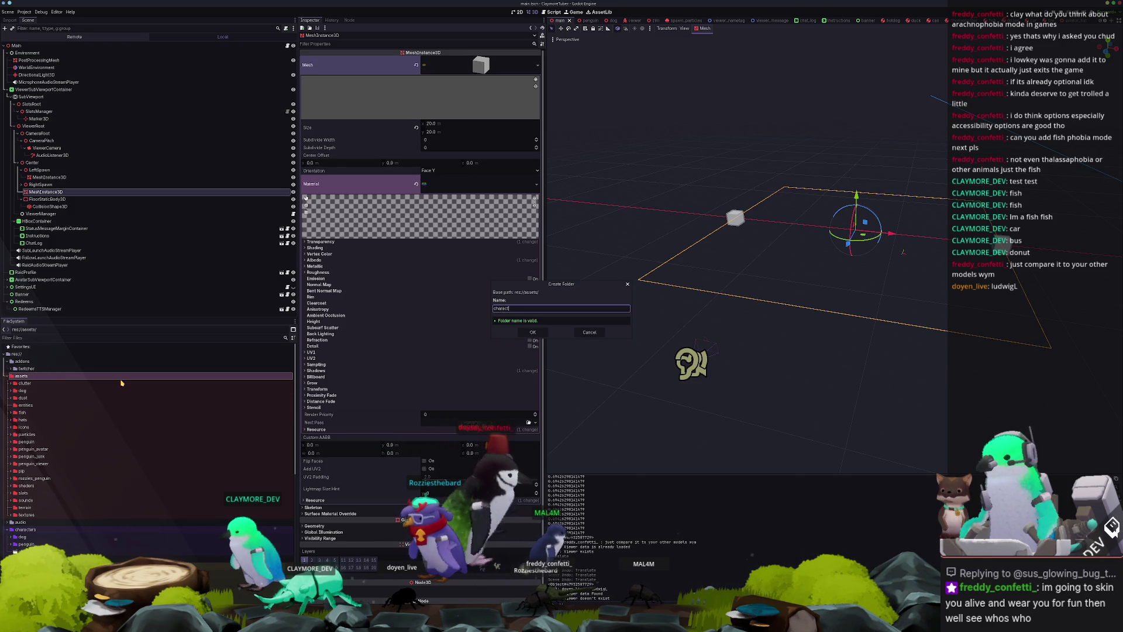
pyautogui.press('Return')
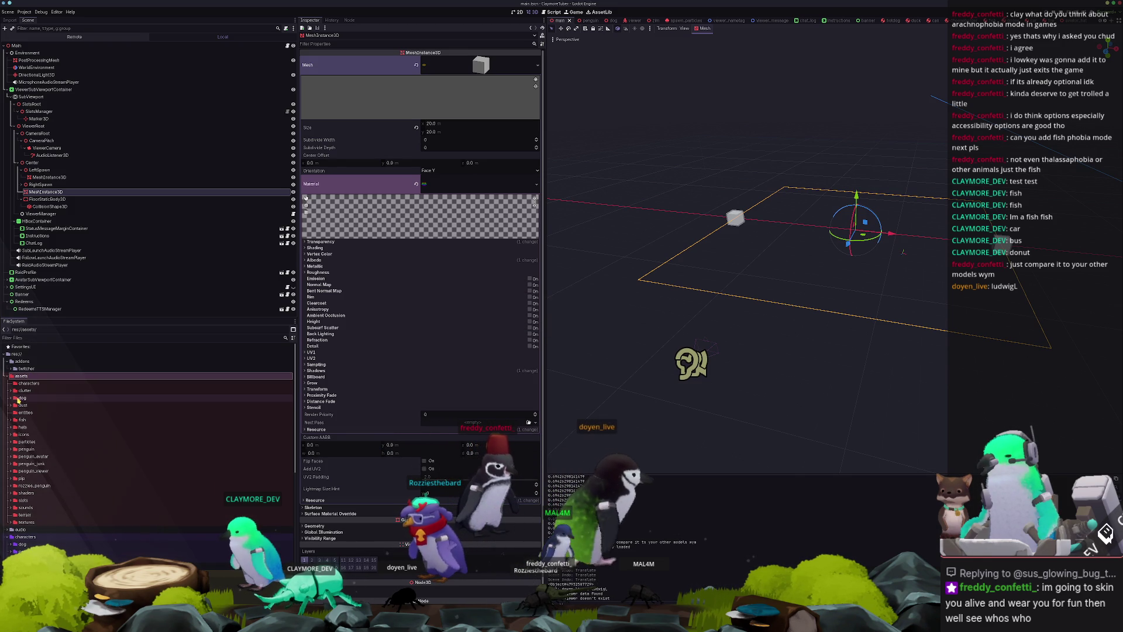
# Inspect the dog and penguin folders and their textures, materials and penguin_junk subfolders
pyautogui.click(23, 397)
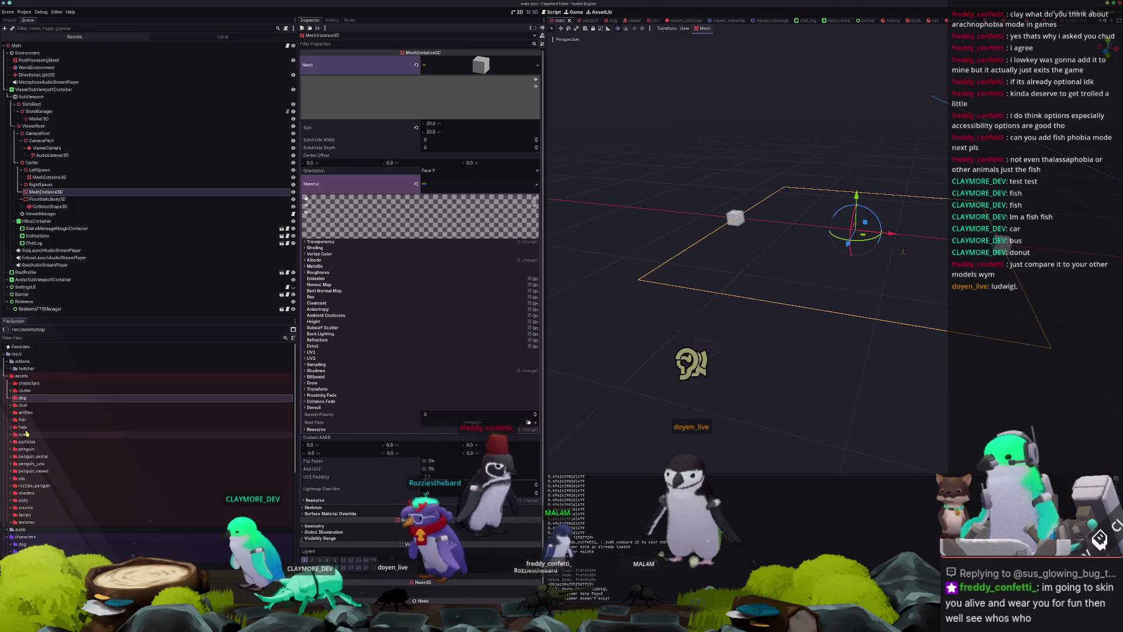
pyautogui.click(27, 450)
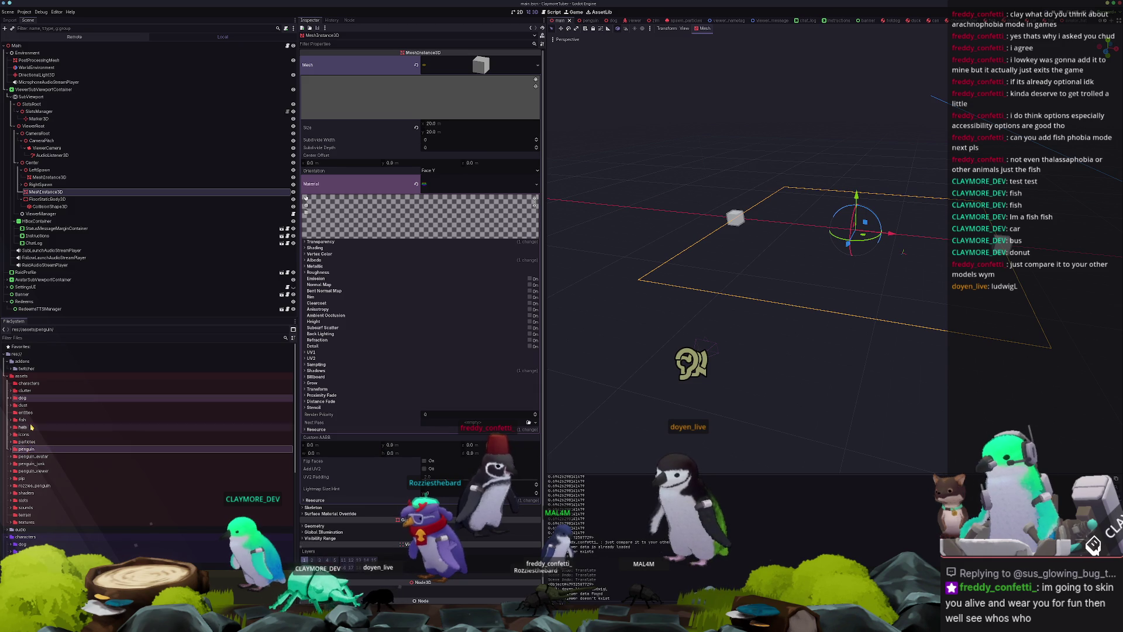
pyautogui.click(26, 463)
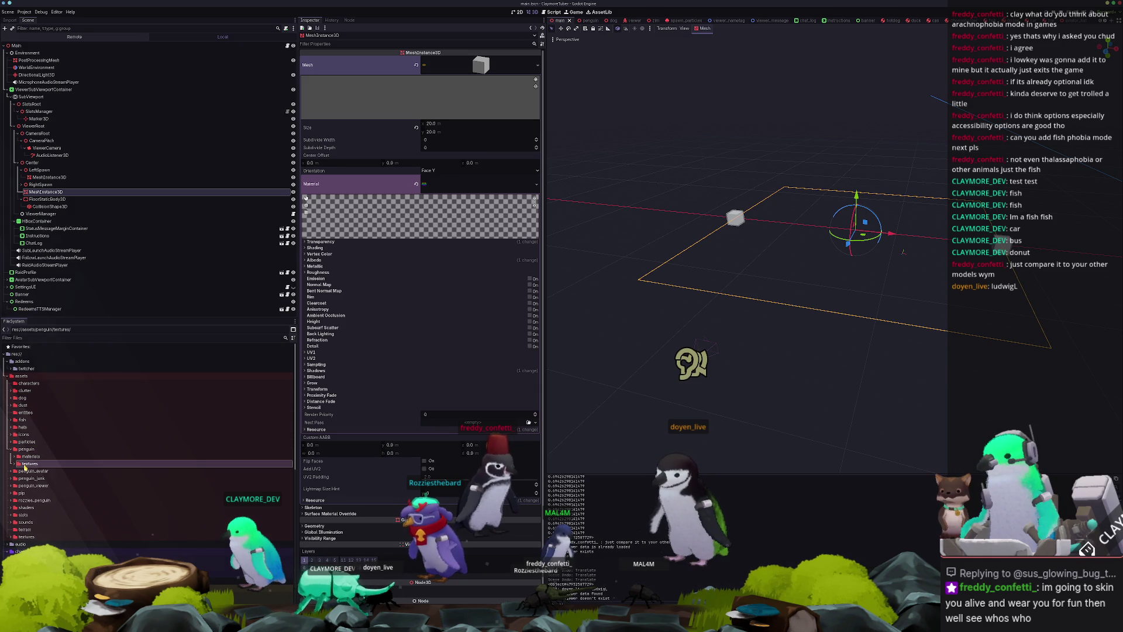
pyautogui.click(28, 457)
pyautogui.doubleClick(26, 450)
pyautogui.click(33, 463)
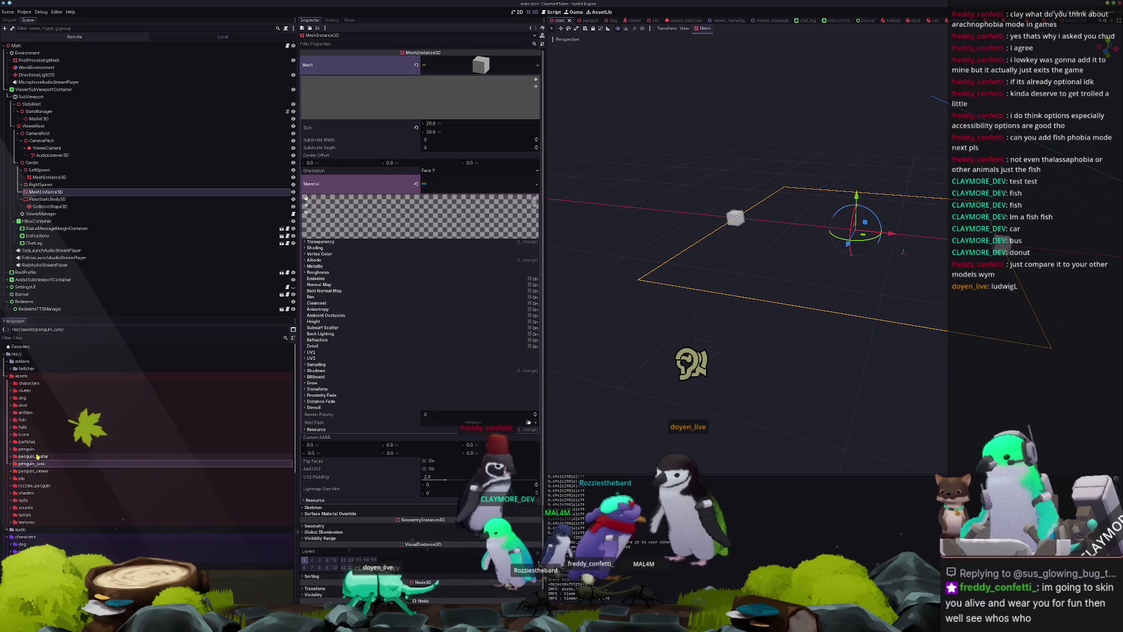
pyautogui.click(27, 448)
pyautogui.keyDown('shift'); pyautogui.click(33, 471); pyautogui.keyUp('shift')
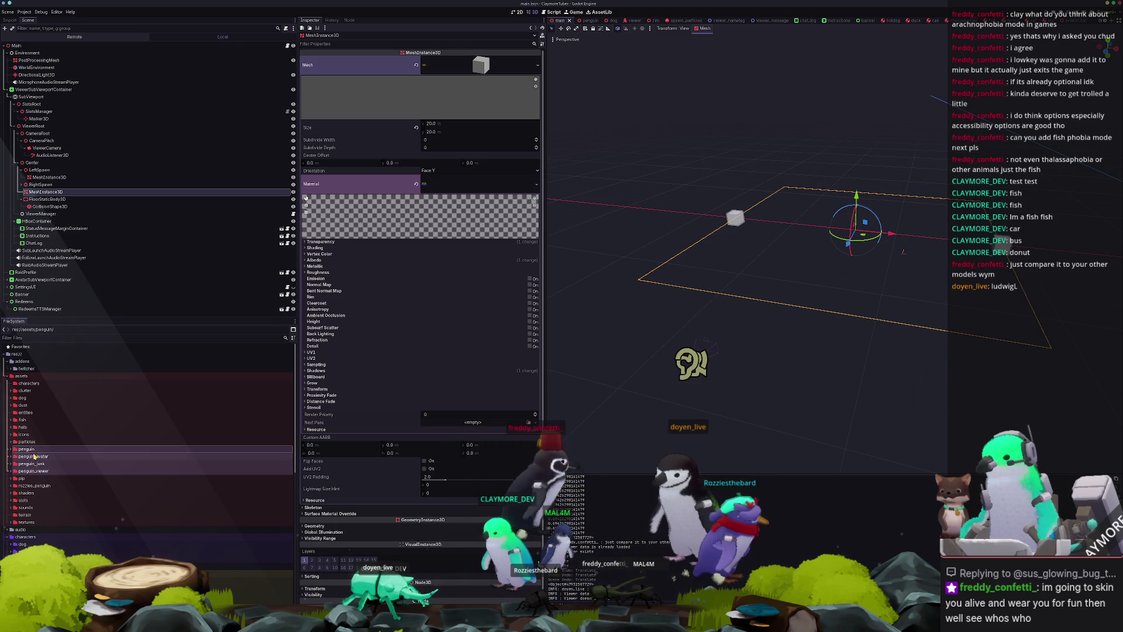
pyautogui.click(34, 451)
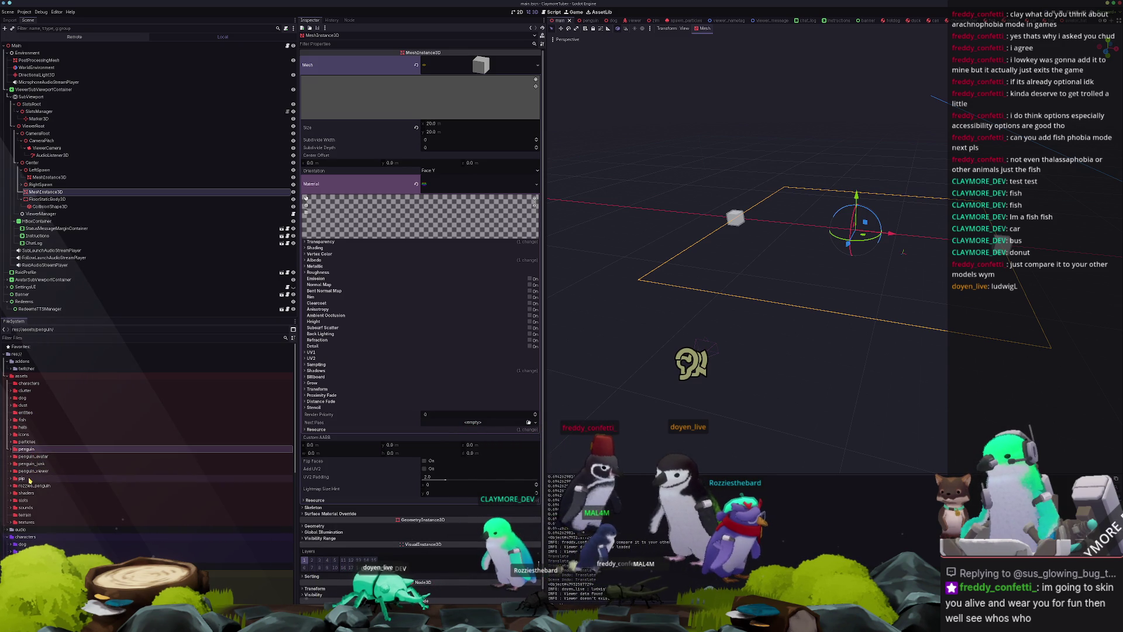
# Rename rozzies_penguin to penguin_rozzies and expand the pip and slots folders
pyautogui.click(56, 486)
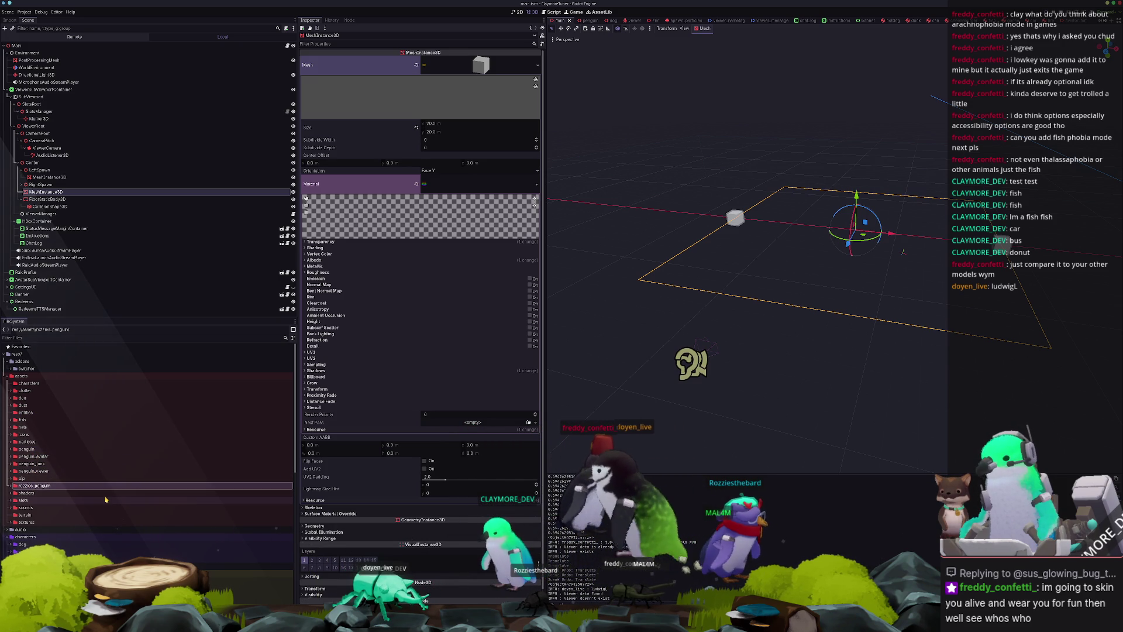
pyautogui.write('n_rozzies')
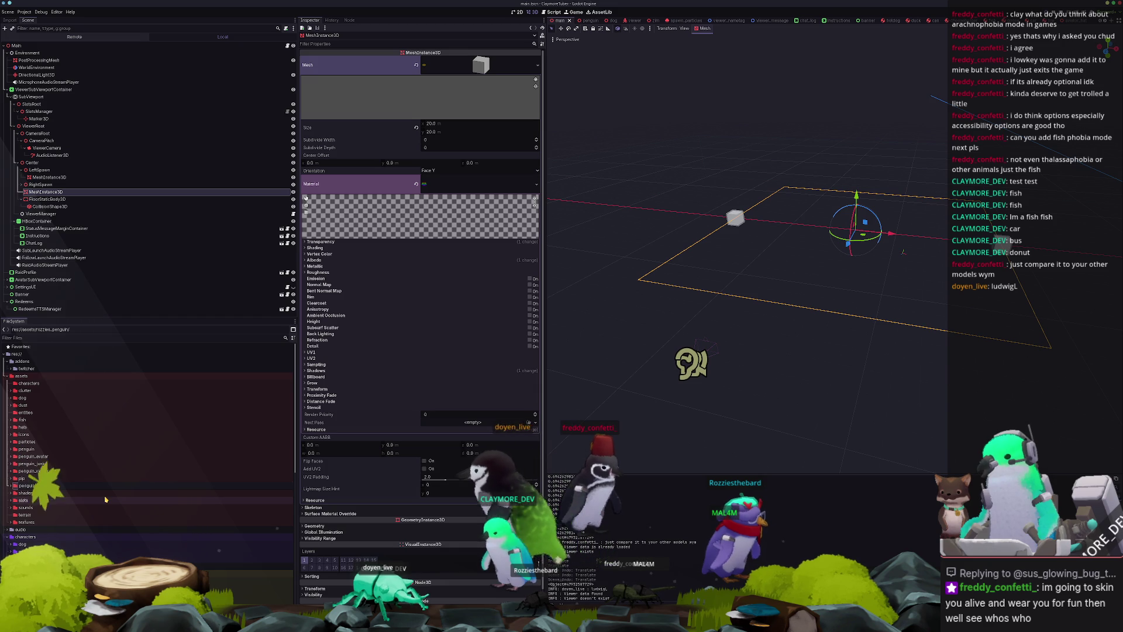
pyautogui.press('Return')
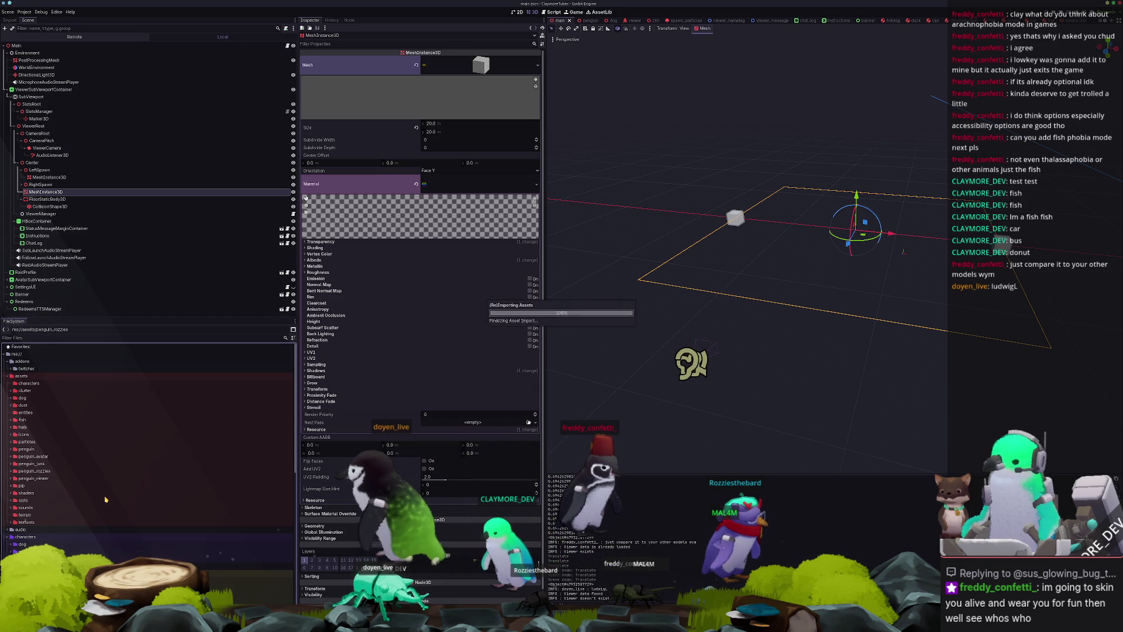
pyautogui.doubleClick(41, 486)
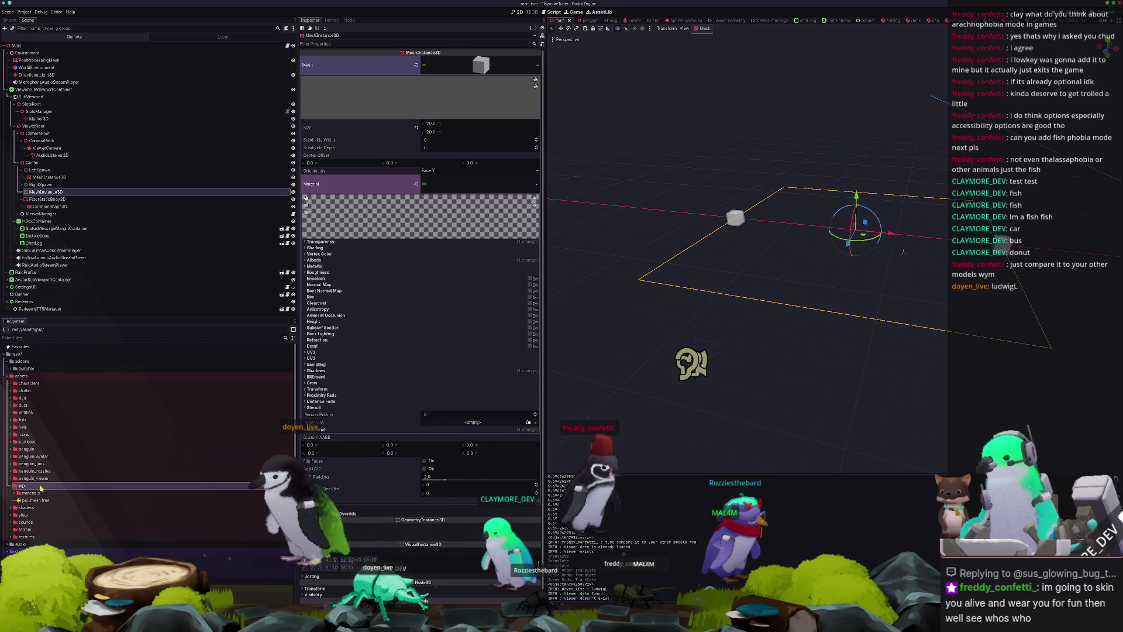
pyautogui.doubleClick(24, 500)
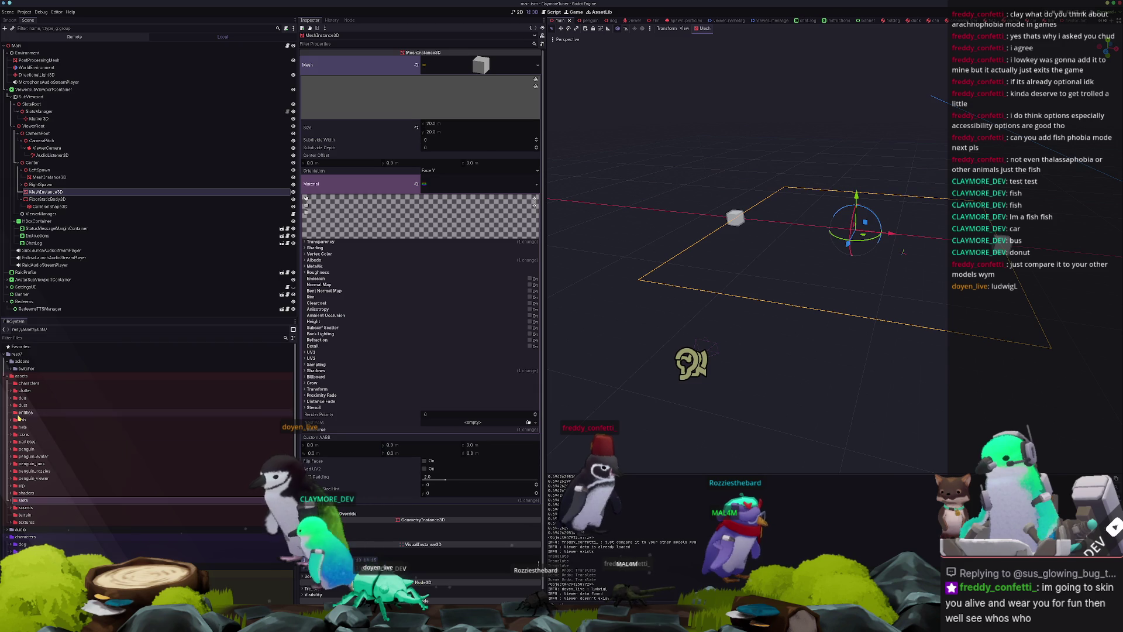
# Move the slots folder and the penguin folders into entities
pyautogui.moveTo(54, 409); pyautogui.dragTo(55, 412)
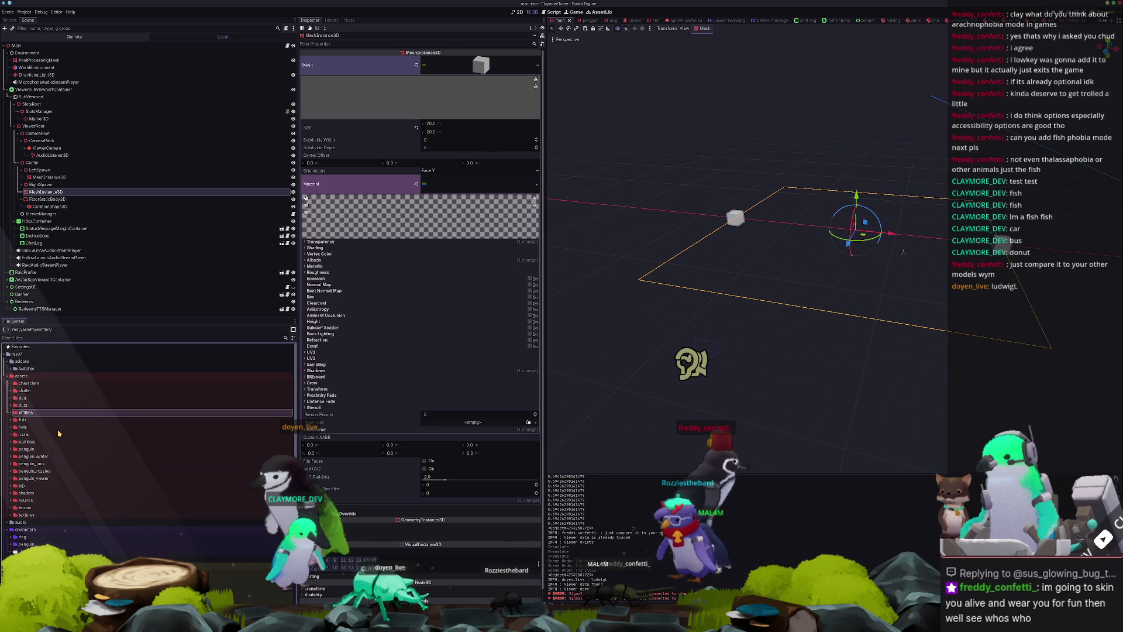
pyautogui.click(31, 478)
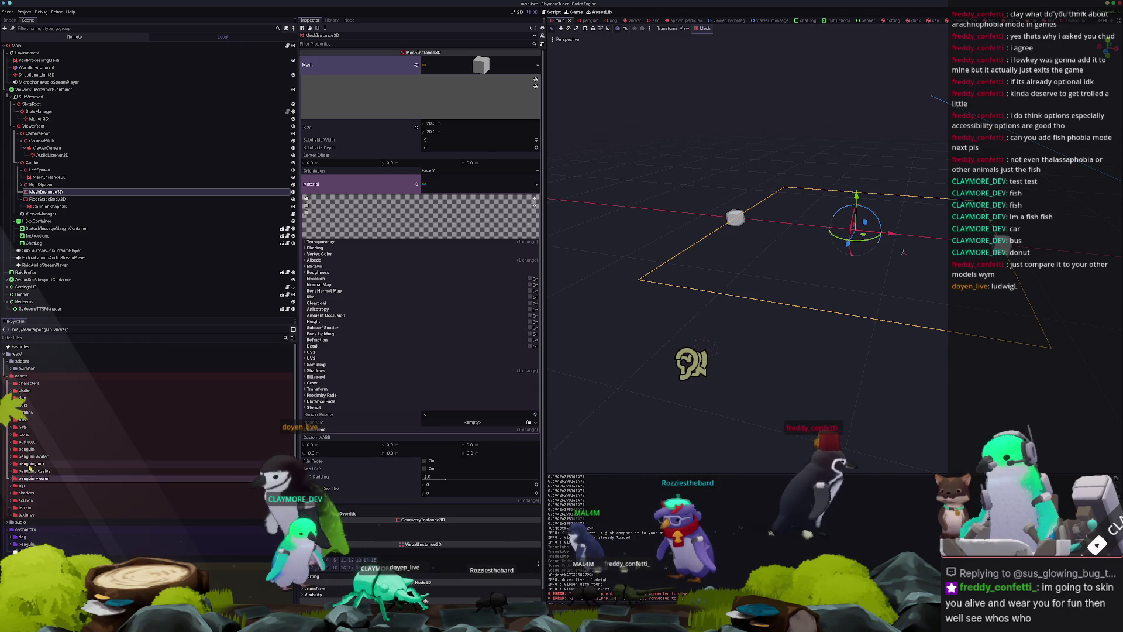
pyautogui.keyDown('shift'); pyautogui.click(21, 450); pyautogui.keyUp('shift')
pyautogui.moveTo(46, 438); pyautogui.dragTo(33, 415)
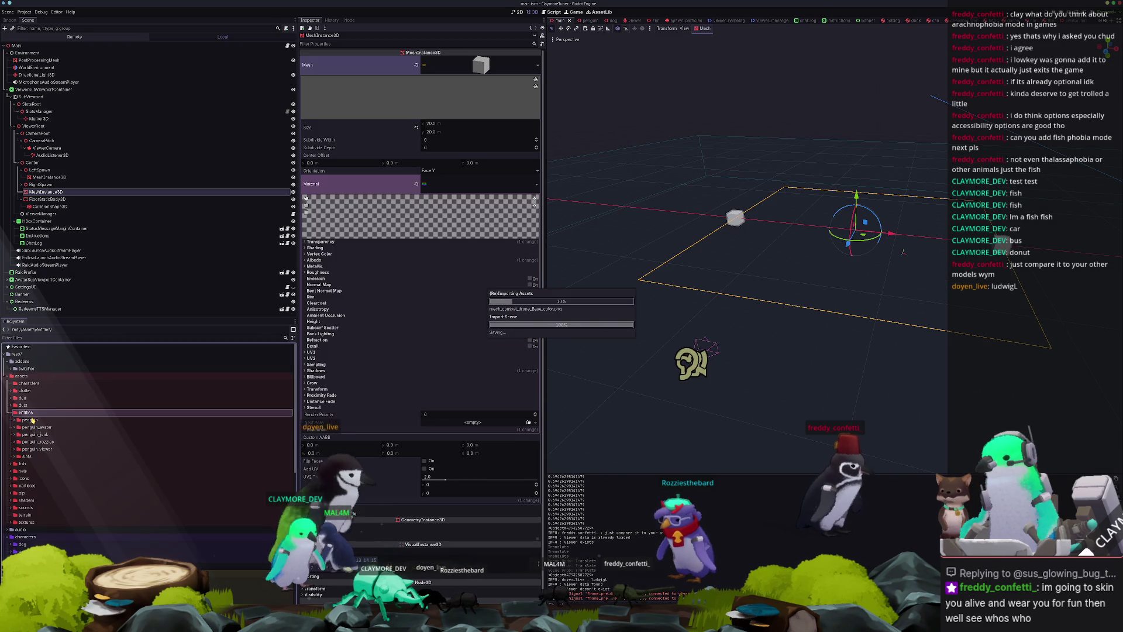
# Delete the characters folder and move the dog folder into entities
pyautogui.click(33, 384)
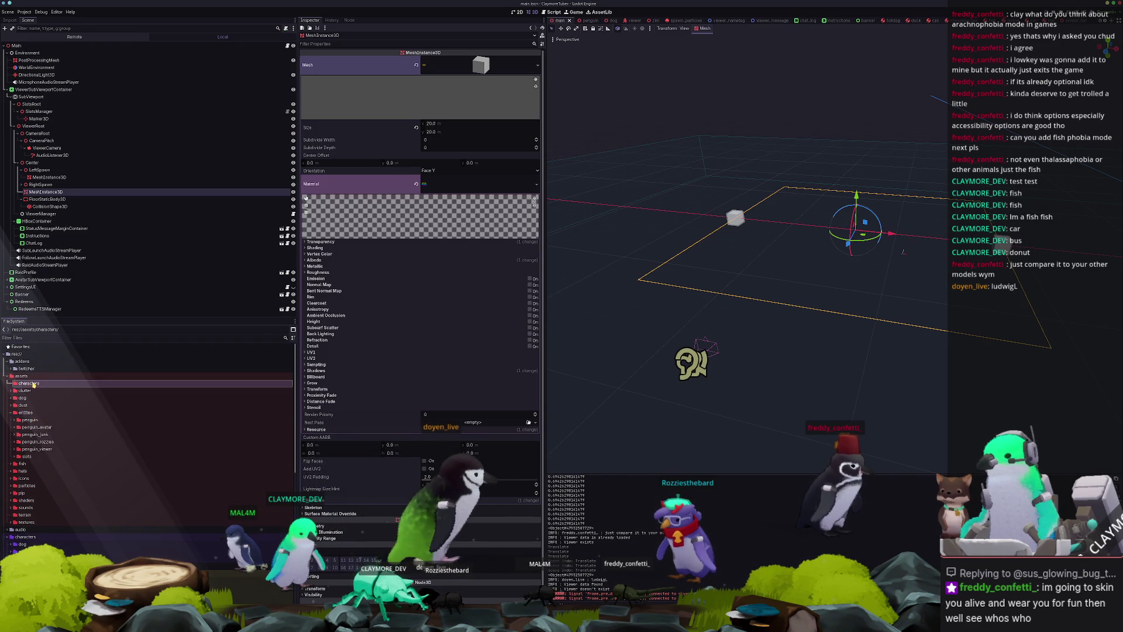
pyautogui.press('Delete')
pyautogui.press('Return')
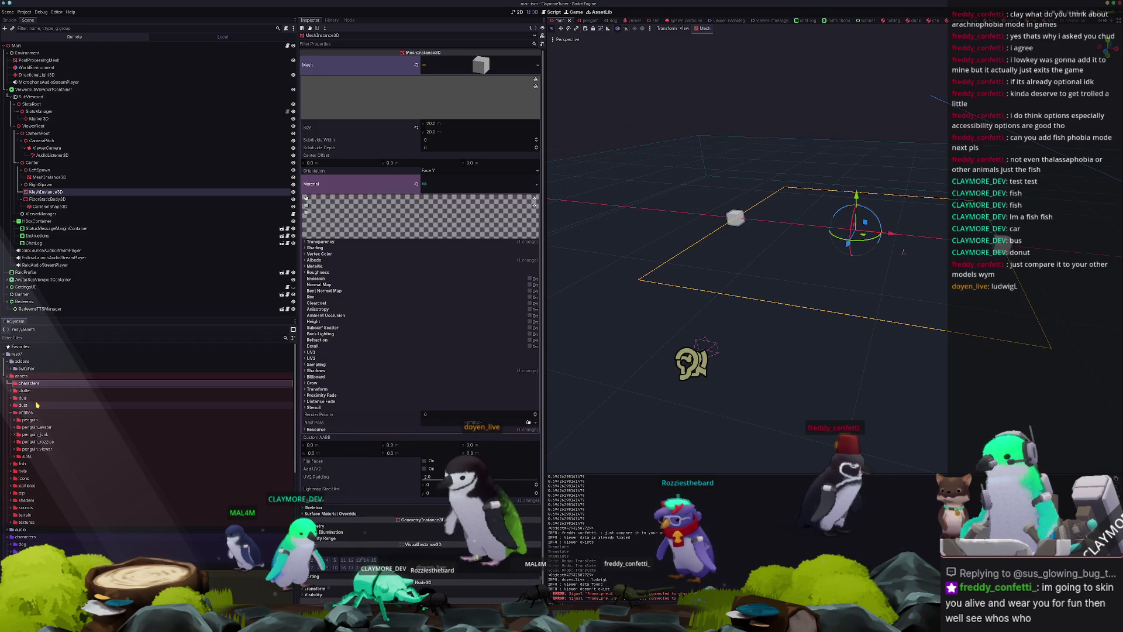
pyautogui.doubleClick(23, 390)
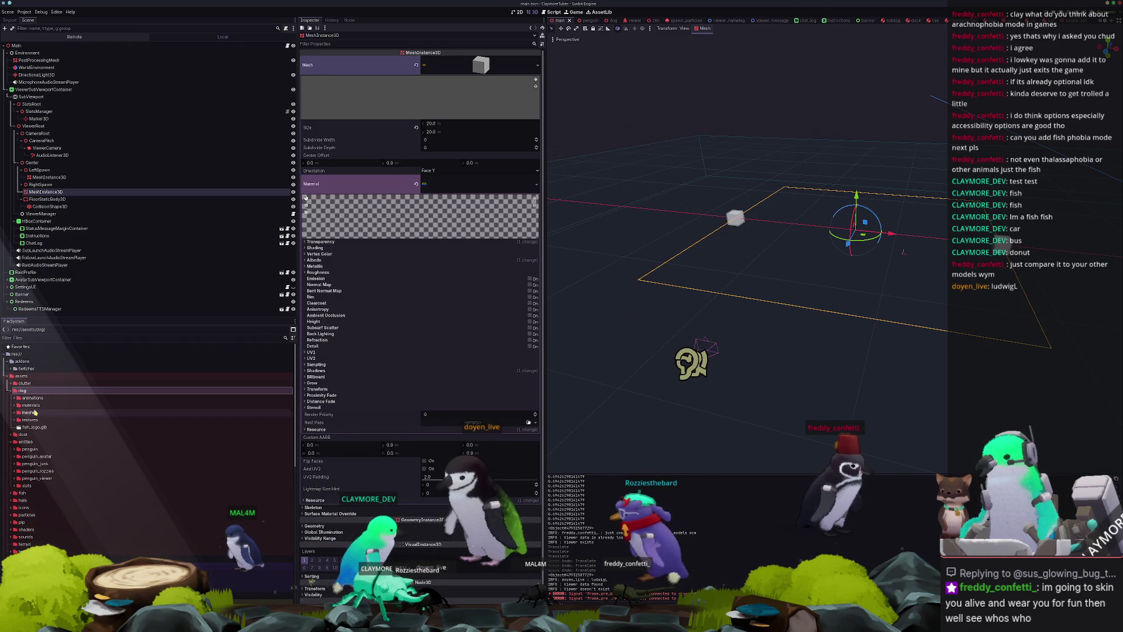
pyautogui.doubleClick(19, 391)
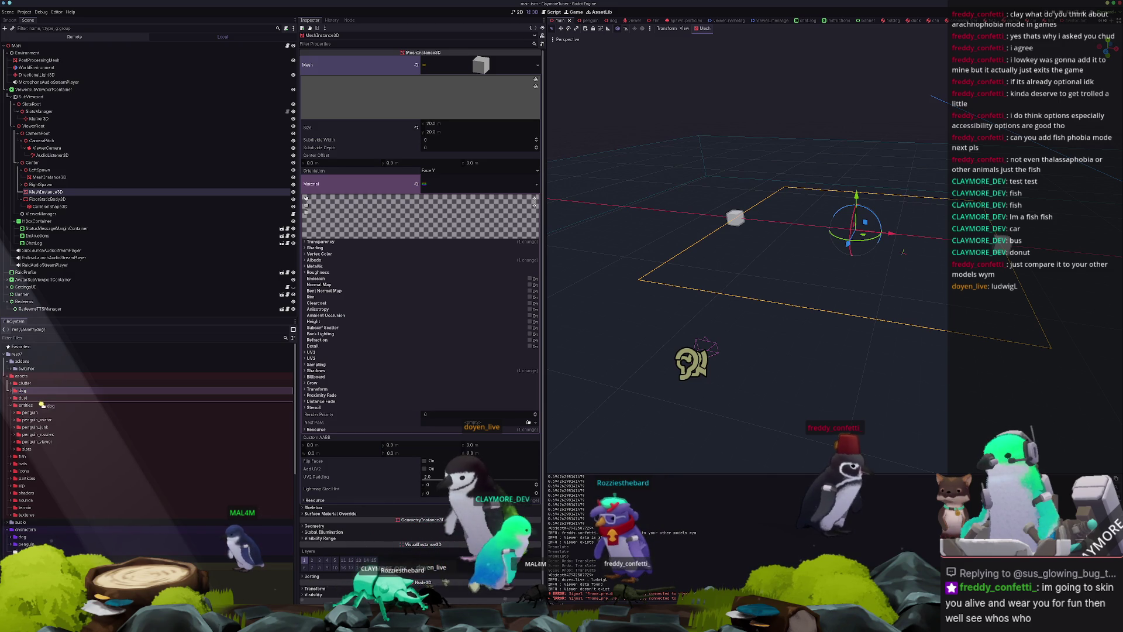
pyautogui.moveTo(31, 405); pyautogui.dragTo(31, 404)
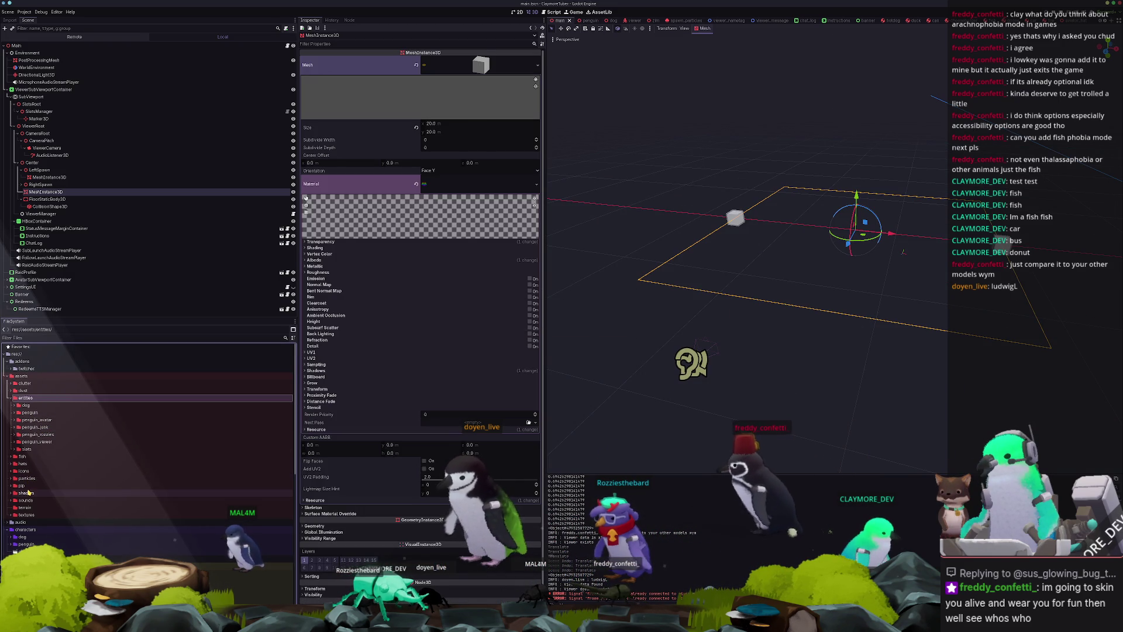
# Move the dust folder into the particles folder
pyautogui.scroll(-3, 28, 462)
pyautogui.scroll(3, 26, 421)
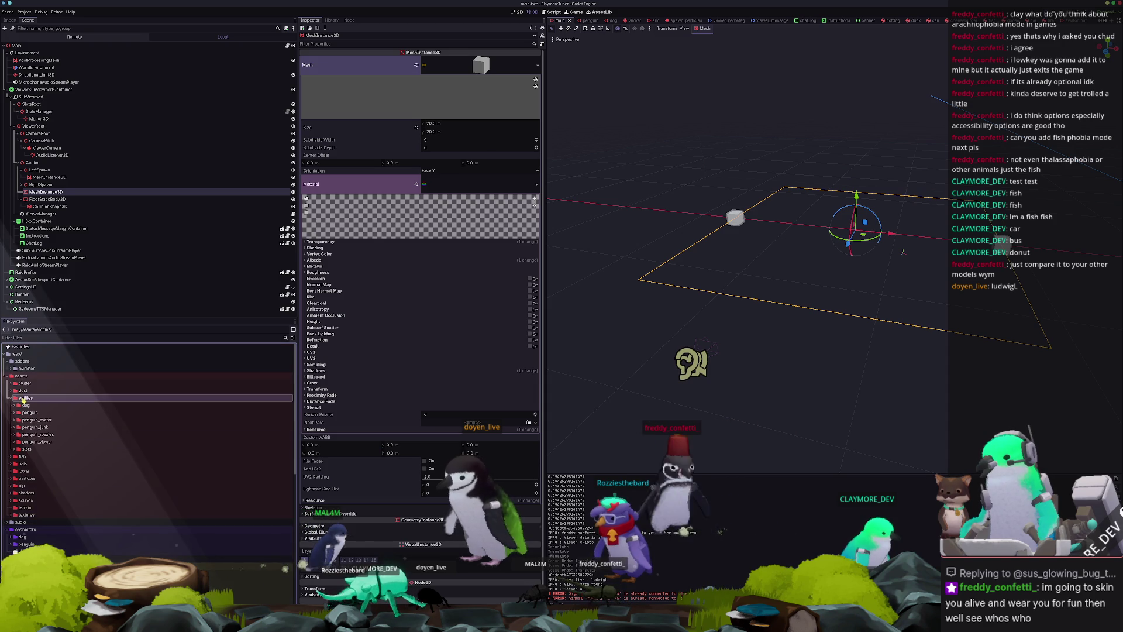
pyautogui.click(24, 391)
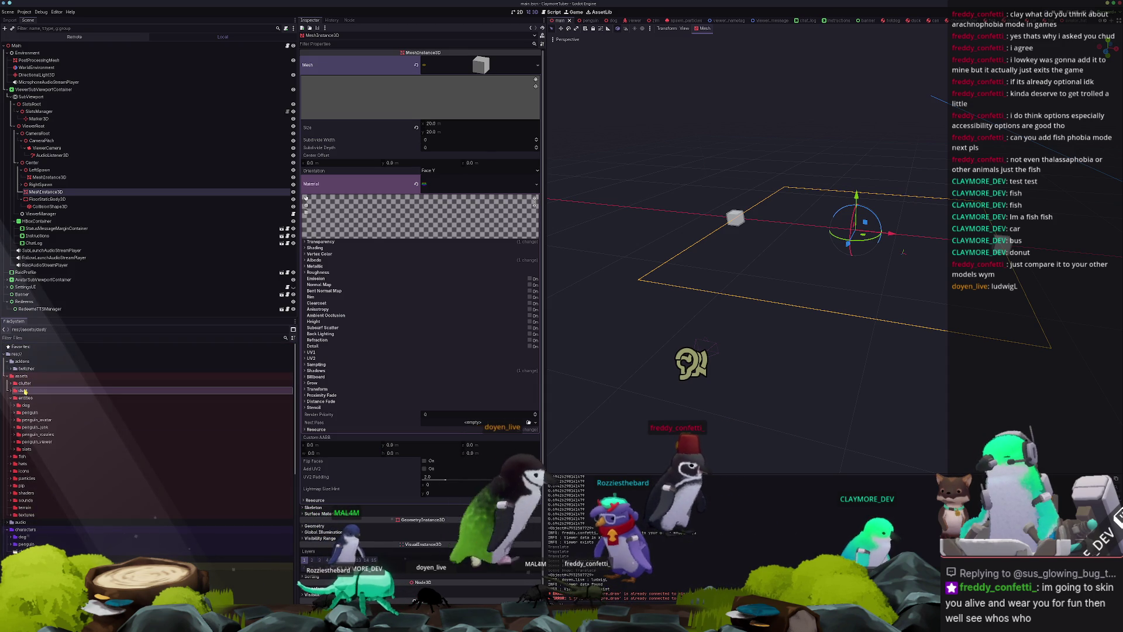
pyautogui.doubleClick(26, 479)
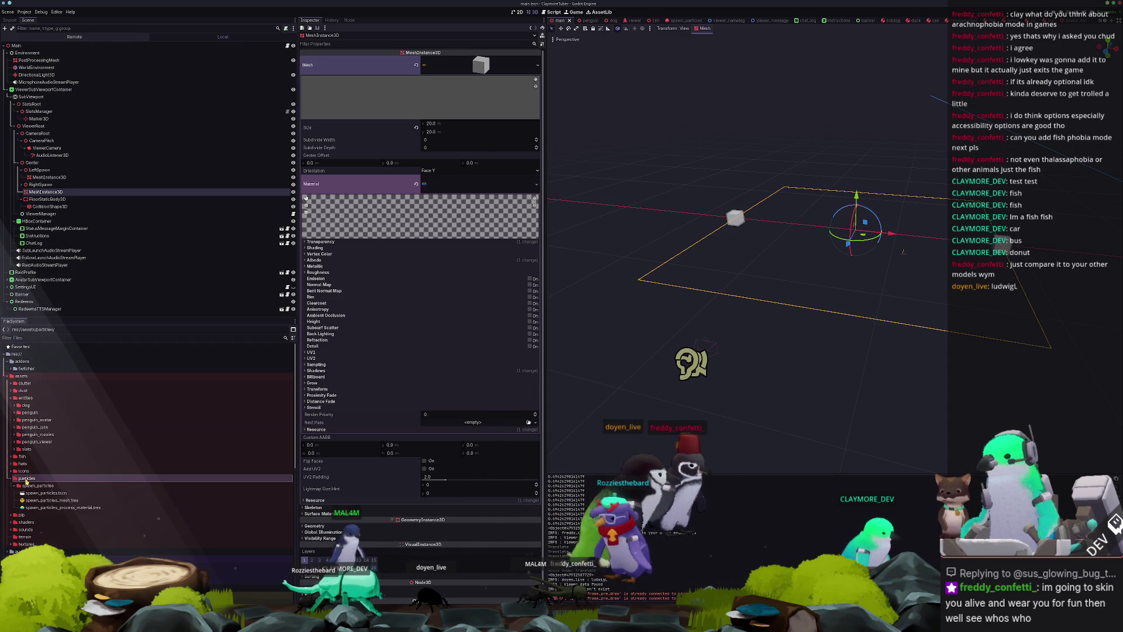
pyautogui.click(23, 514)
pyautogui.click(23, 391)
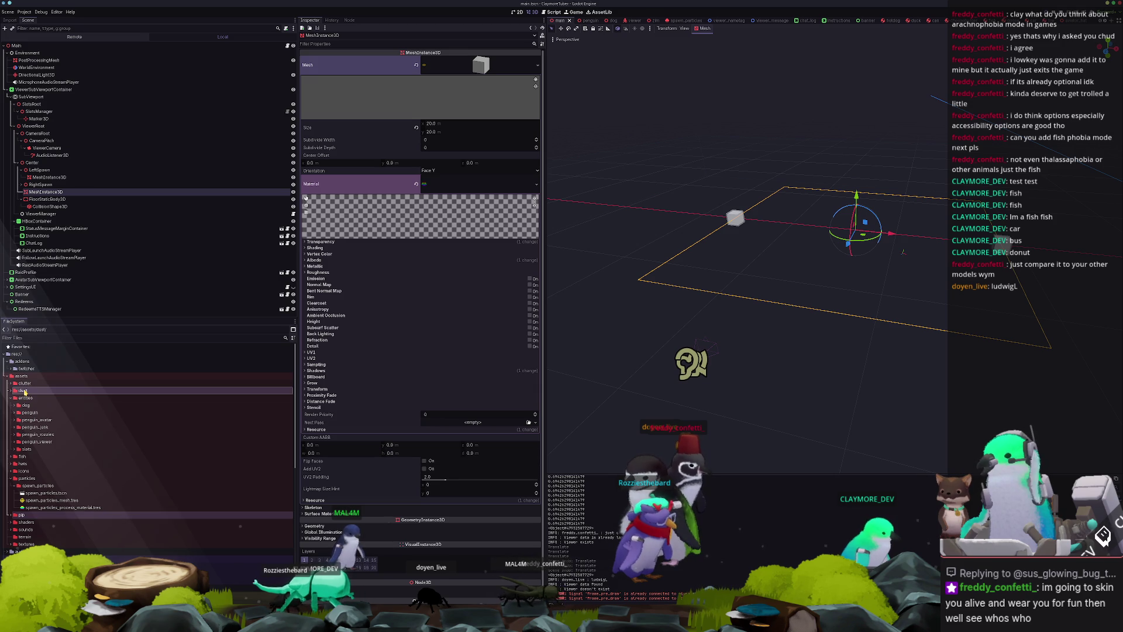
pyautogui.moveTo(40, 472); pyautogui.dragTo(28, 479)
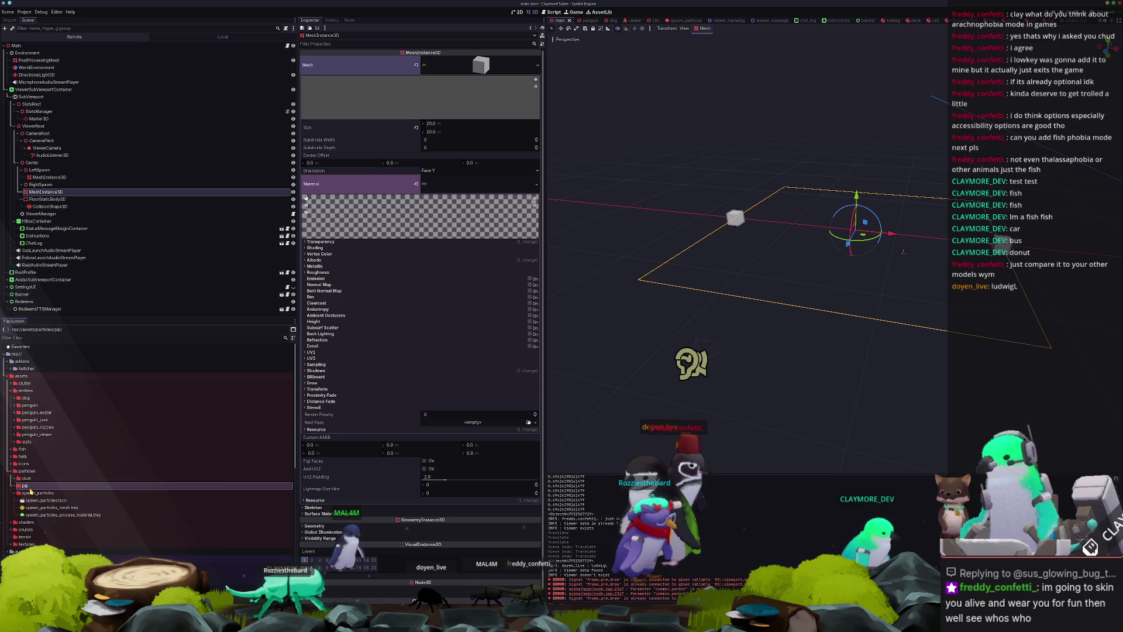
pyautogui.click(31, 493)
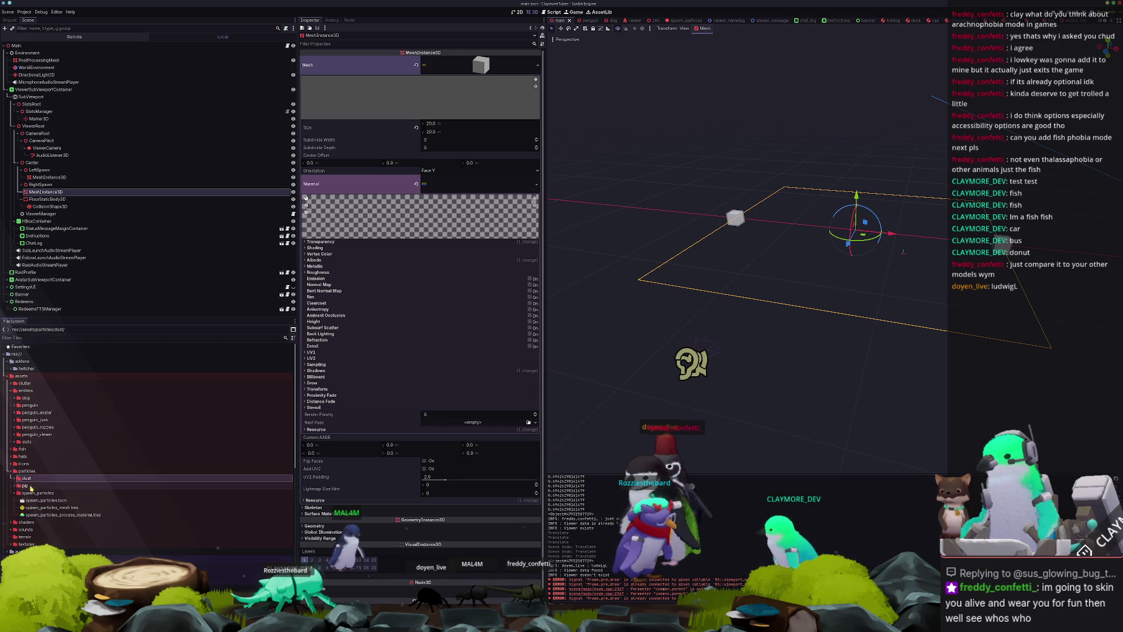
pyautogui.doubleClick(30, 493)
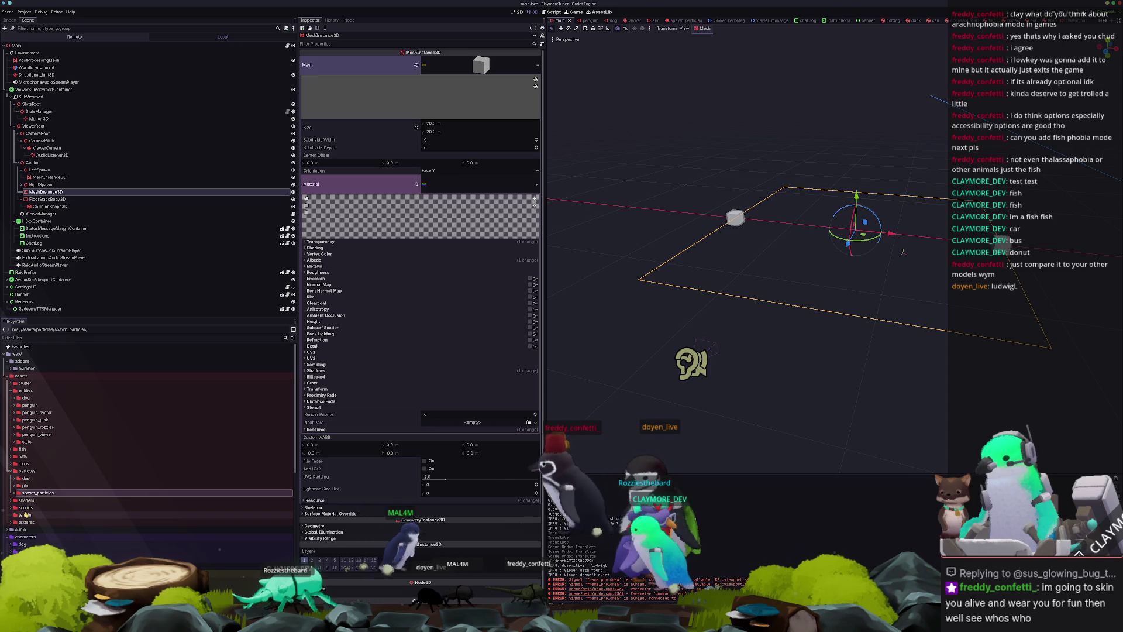
# Move the old audio folder's files into assets/sounds, overwriting the conflicting sound file
pyautogui.scroll(-1, 23, 507)
pyautogui.doubleClick(21, 495)
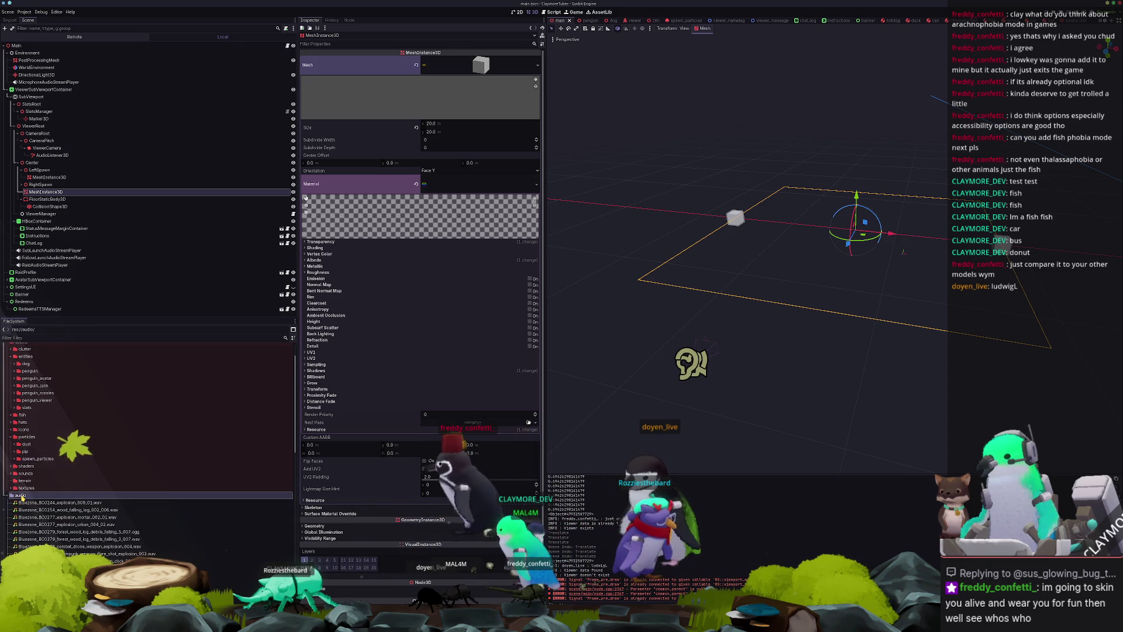
pyautogui.click(23, 502)
pyautogui.scroll(-5, 26, 509)
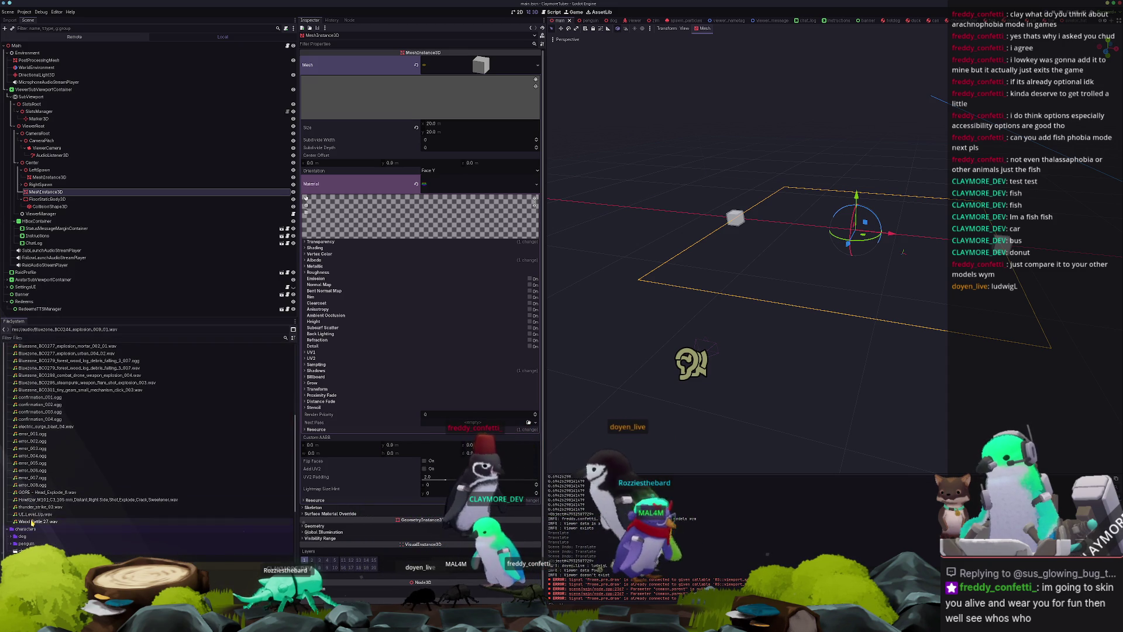
pyautogui.scroll(5, 32, 521)
pyautogui.moveTo(28, 504); pyautogui.dragTo(27, 475)
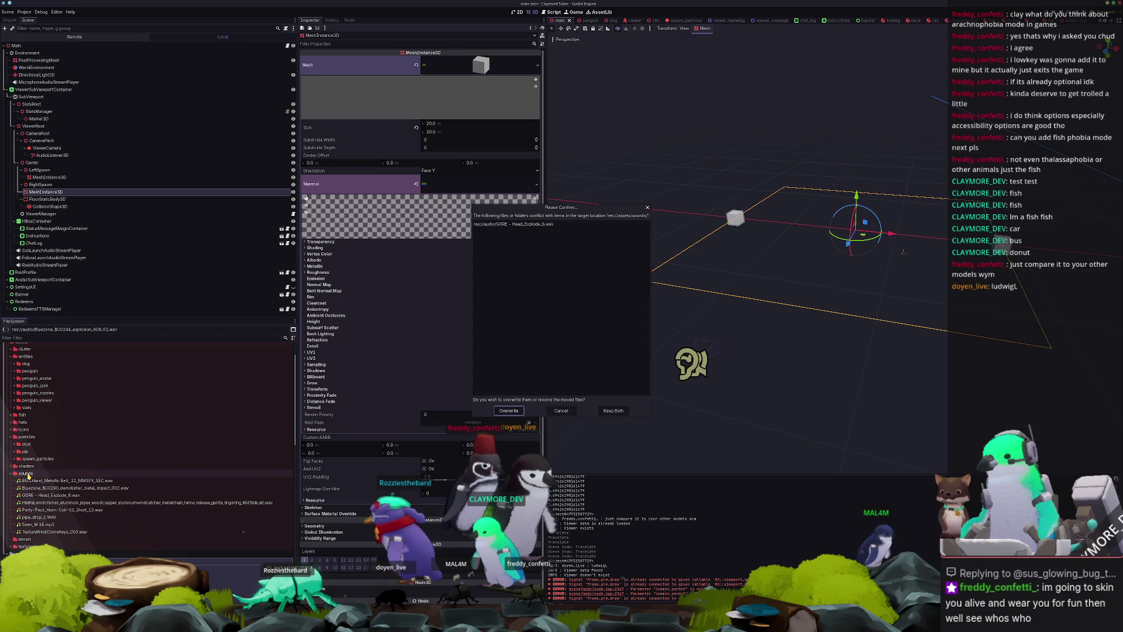
pyautogui.click(513, 411)
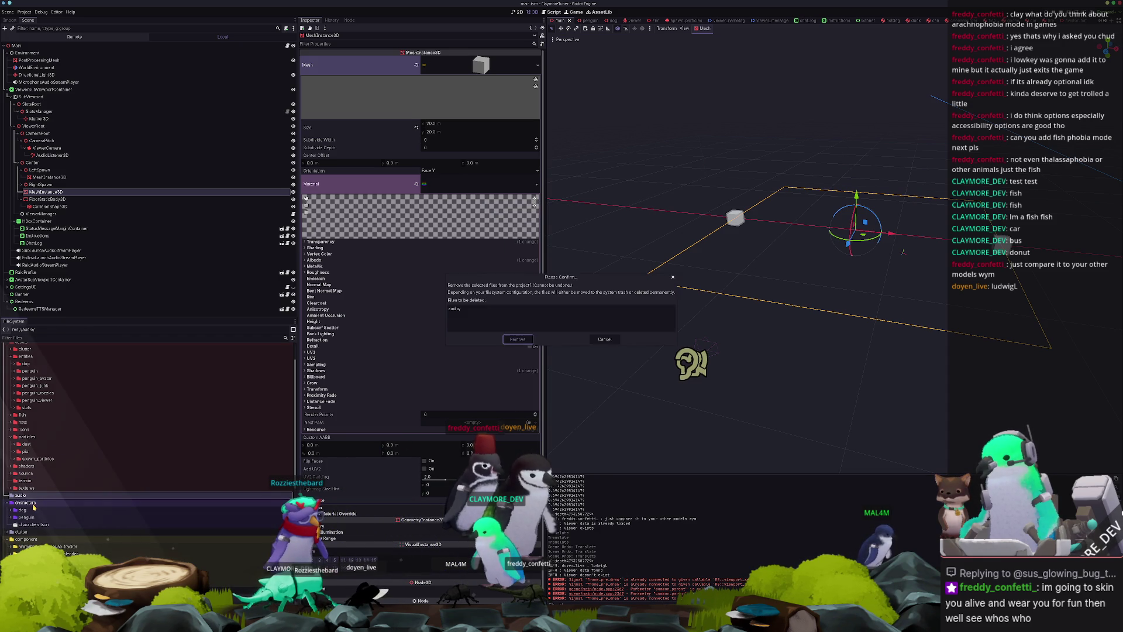
# Check the textures and shaders folders, then collapse sounds, particles, fish and entities
pyautogui.click(27, 488)
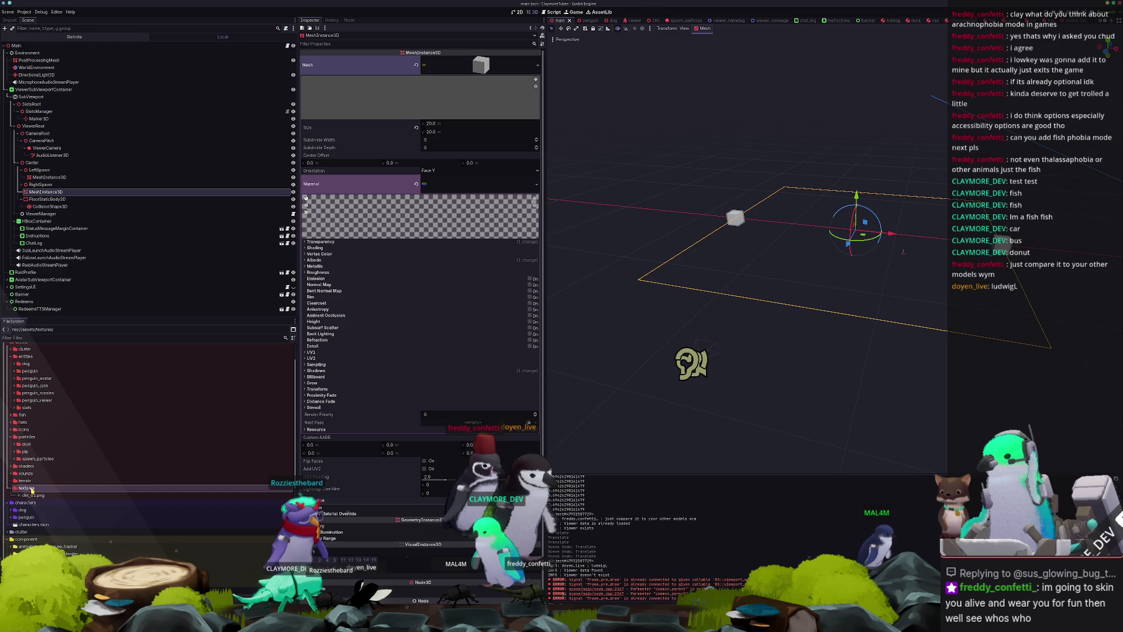
pyautogui.click(26, 474)
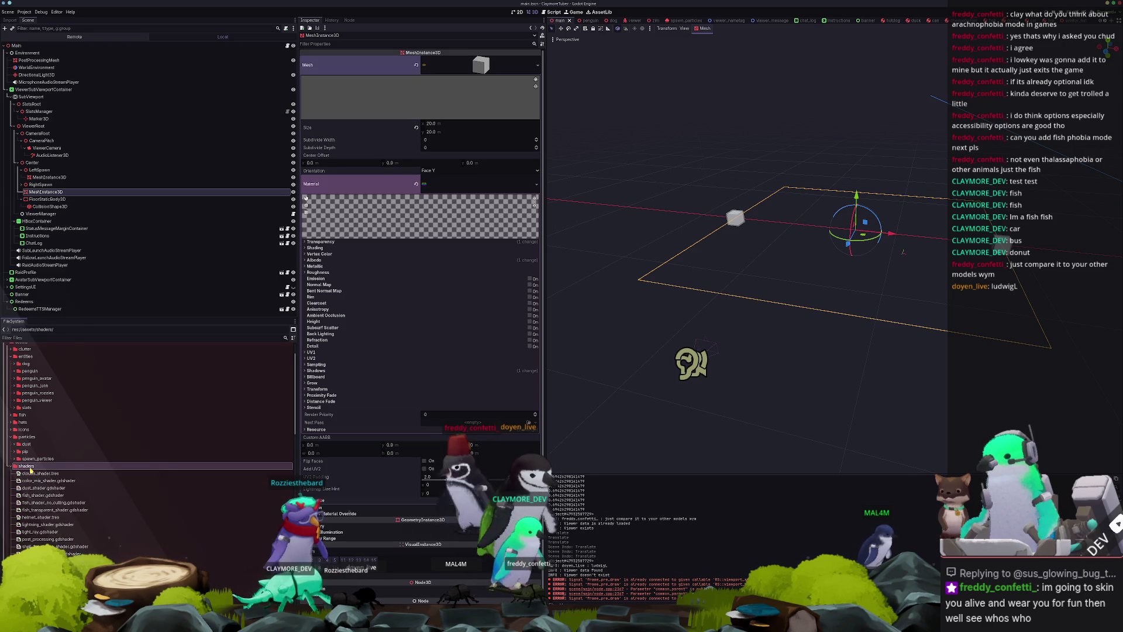
pyautogui.click(29, 466)
pyautogui.doubleClick(26, 473)
pyautogui.doubleClick(25, 437)
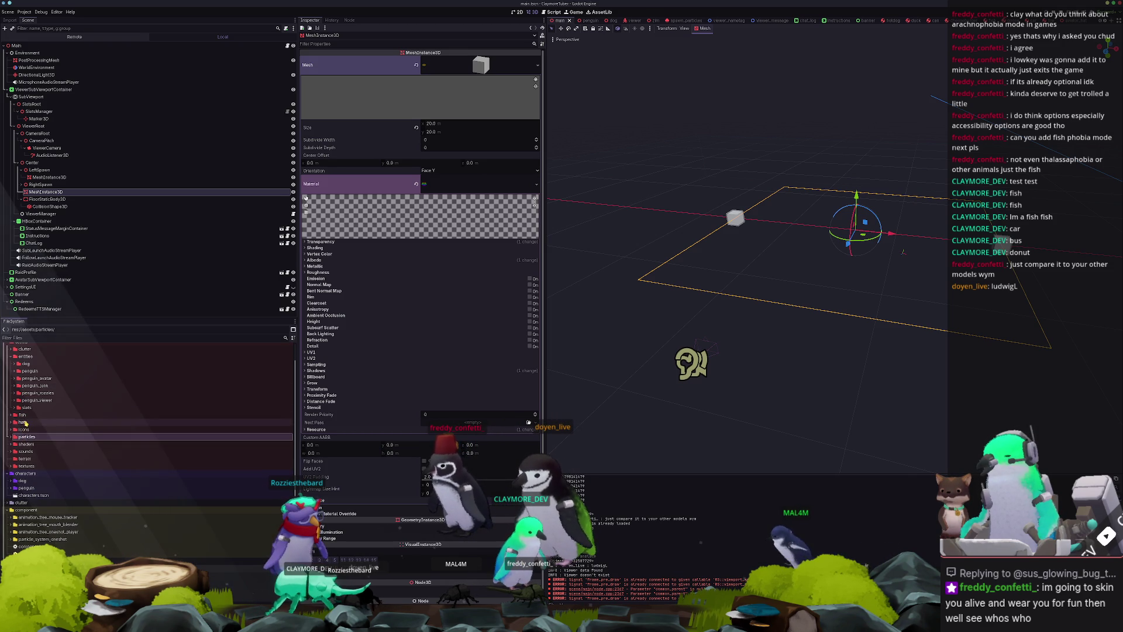
pyautogui.doubleClick(23, 414)
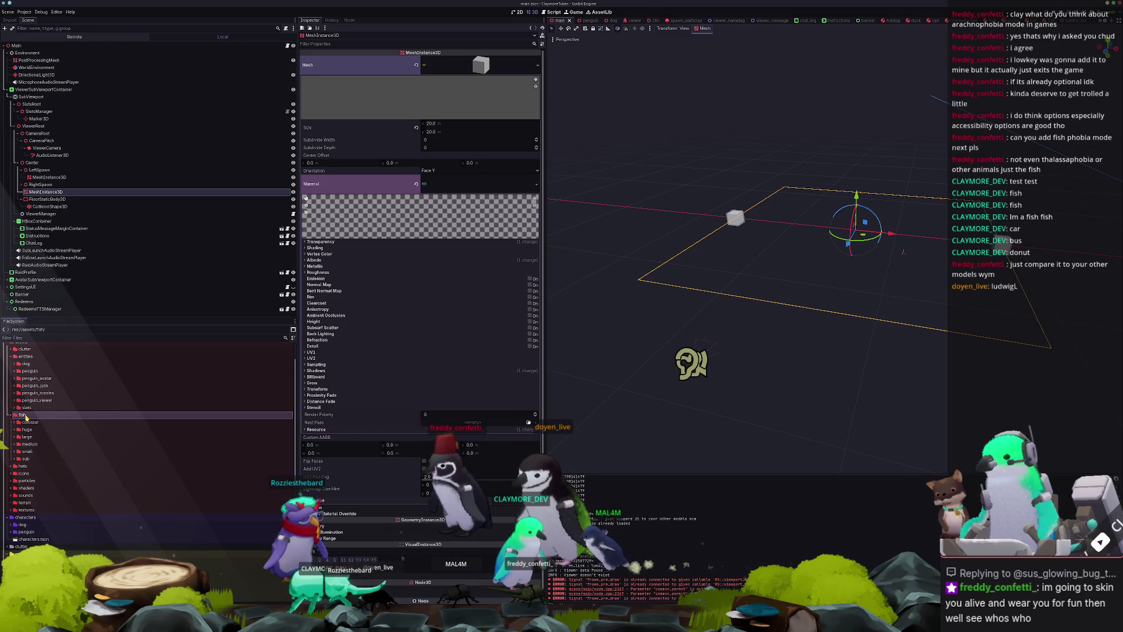
pyautogui.doubleClick(25, 415)
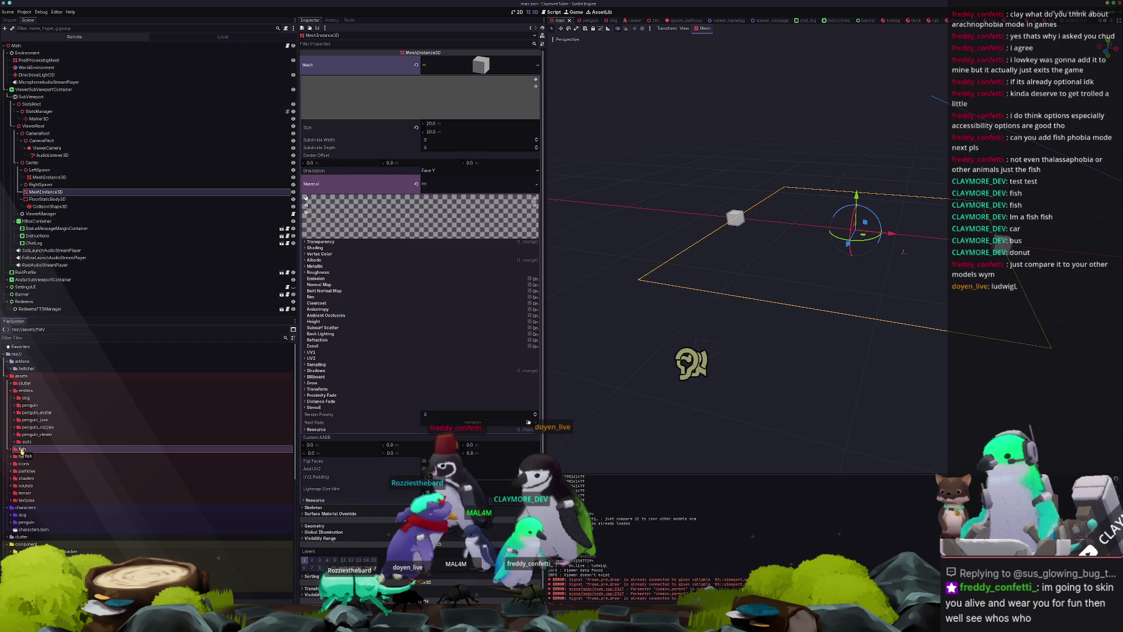
pyautogui.doubleClick(26, 390)
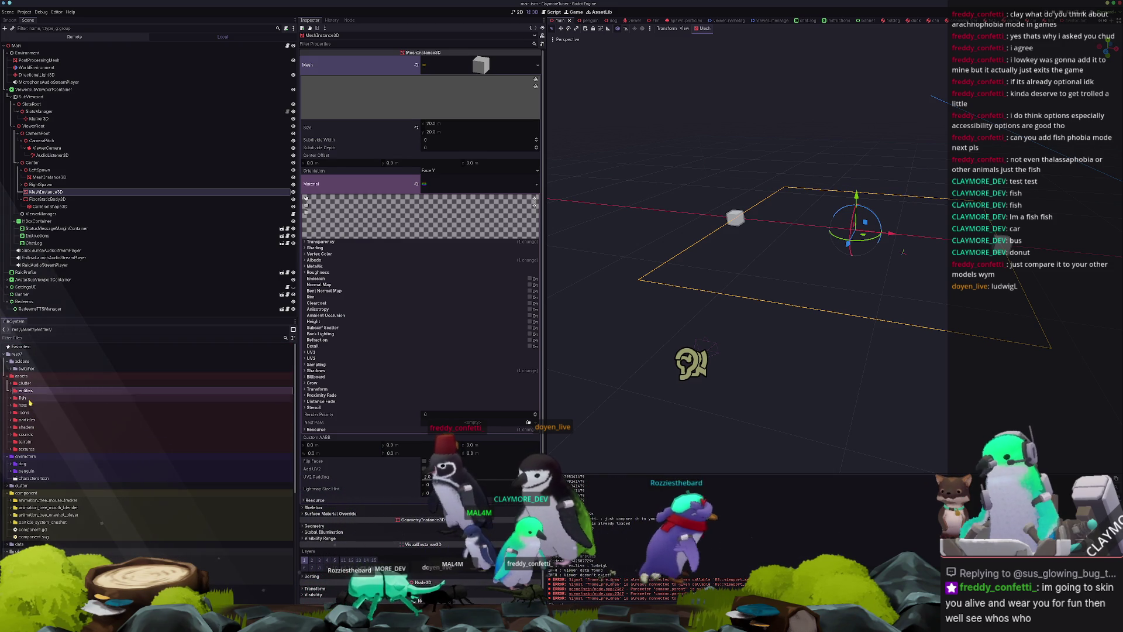
# Browse the dog and penguin character folders, then open the clutter point scene
pyautogui.scroll(-2, 31, 418)
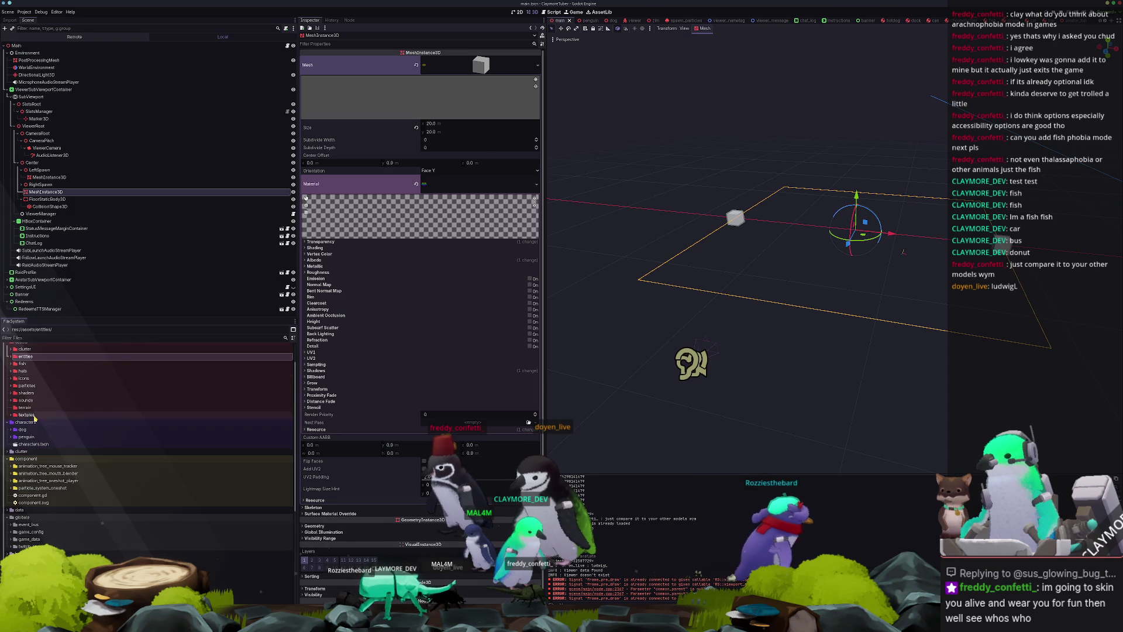
pyautogui.doubleClick(23, 430)
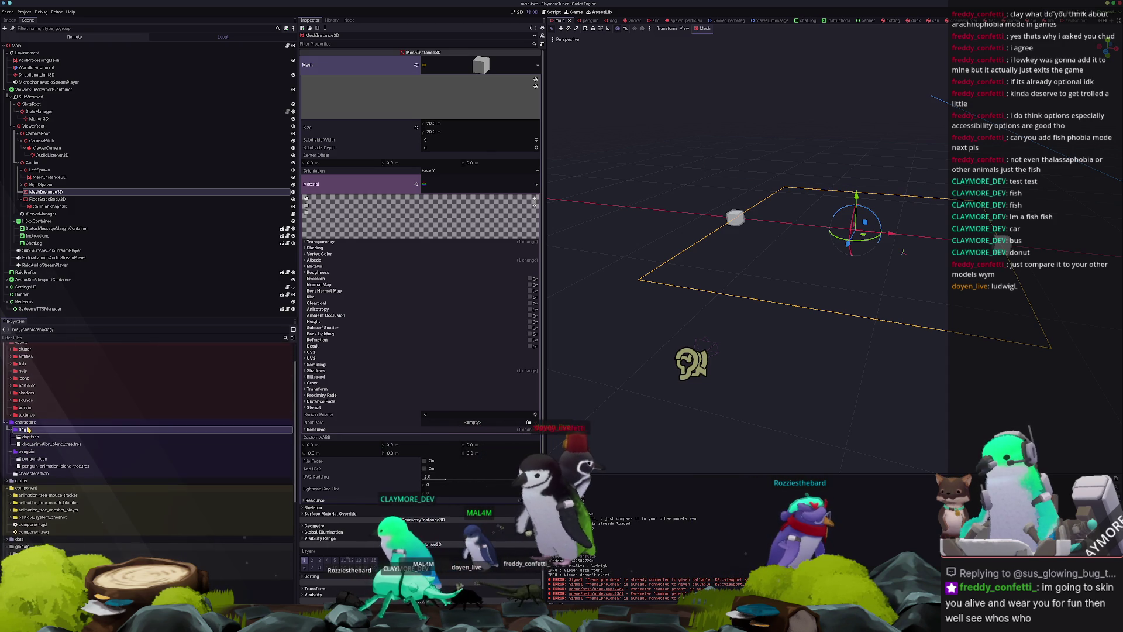
pyautogui.doubleClick(24, 430)
pyautogui.doubleClick(27, 437)
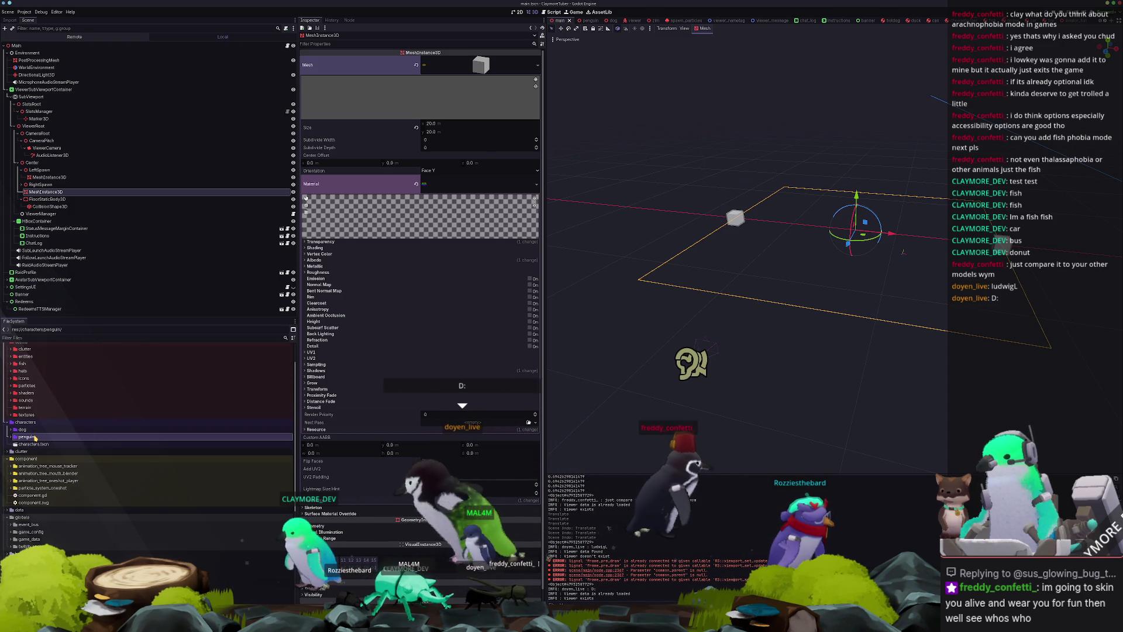
pyautogui.scroll(-2, 34, 436)
pyautogui.click(28, 417)
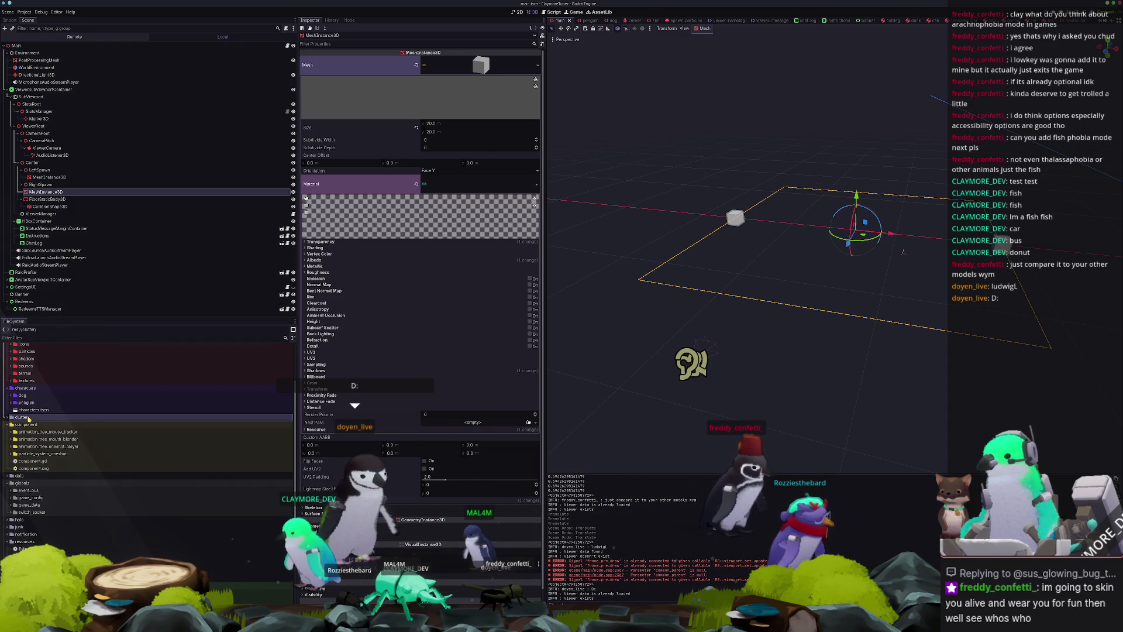
pyautogui.doubleClick(28, 418)
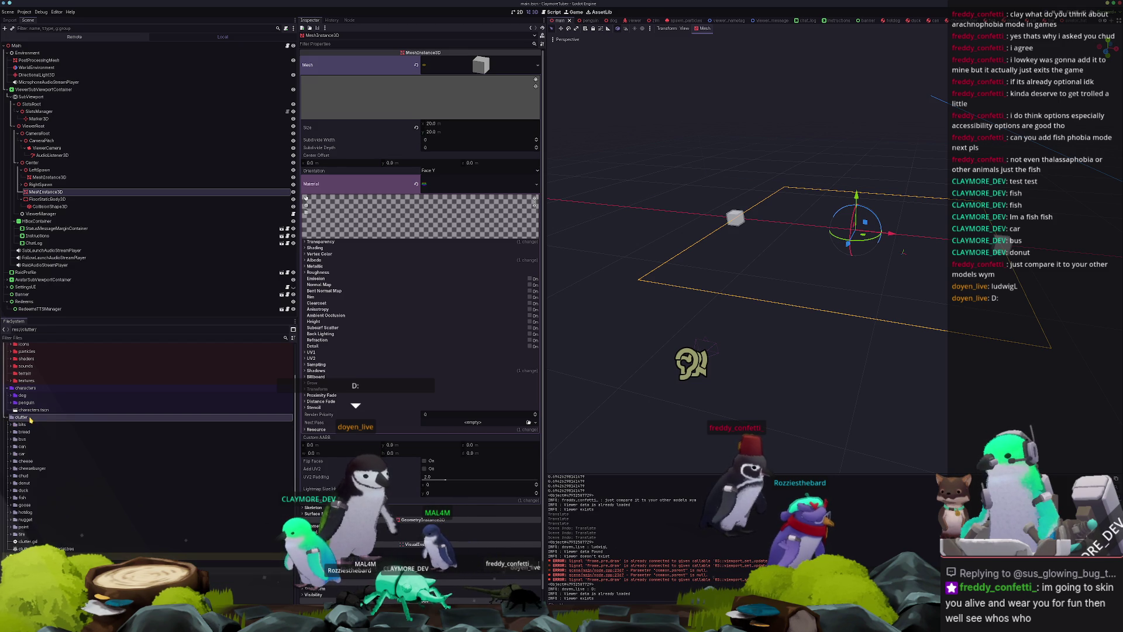
pyautogui.doubleClick(26, 527)
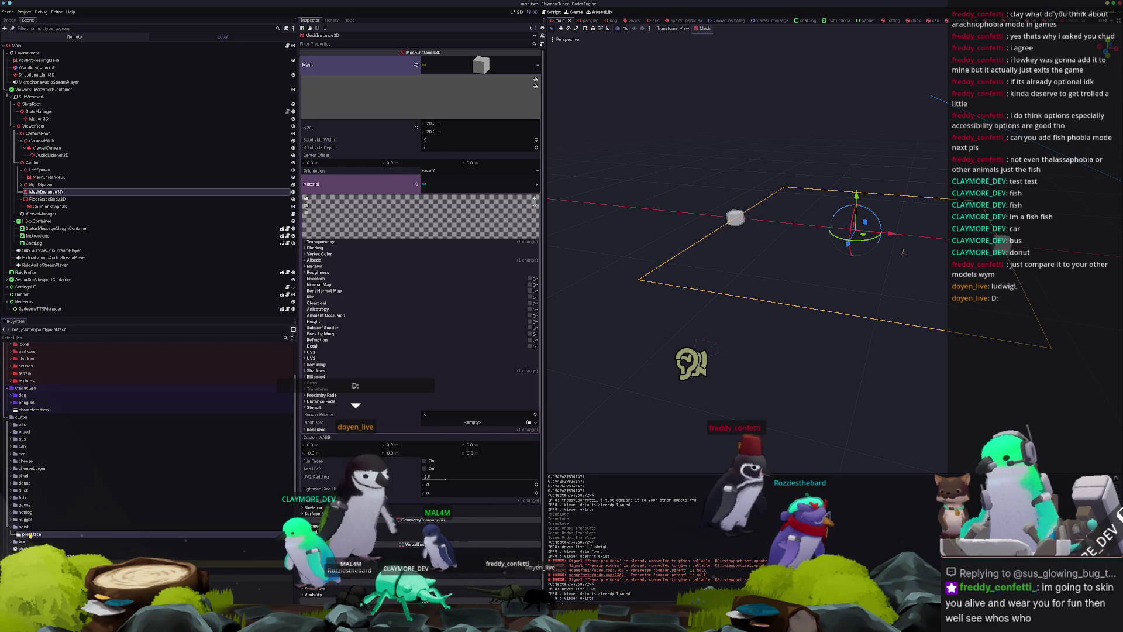
pyautogui.doubleClick(32, 535)
# Duplicate the point clutter folder as chungus and open its copied point scene
pyautogui.click(35, 526)
pyautogui.hotkey('ctrl', 'd')
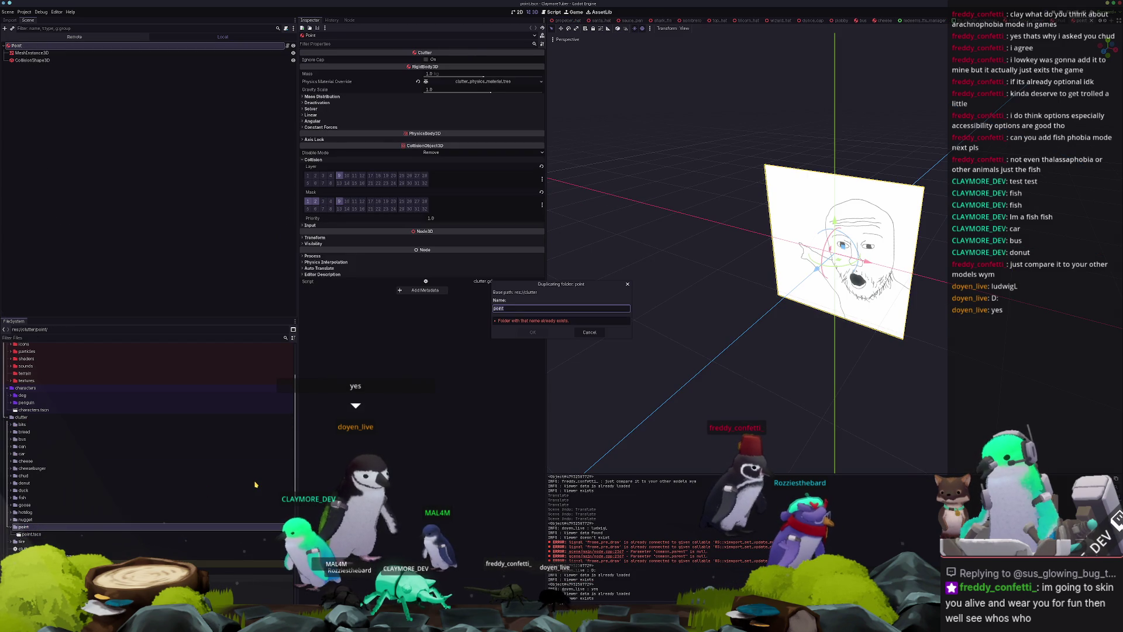
pyautogui.write('chungus')
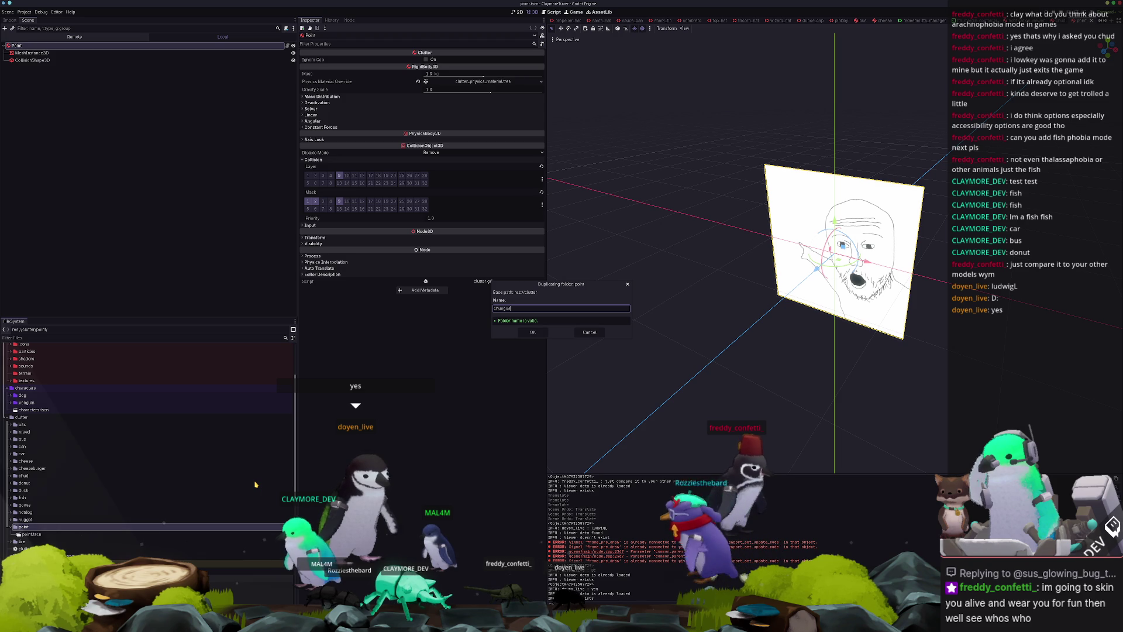
pyautogui.press('Return')
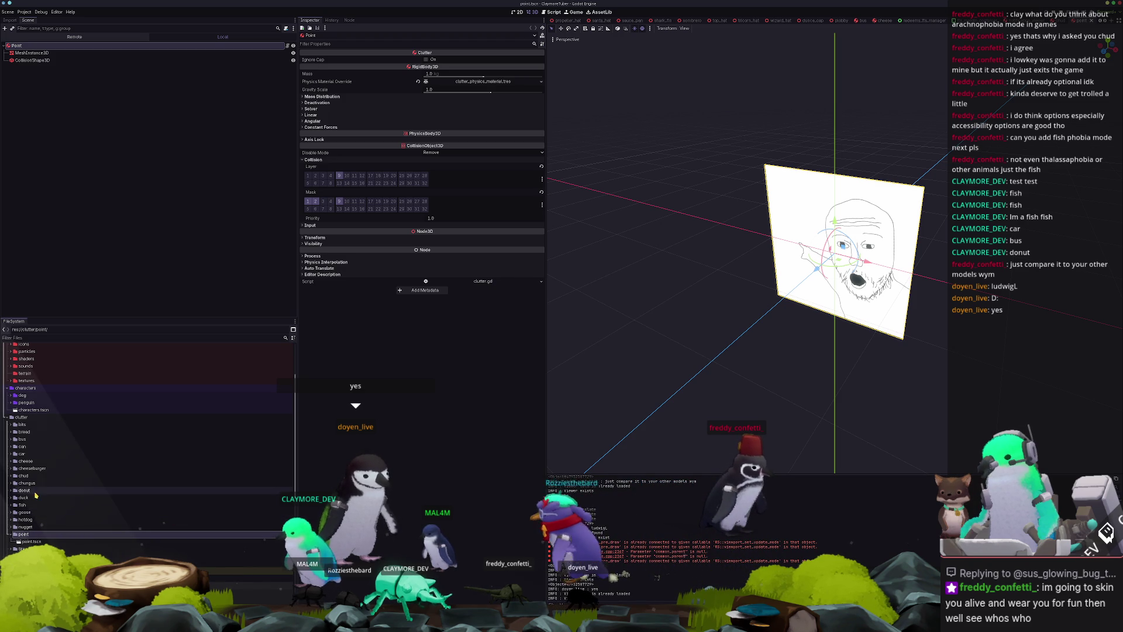
pyautogui.click(10, 483)
pyautogui.doubleClick(31, 490)
# Rename the root node to Chungus, save, and rename the scene file to chungus.tscn
pyautogui.doubleClick(43, 46)
pyautogui.write('Chungus')
pyautogui.press('Return')
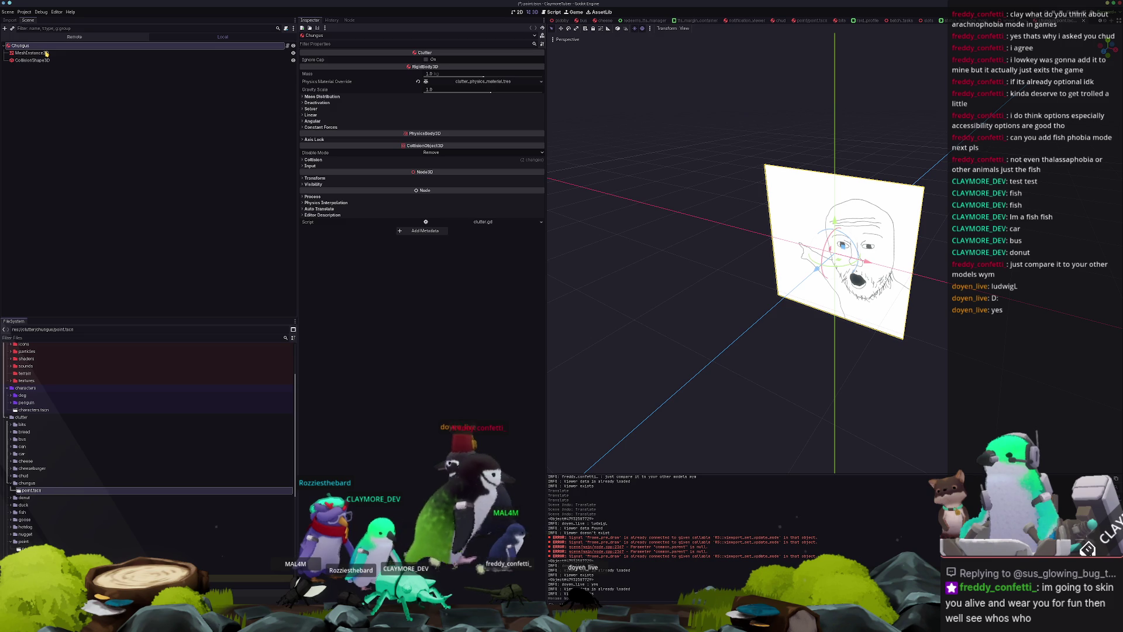
pyautogui.hotkey('ctrl', 's')
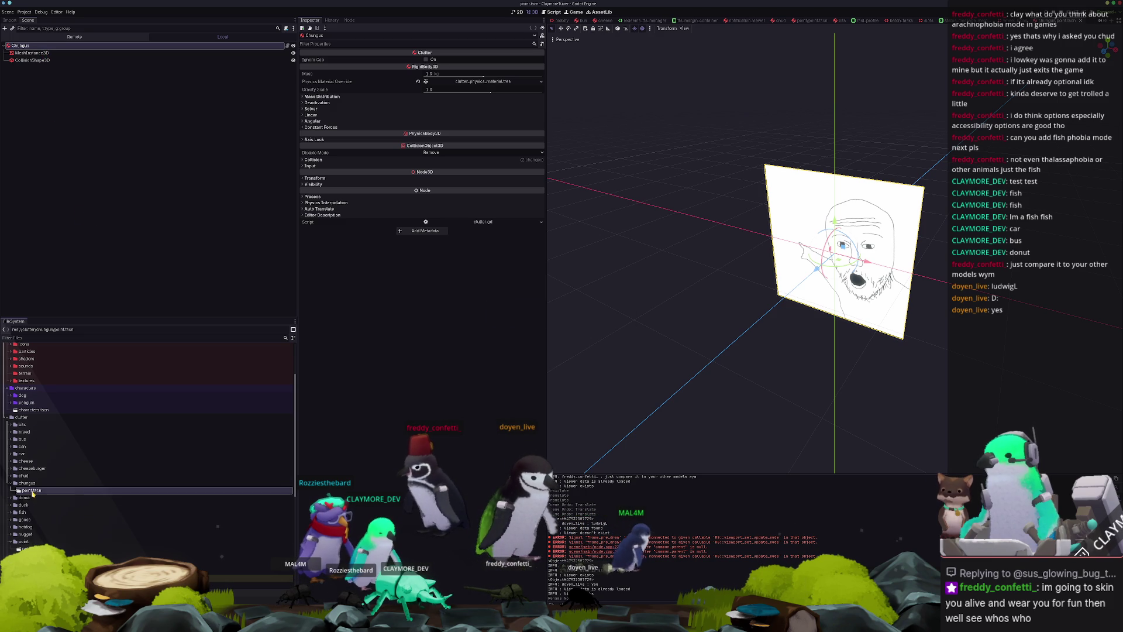
pyautogui.write('chungus')
pyautogui.press('Return')
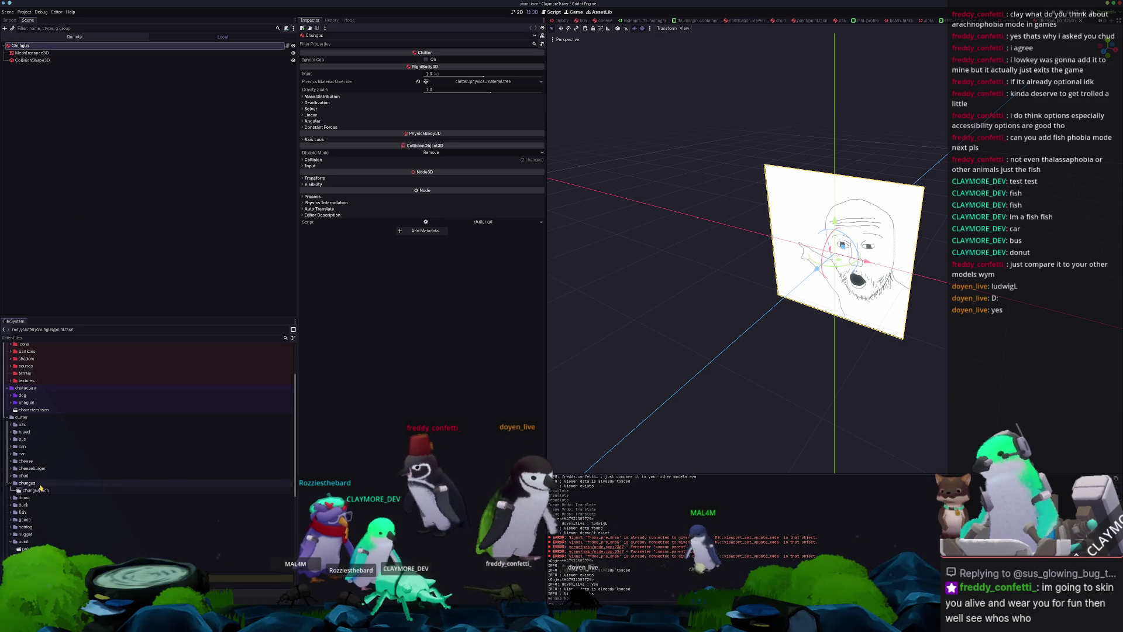
pyautogui.click(41, 54)
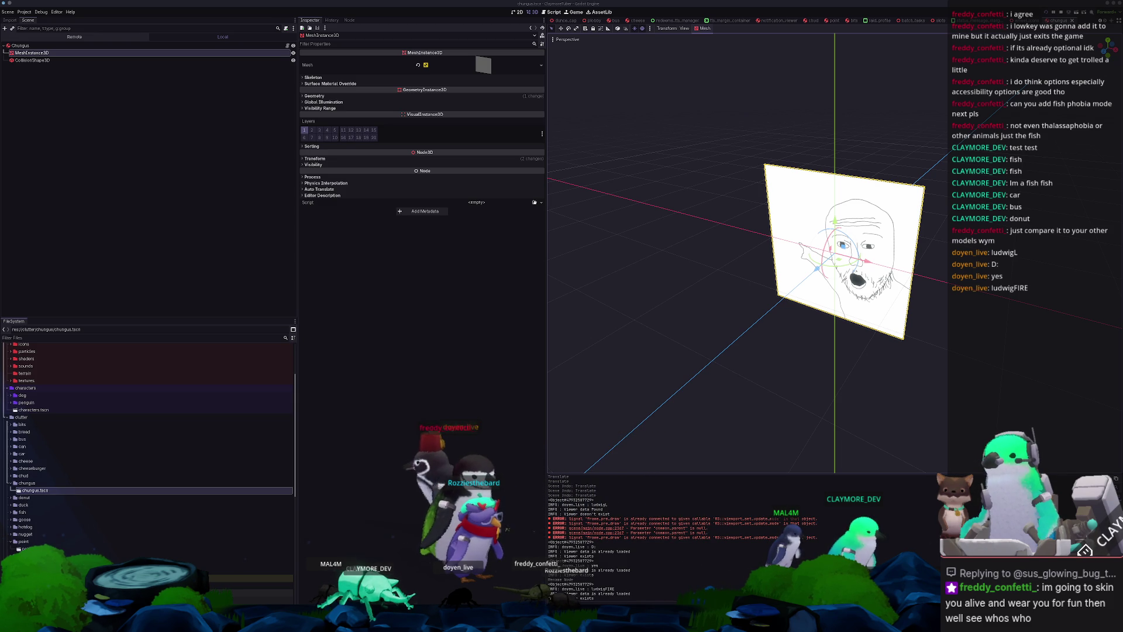
# Make the plane's material override unique and quick-load chungus.jpeg as its albedo texture
pyautogui.click(507, 101)
pyautogui.click(508, 97)
pyautogui.click(543, 109)
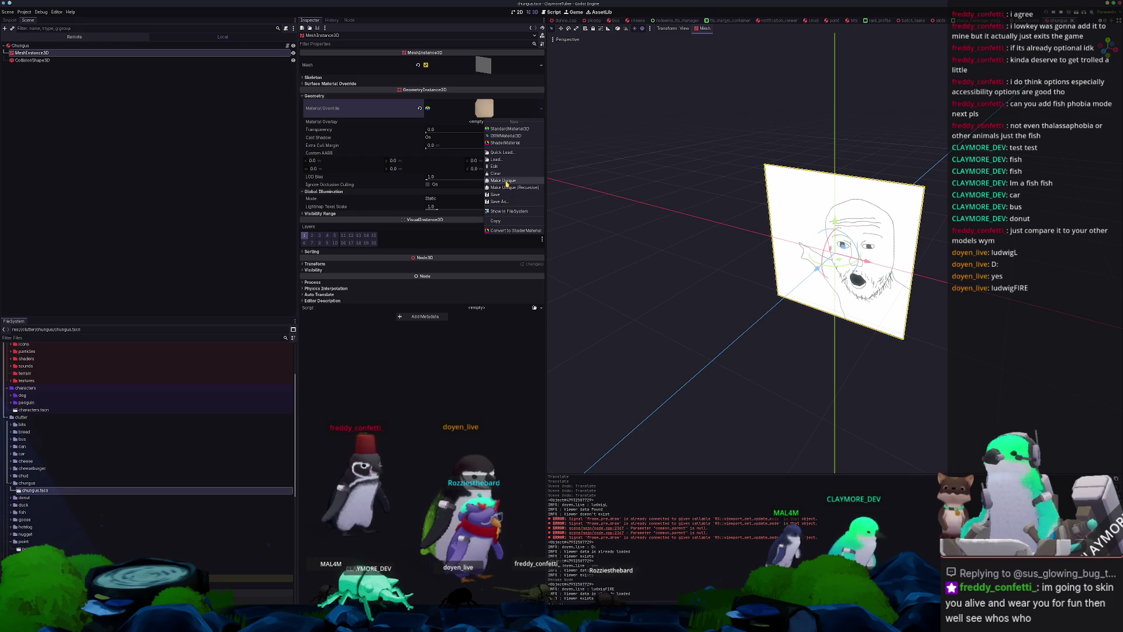
pyautogui.click(506, 181)
pyautogui.click(485, 108)
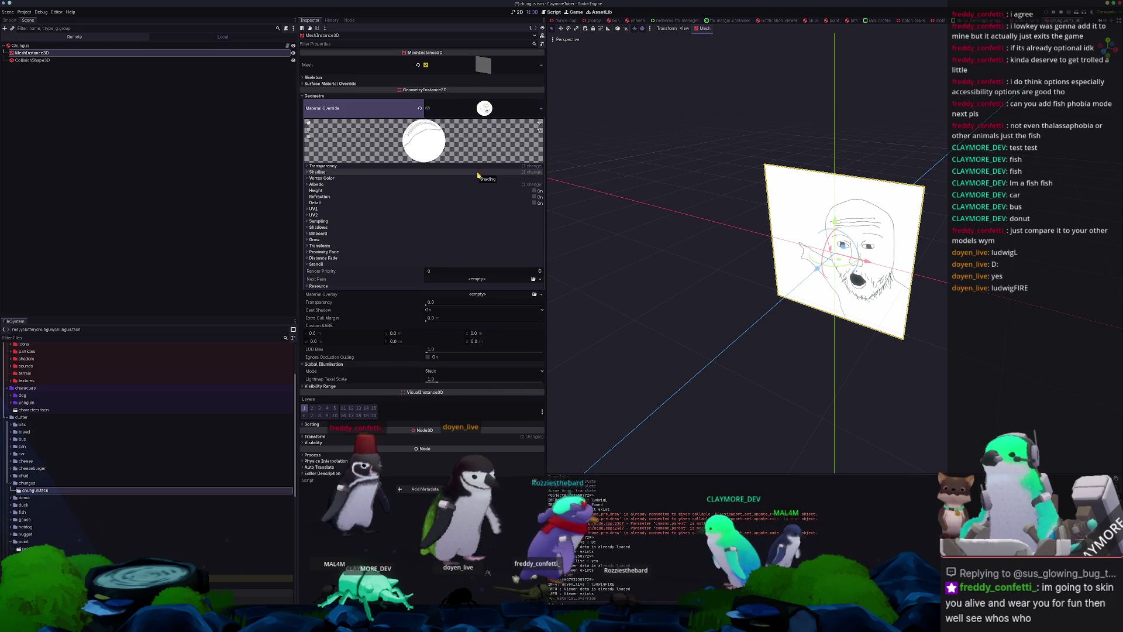
pyautogui.click(477, 183)
pyautogui.click(540, 205)
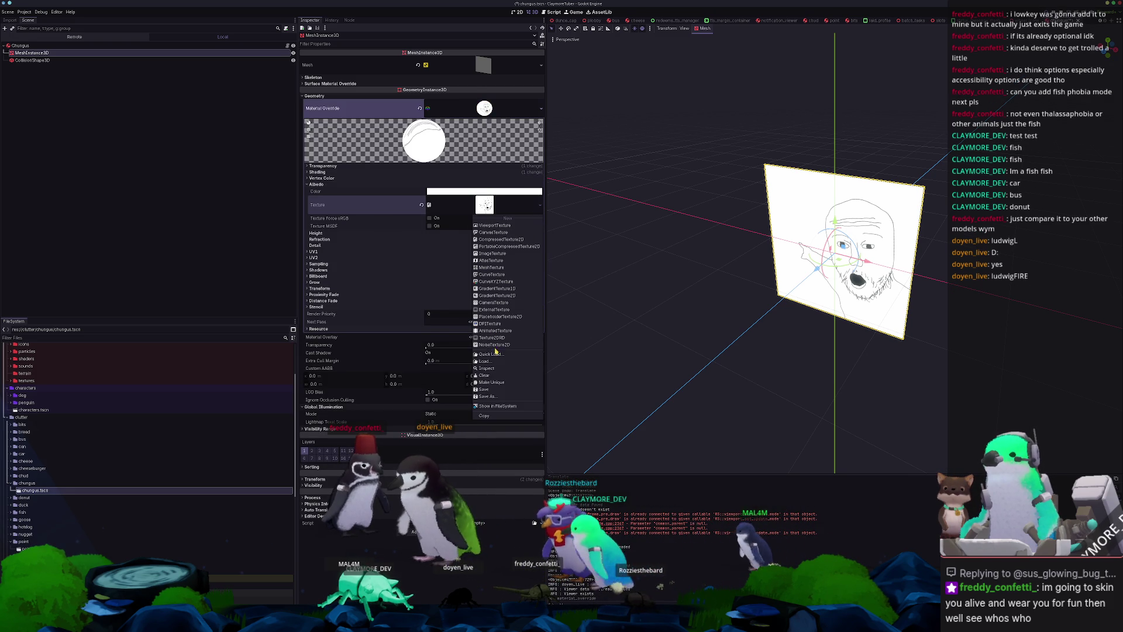
pyautogui.click(496, 354)
pyautogui.write('chungus')
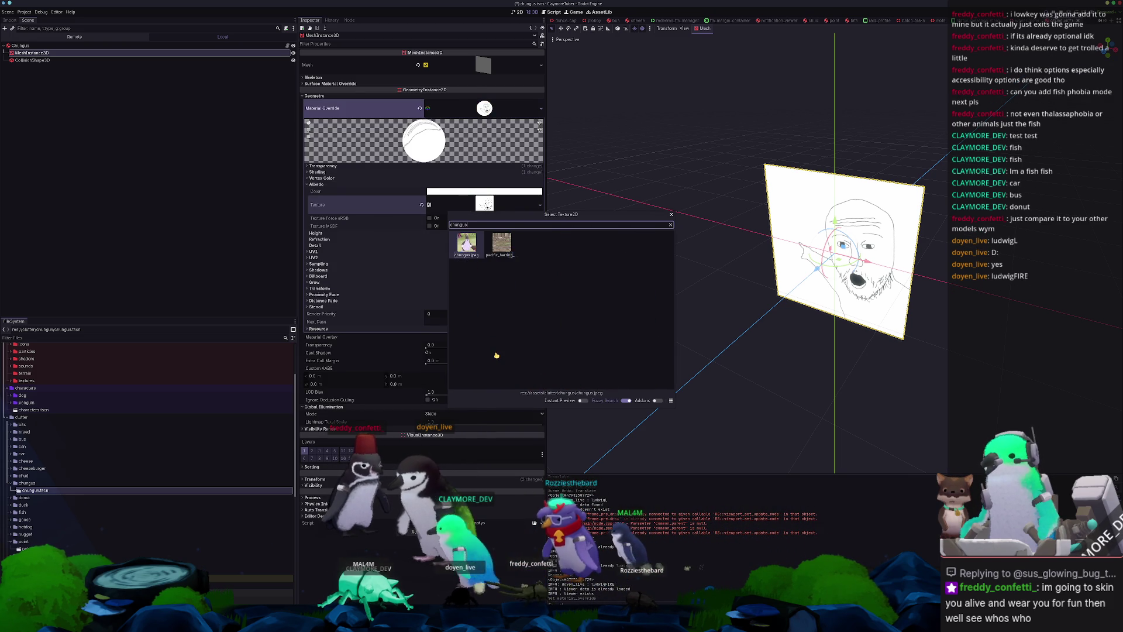
pyautogui.press('Return')
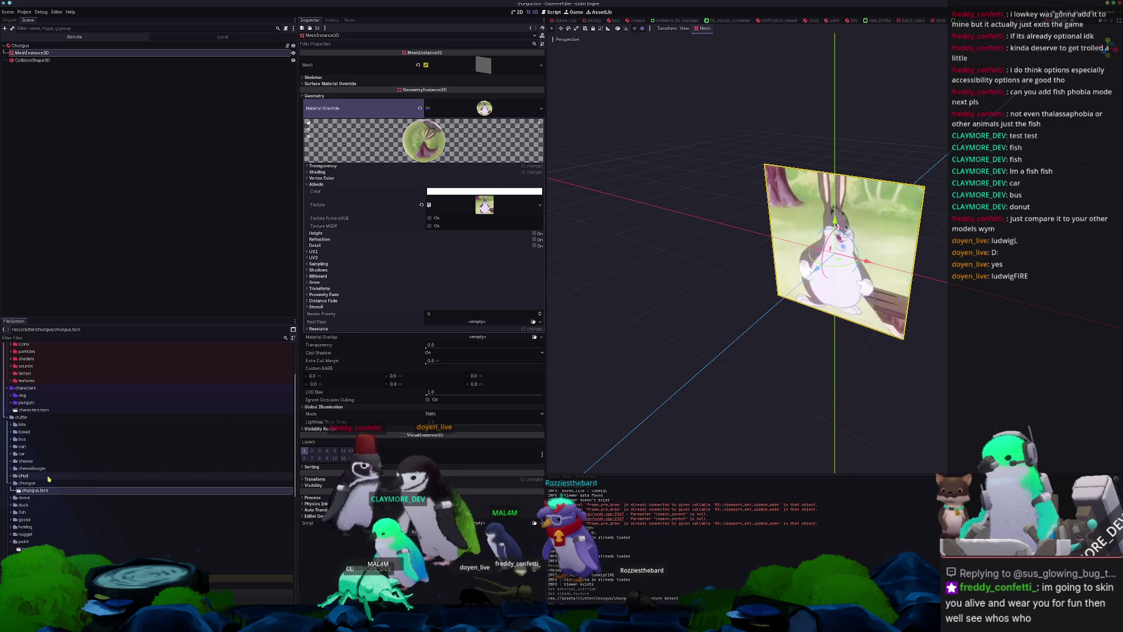
# Browse assets/clutter to the chud folder's files, then choose Save As for the material override
pyautogui.click(41, 485)
pyautogui.scroll(3, 41, 486)
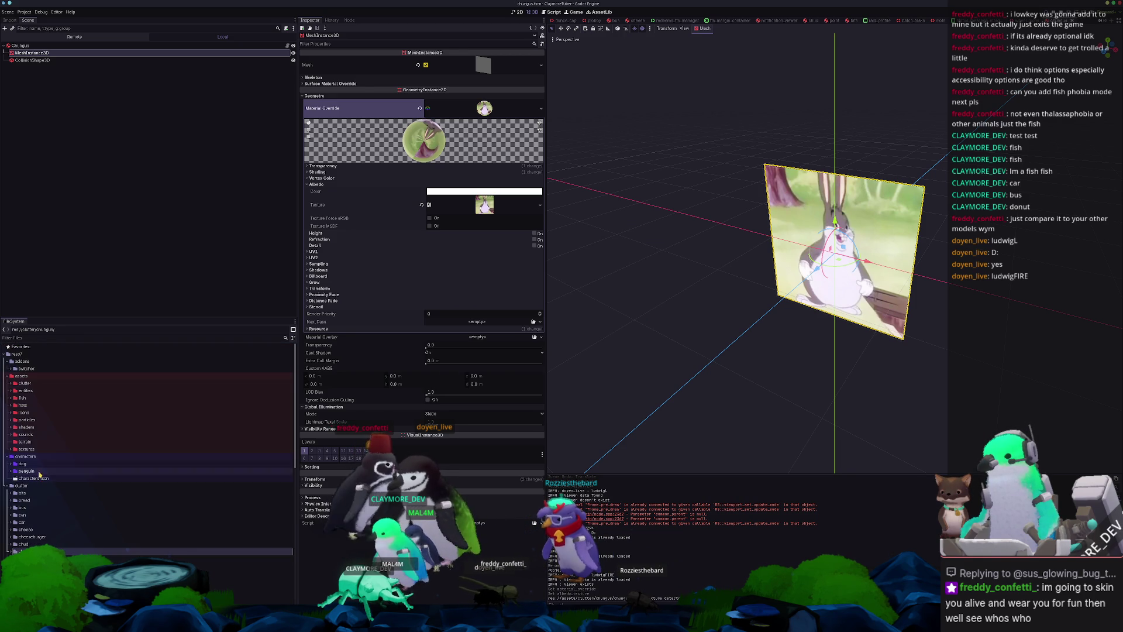
pyautogui.click(33, 383)
pyautogui.doubleClick(33, 384)
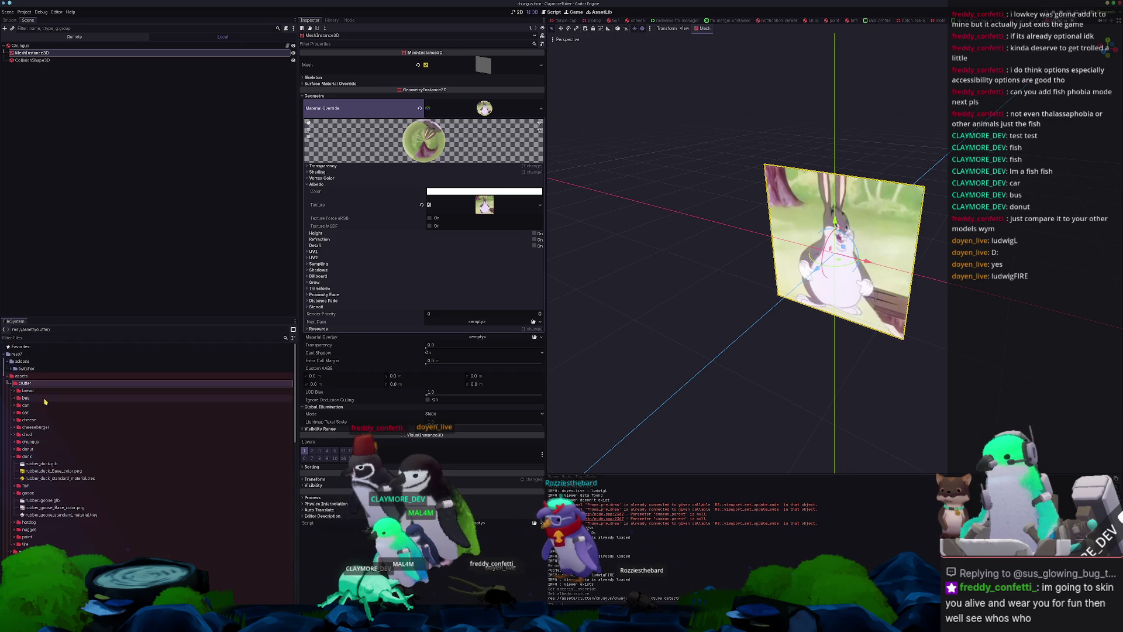
pyautogui.doubleClick(27, 449)
pyautogui.doubleClick(28, 449)
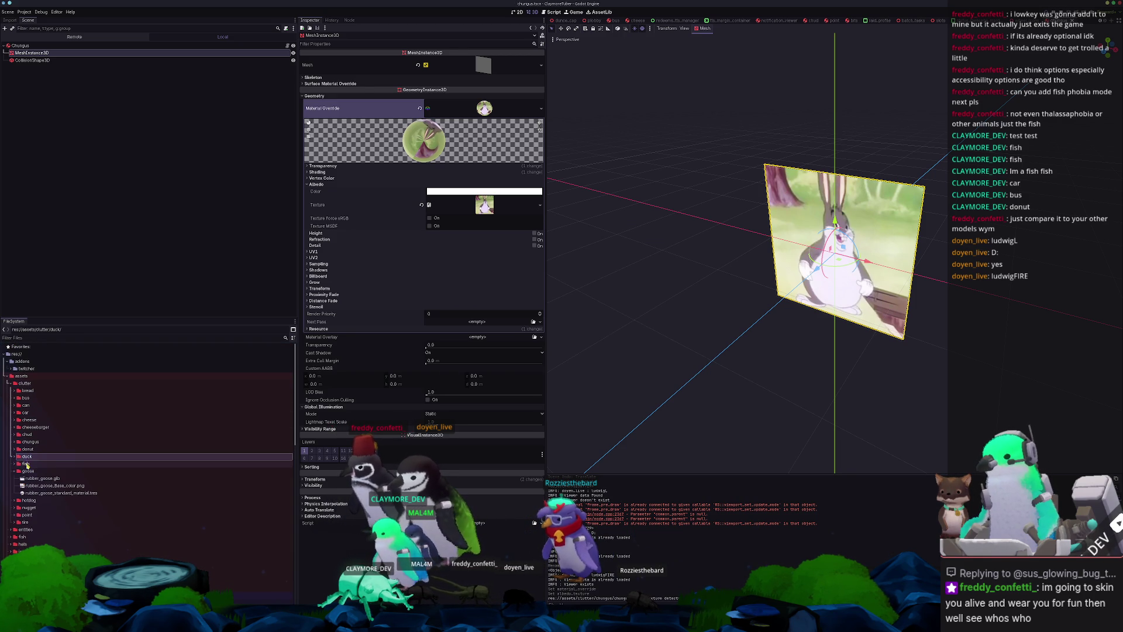
pyautogui.doubleClick(26, 456)
pyautogui.doubleClick(27, 471)
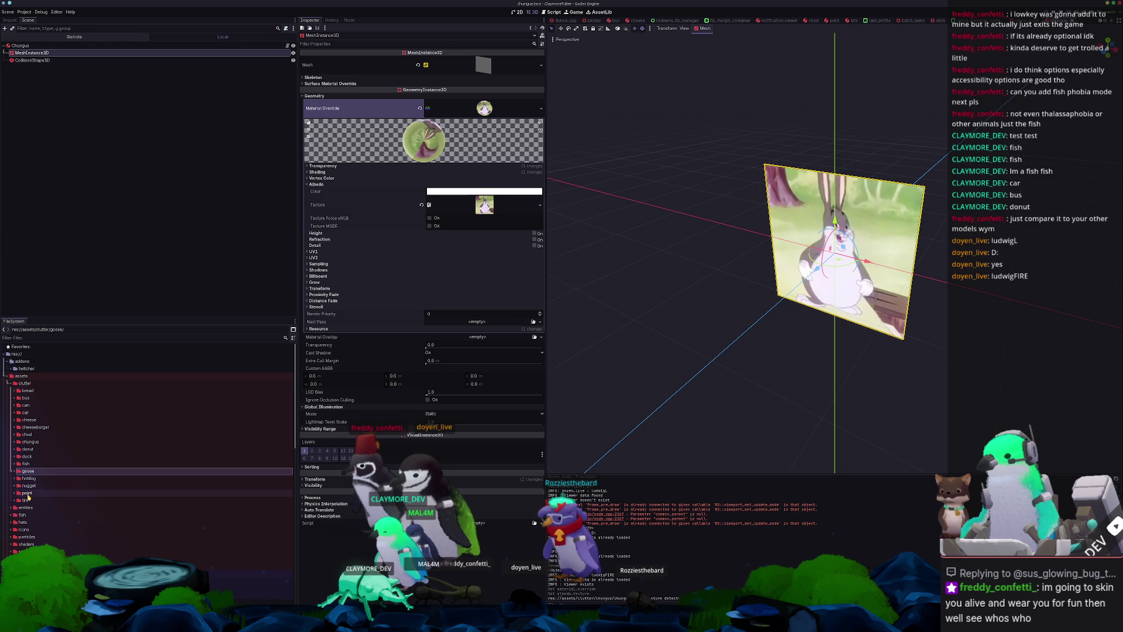
pyautogui.click(35, 442)
pyautogui.doubleClick(29, 434)
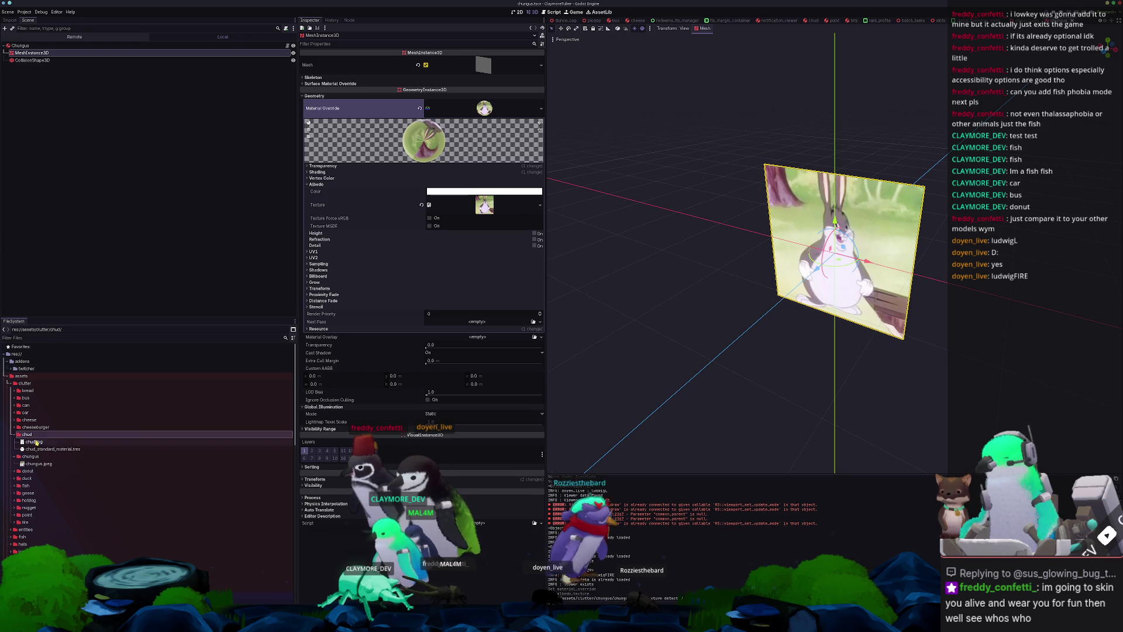
pyautogui.click(541, 108)
pyautogui.click(514, 204)
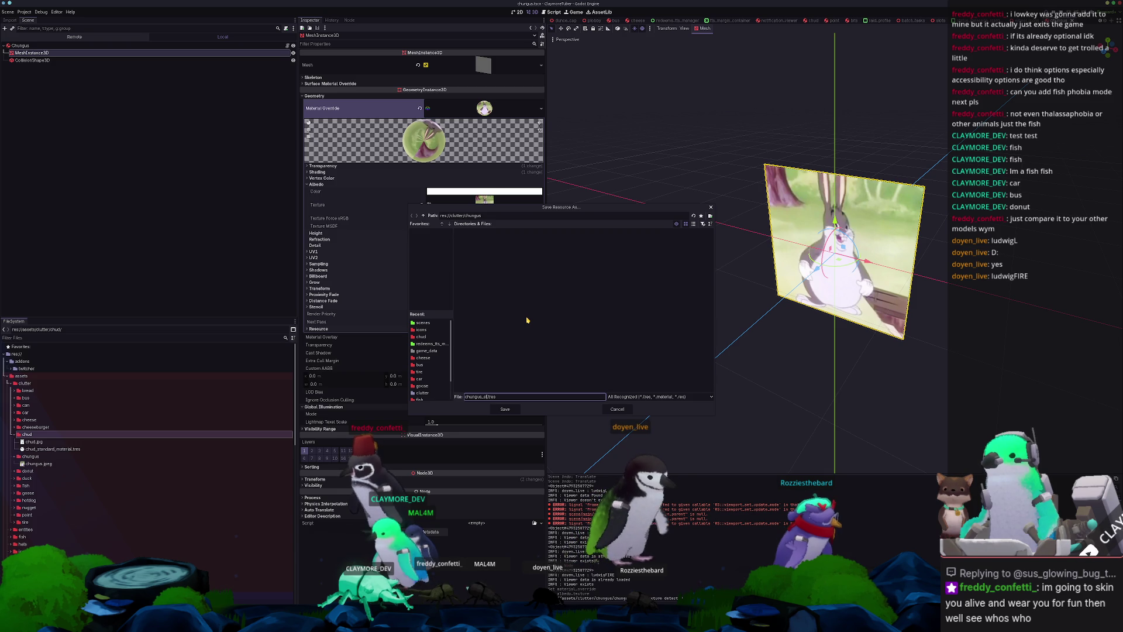
# Save the material as chungus_standard_material.tres and move the file into the chungus folder
pyautogui.write('tandard_material')
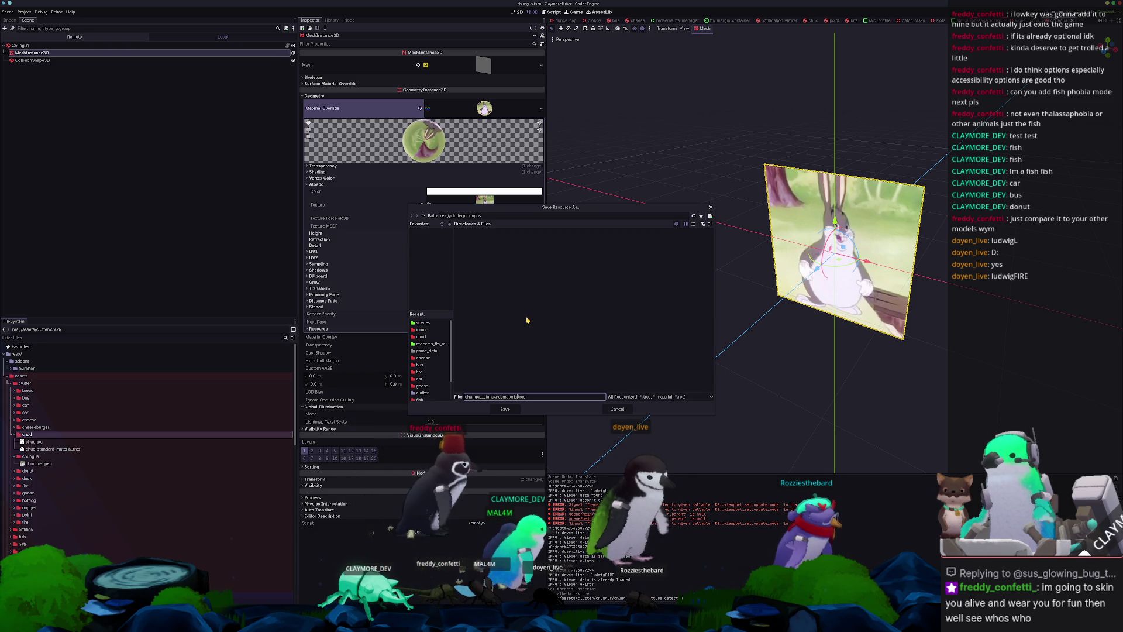
pyautogui.press('Return')
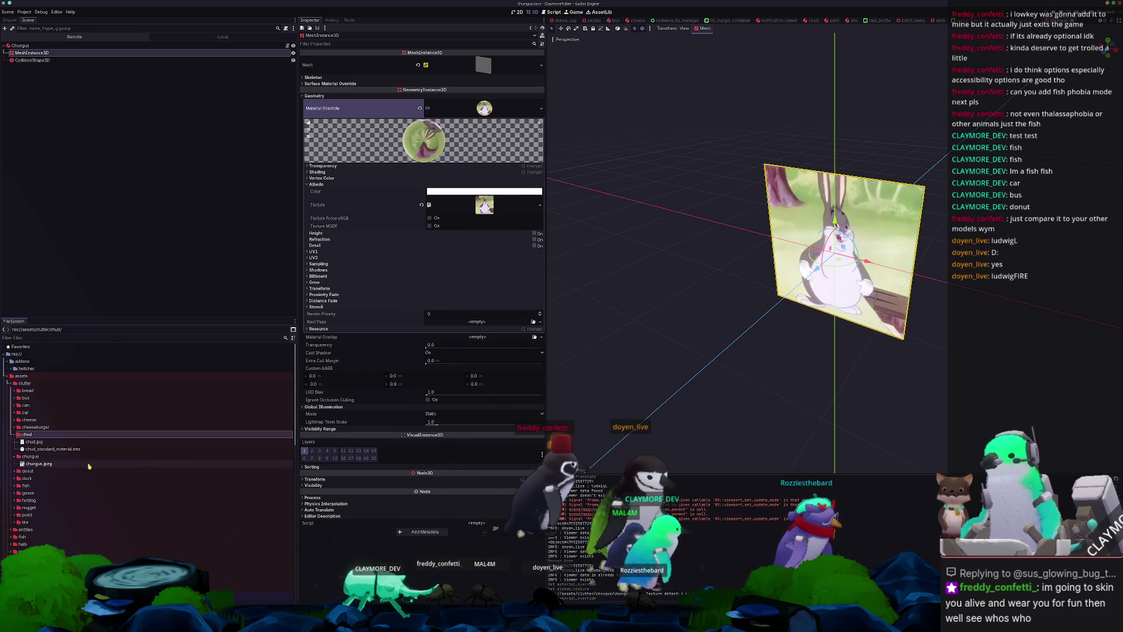
pyautogui.scroll(-5, 44, 509)
pyautogui.scroll(-5, 43, 512)
pyautogui.click(14, 485)
pyautogui.moveTo(47, 500)
pyautogui.mouseDown()
pyautogui.moveTo(52, 443)
pyautogui.moveTo(35, 425)
pyautogui.mouseUp()
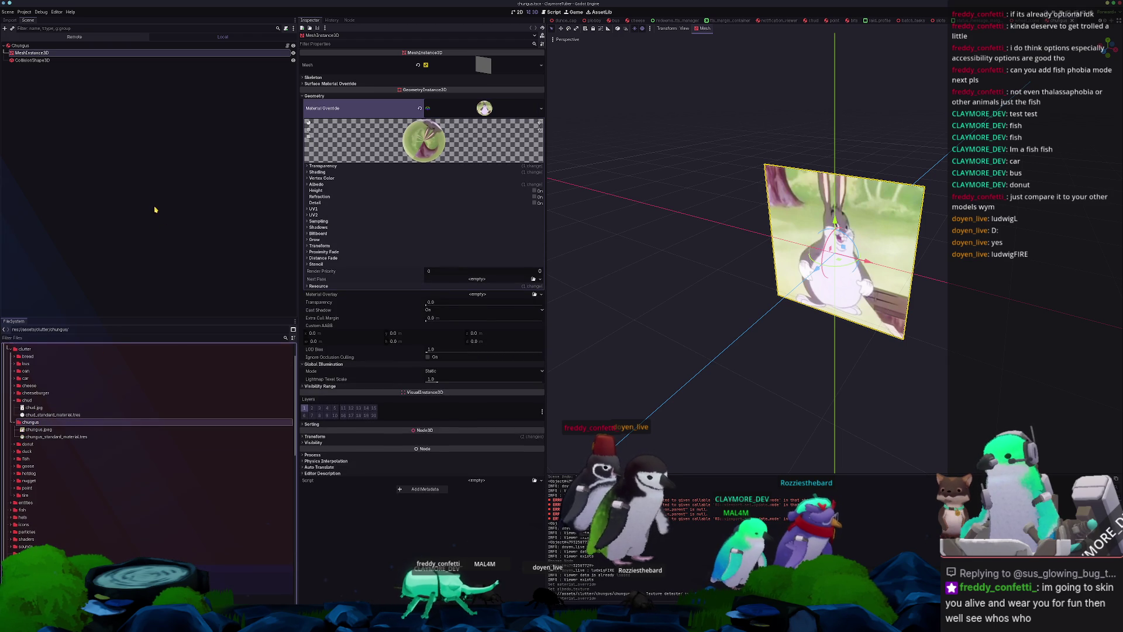
pyautogui.click(144, 214)
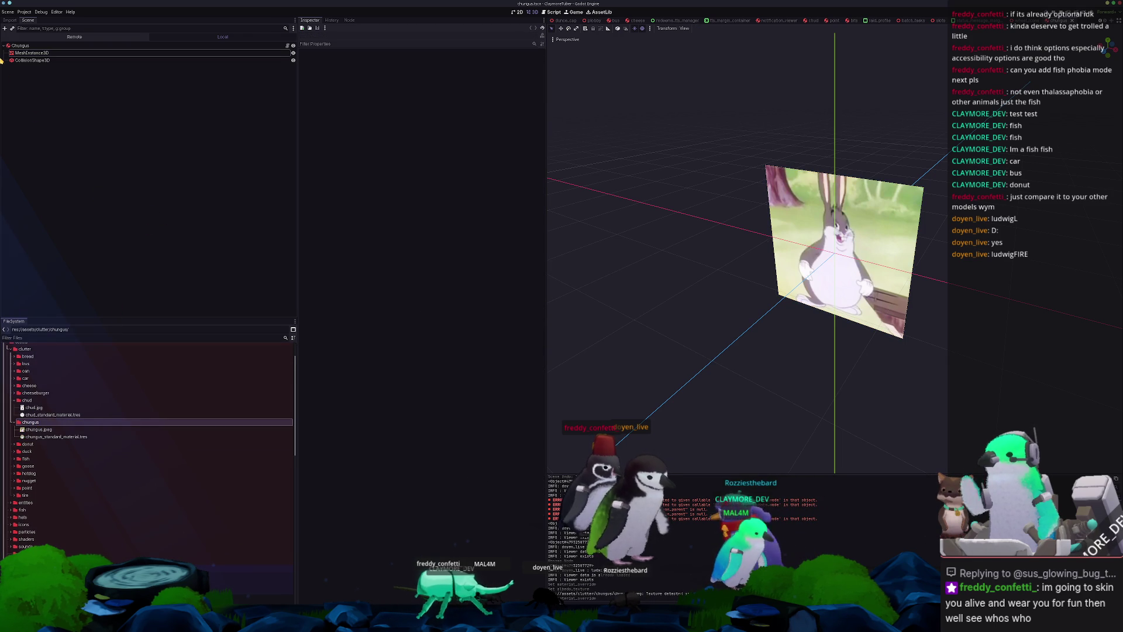
pyautogui.hotkey('alt', 'Tab')
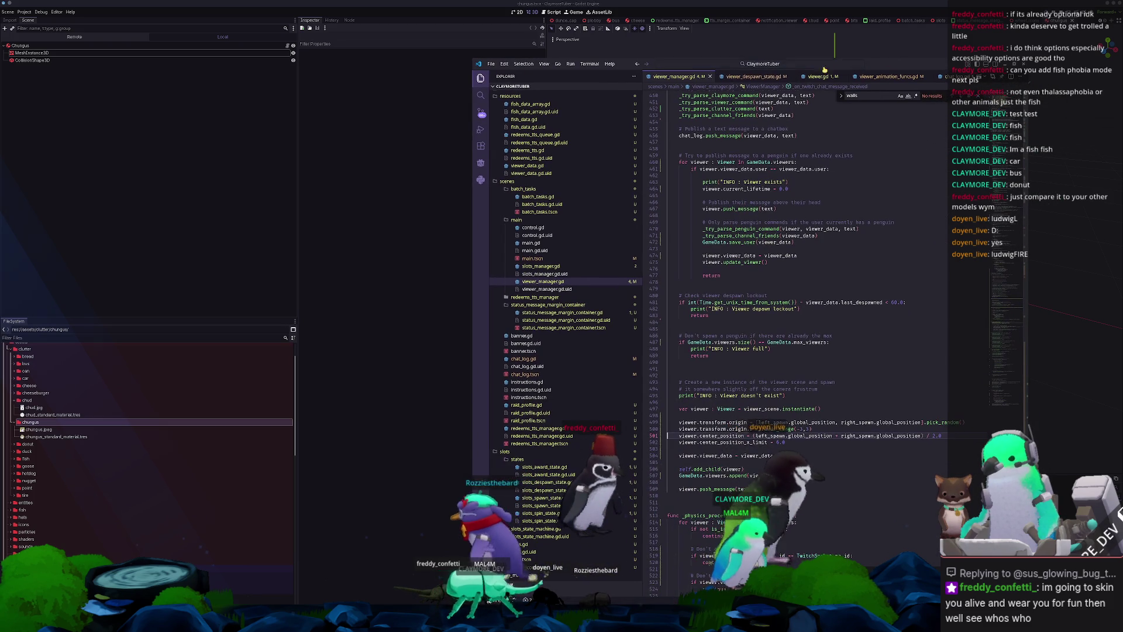
# Add a "chungus" entry preloading res://clutter/chungus/chungus.tscn after the "point" entry
pyautogui.scroll(20, 758, 116)
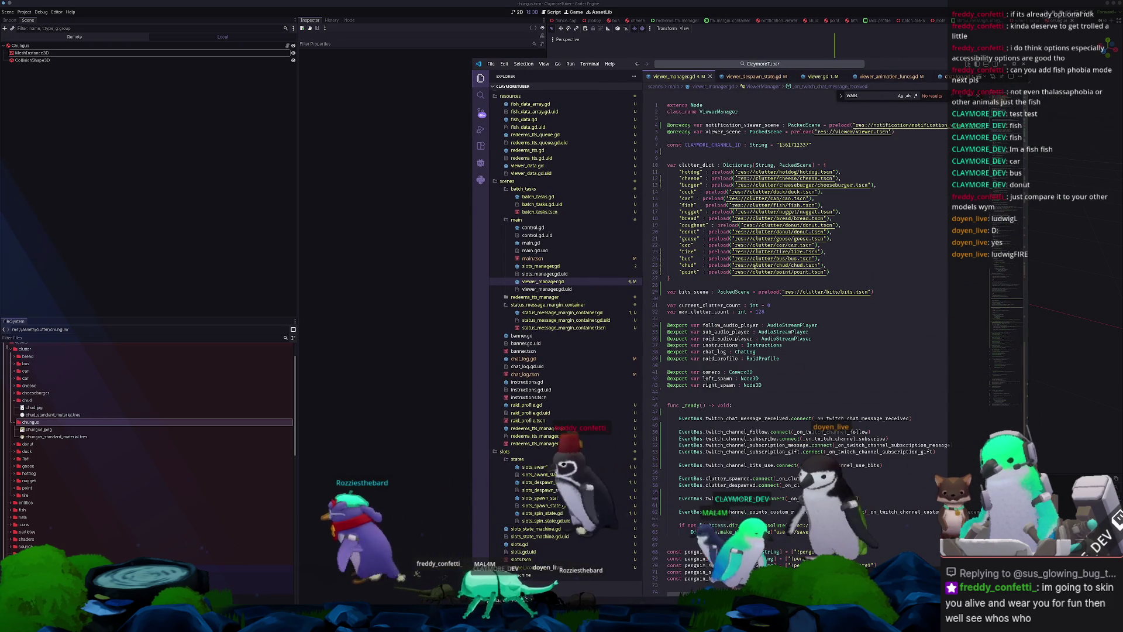
pyautogui.click(830, 272)
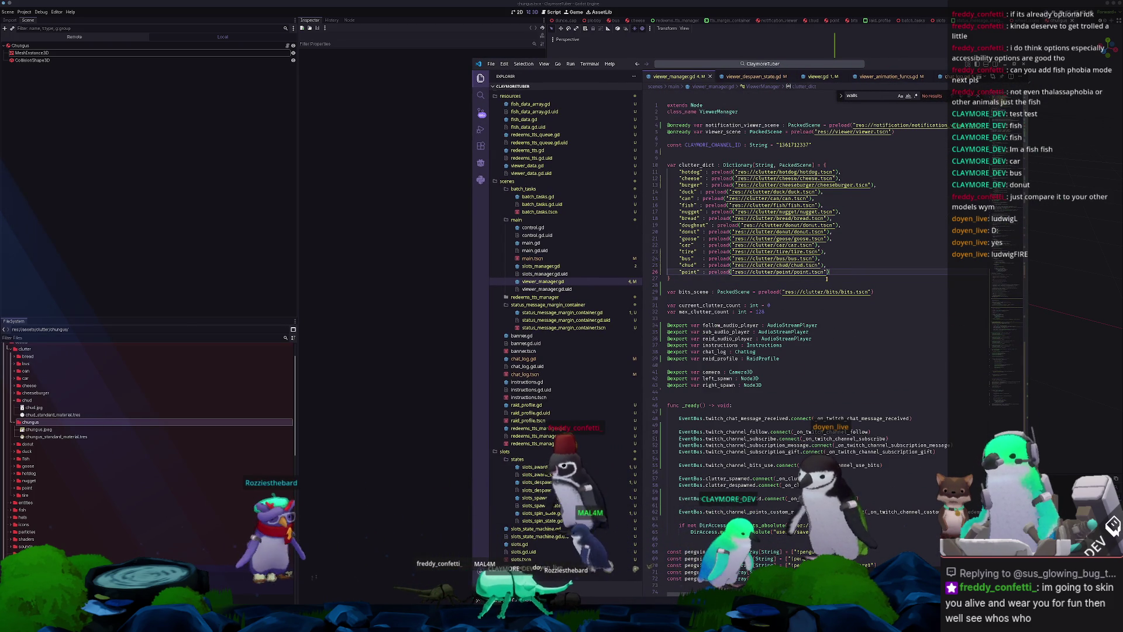
pyautogui.write(',')
pyautogui.press('Return')
pyautogui.write('"chungus" : ')
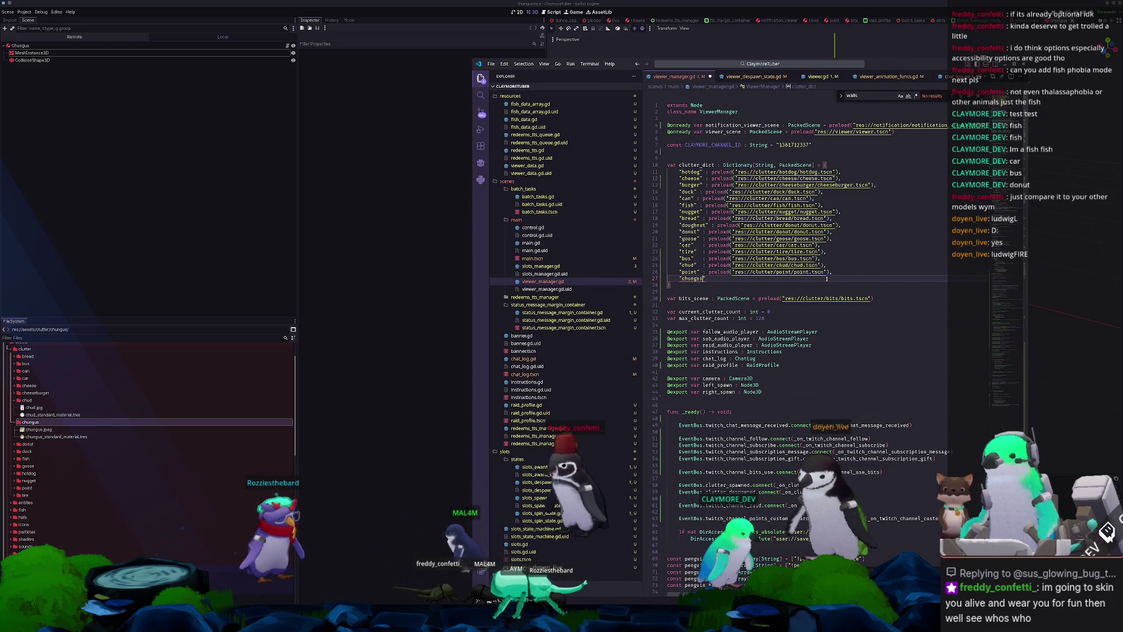
pyautogui.write('preload("re')
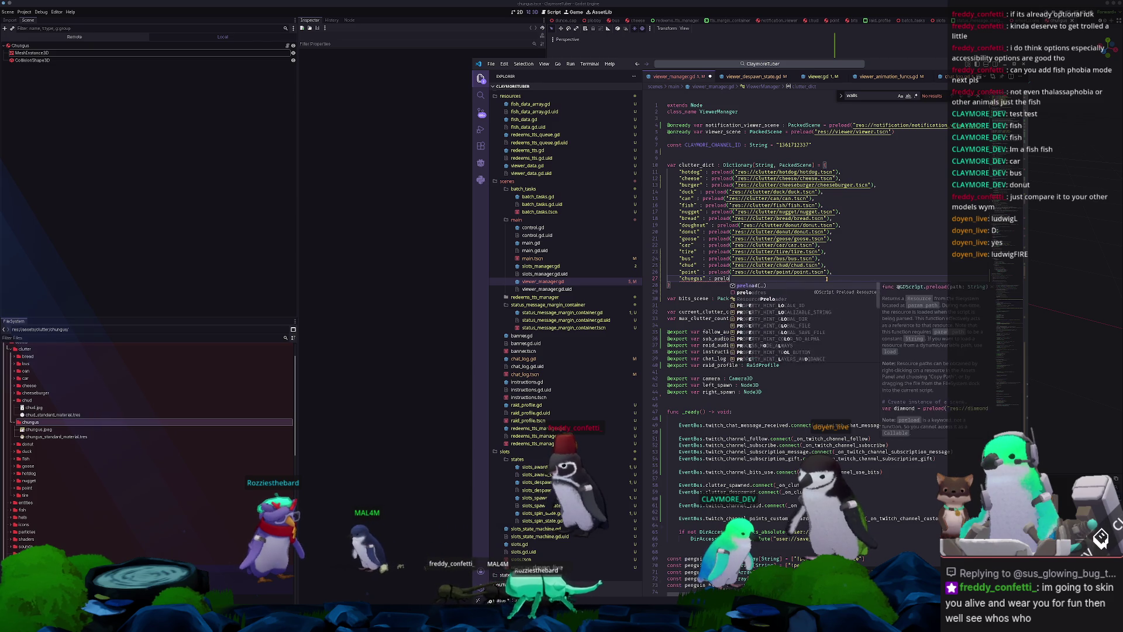
pyautogui.write('s://c')
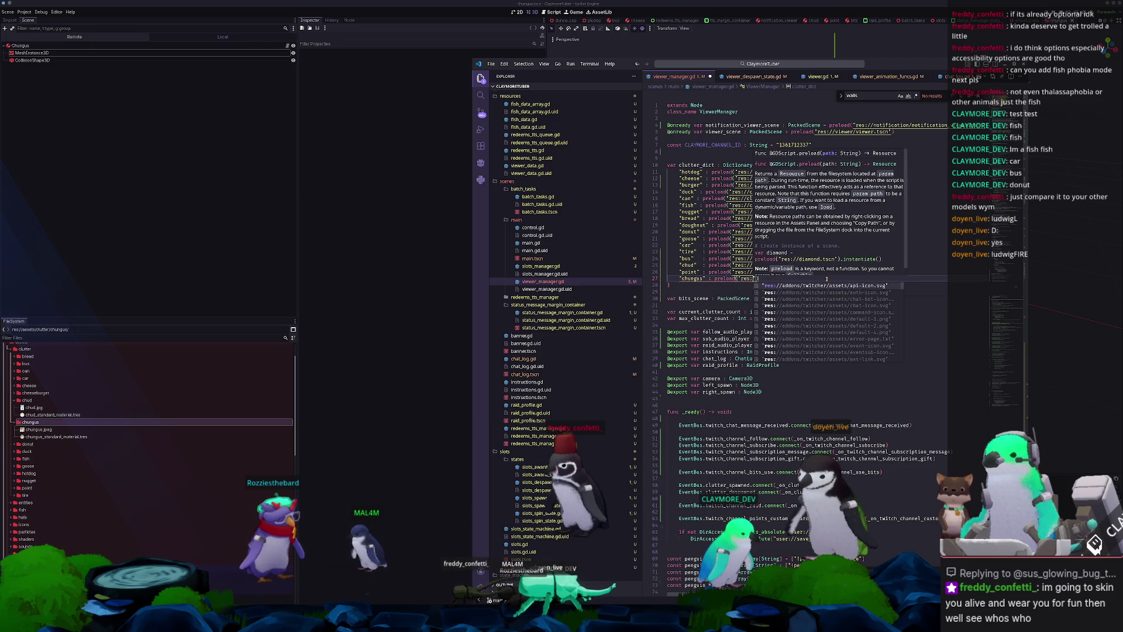
pyautogui.write('lu')
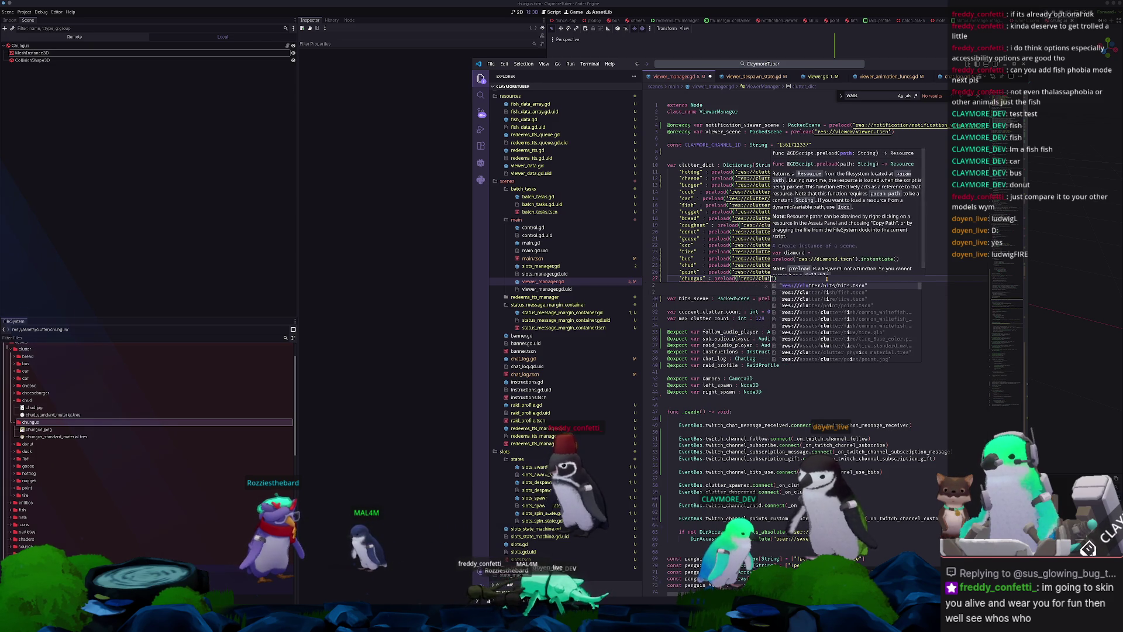
pyautogui.write('tter/chung')
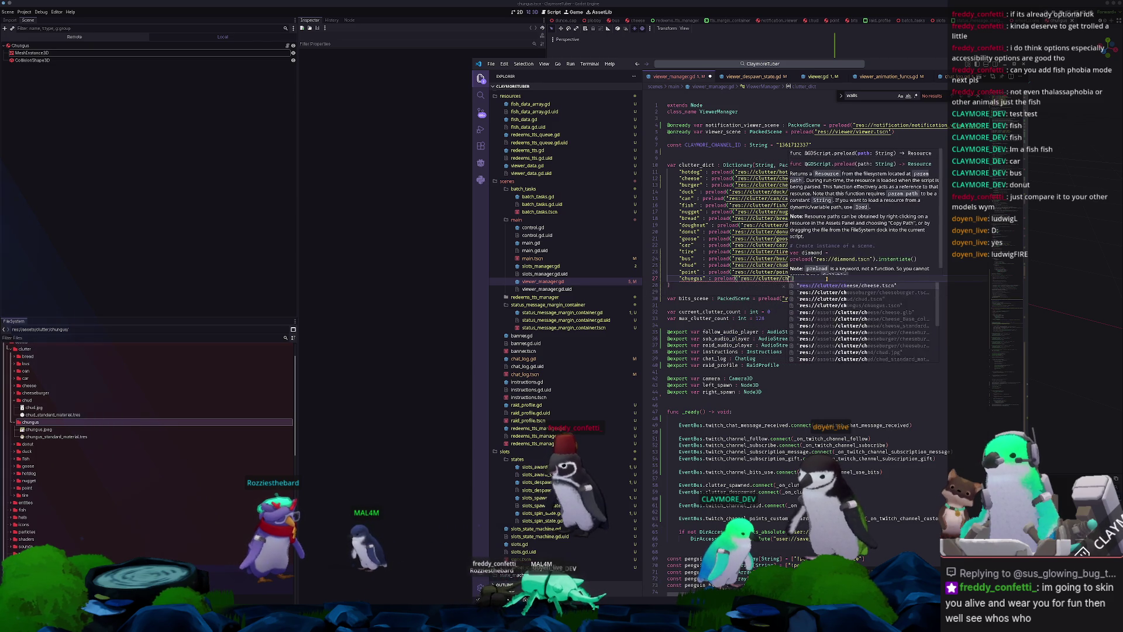
pyautogui.press('Return')
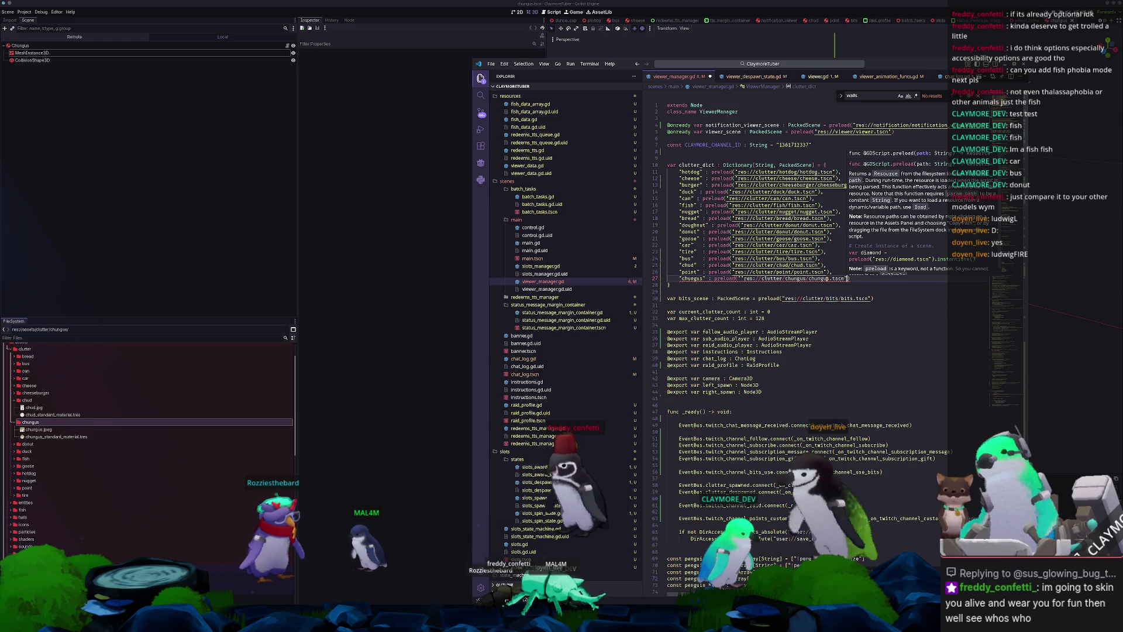
pyautogui.hotkey('ctrl', 'Left')
pyautogui.hotkey('ctrl', 'Left')
pyautogui.hotkey('ctrl', 'Left')
pyautogui.press('BackSpace')
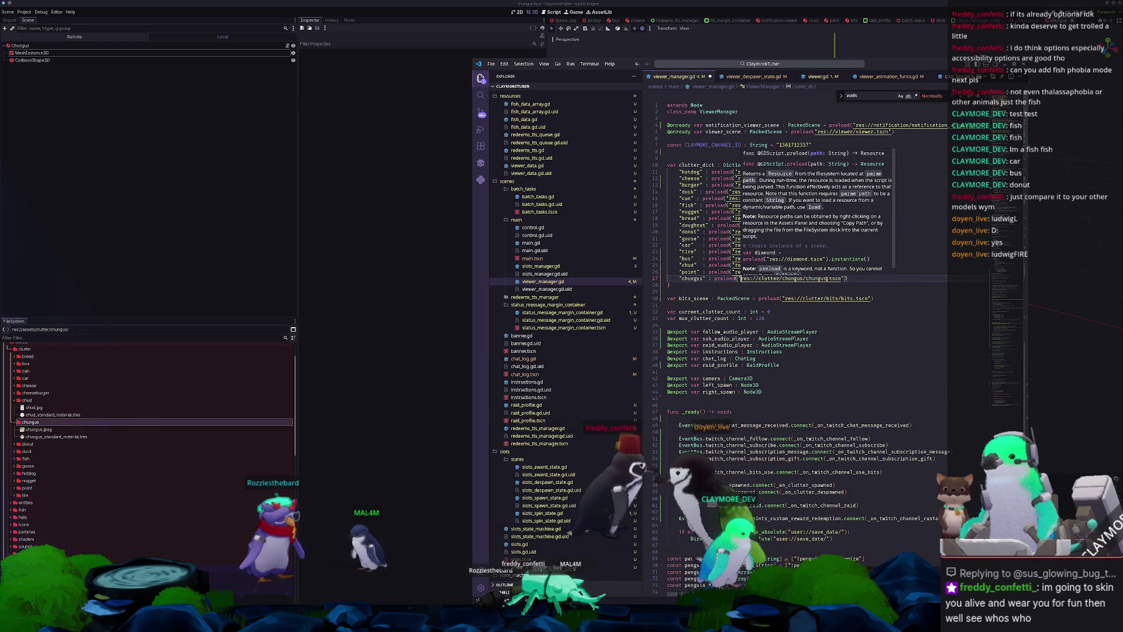
pyautogui.click(1001, 331)
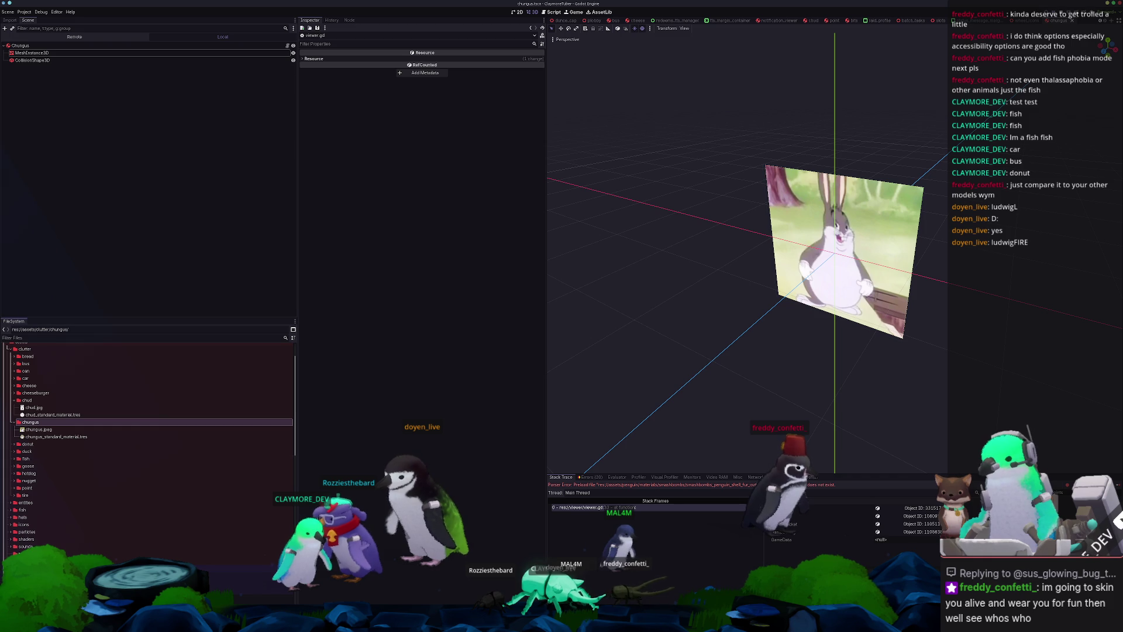
# Locate the penguin material paths in viewer.gd and check Godot's entities folder
pyautogui.hotkey('alt', 'Tab')
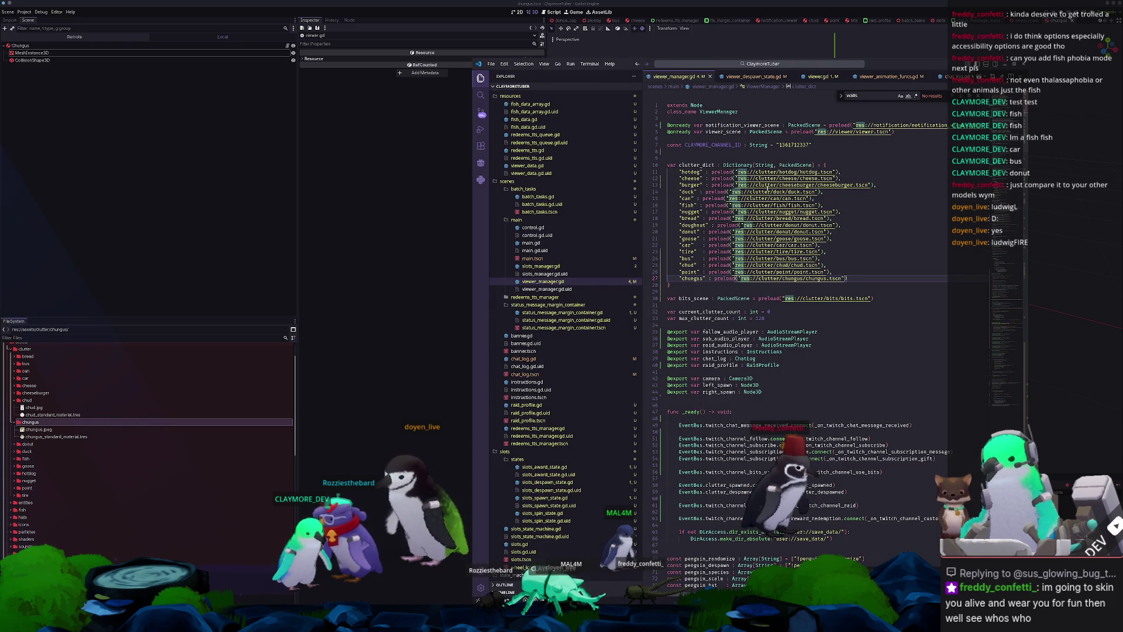
pyautogui.click(806, 76)
pyautogui.scroll(-5, 807, 293)
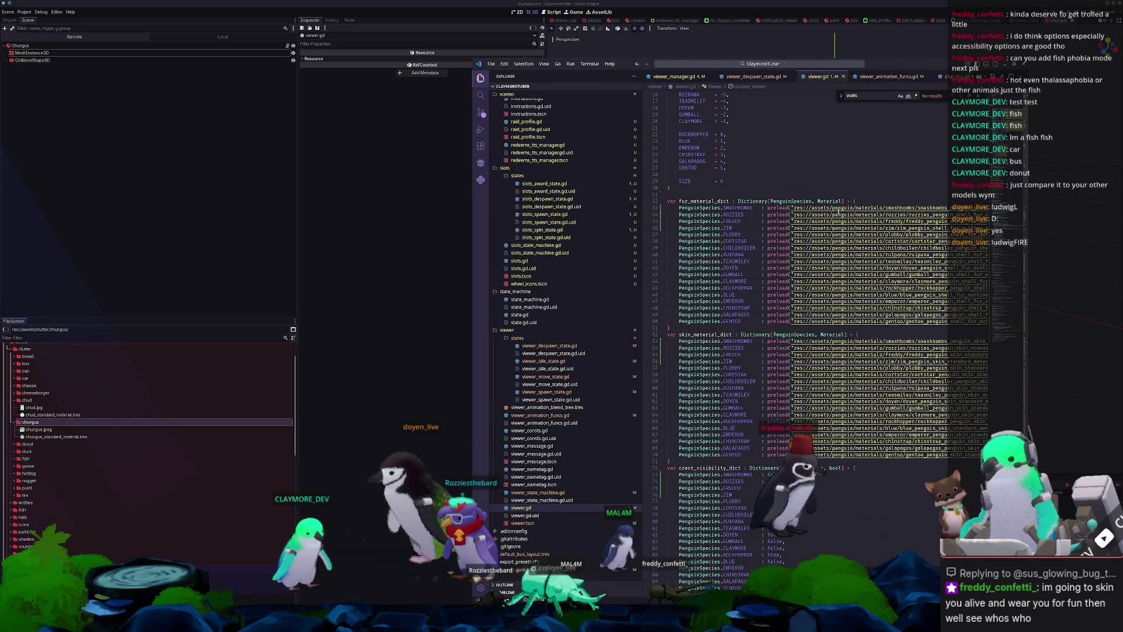
pyautogui.click(831, 209)
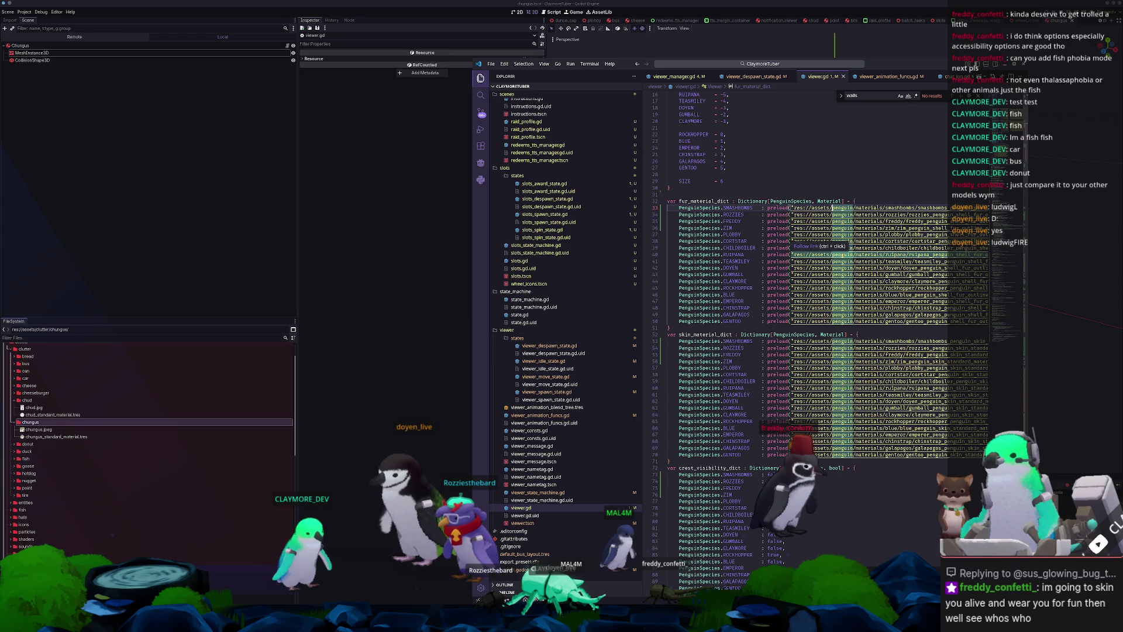
pyautogui.scroll(3, 32, 388)
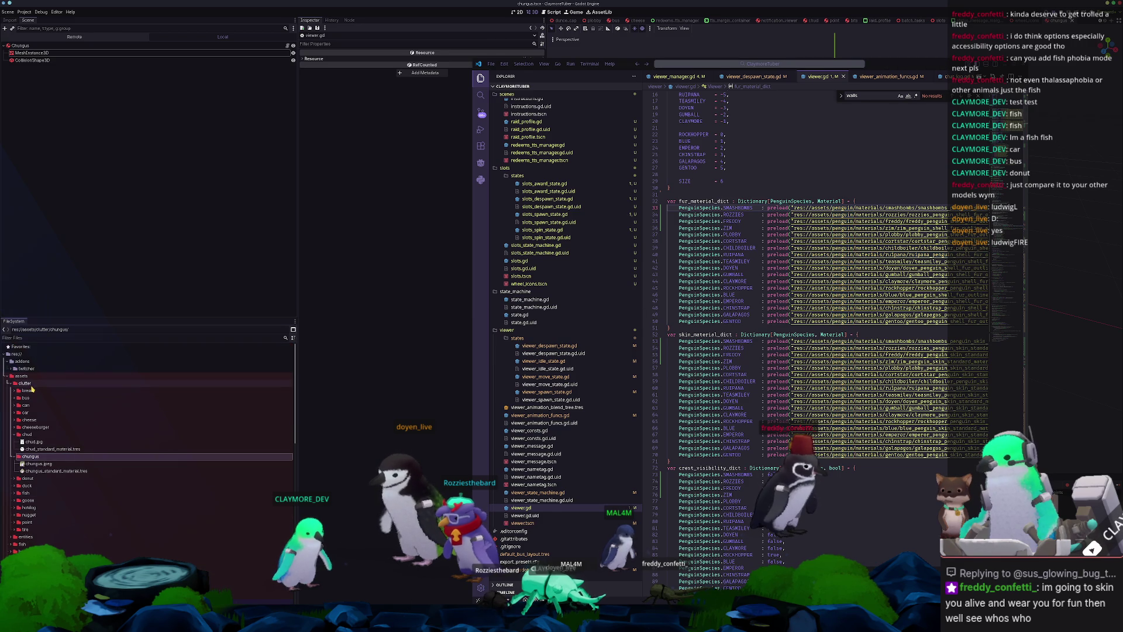
pyautogui.click(32, 388)
pyautogui.press('Left')
pyautogui.press('Left')
pyautogui.press('Down')
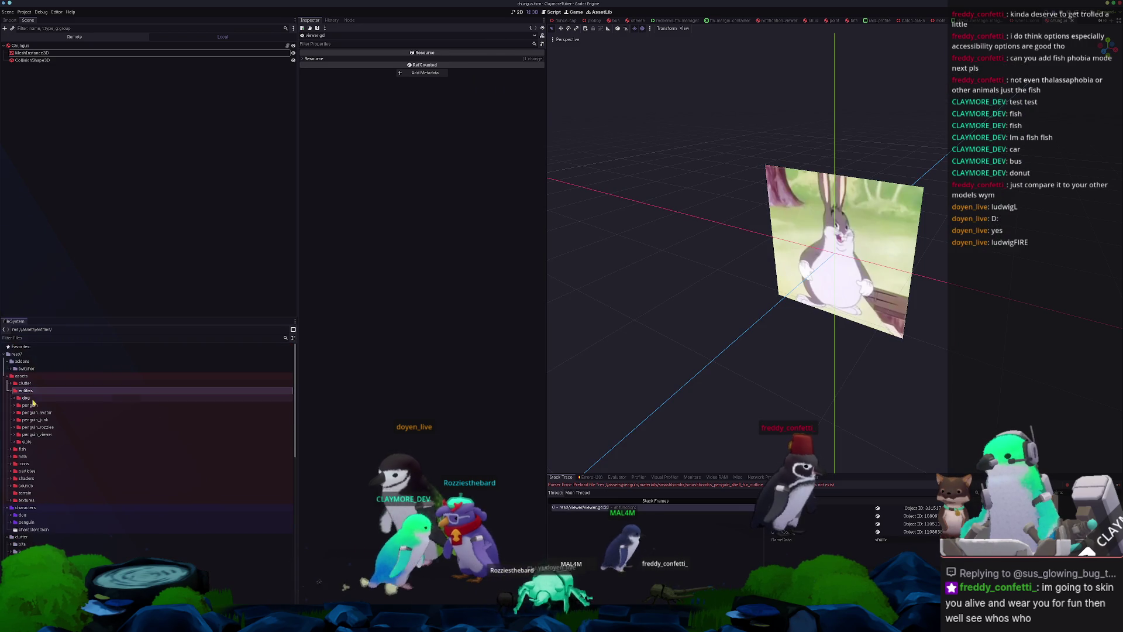
pyautogui.hotkey('alt', 'Tab')
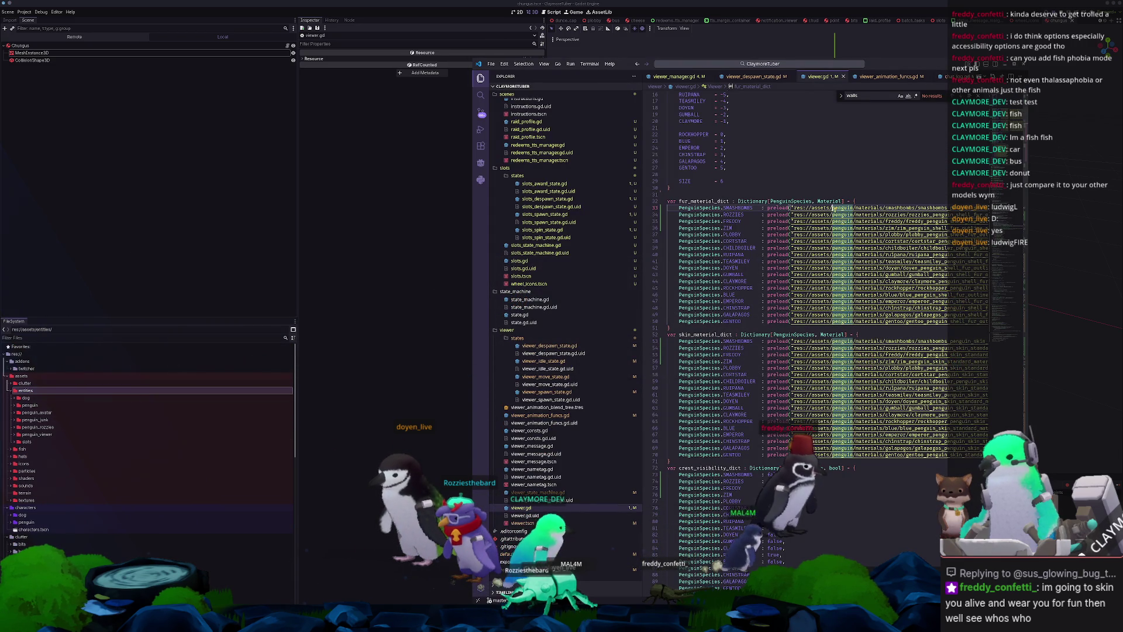
# Insert entities/ into the penguin material paths on lines 34 to 40
pyautogui.write('entities')
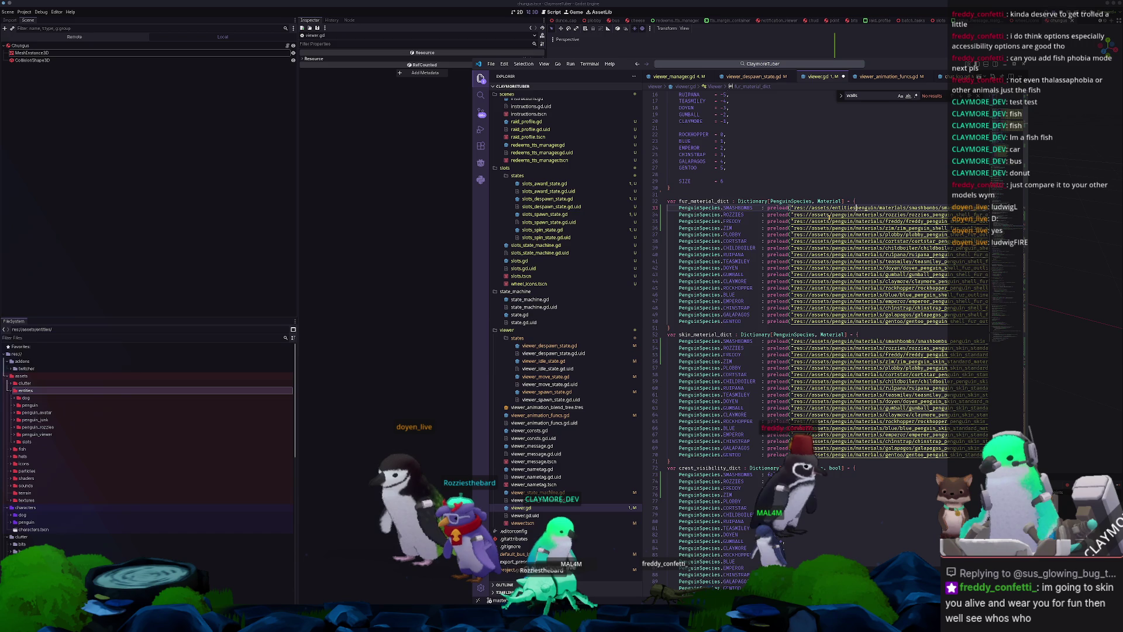
pyautogui.click(829, 215)
pyautogui.write('entities/')
pyautogui.press('Down')
pyautogui.write('entities/')
pyautogui.press('Down')
pyautogui.hotkey('ctrl', 'v')
pyautogui.press('Down')
pyautogui.write('entities/')
pyautogui.press('Down')
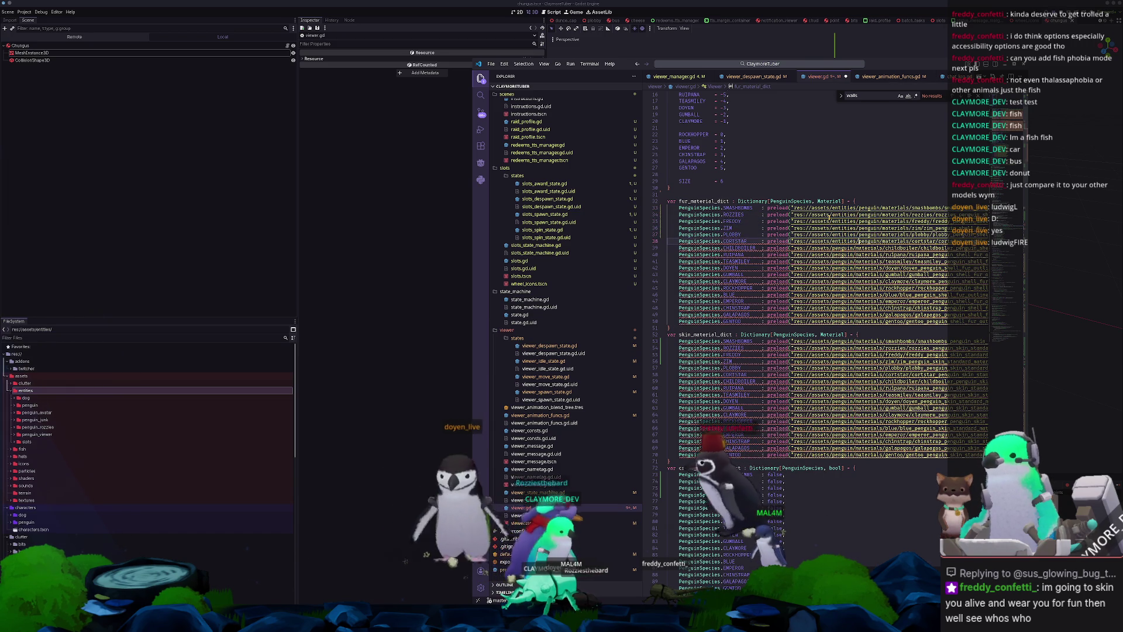
pyautogui.write('entities/')
pyautogui.press('Down')
pyautogui.press('Down')
pyautogui.write('entities/')
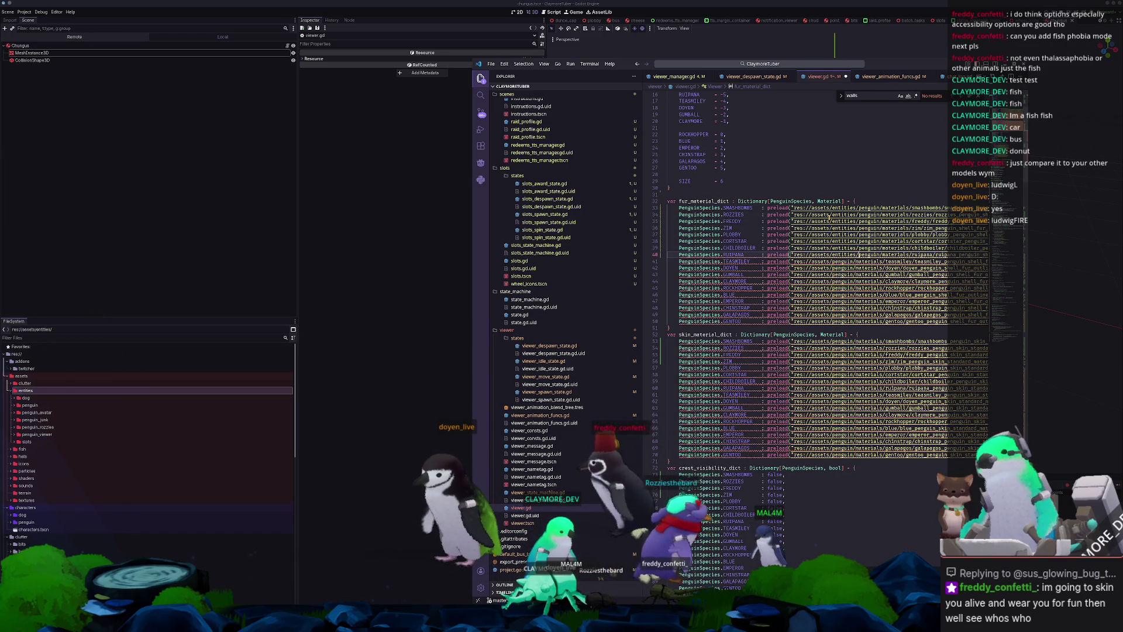
# Replace all assets/penguin with assets/entities/penguin in viewer.gd, then run the game
pyautogui.hotkey('ctrl', 'f')
pyautogui.write('assets/penguin')
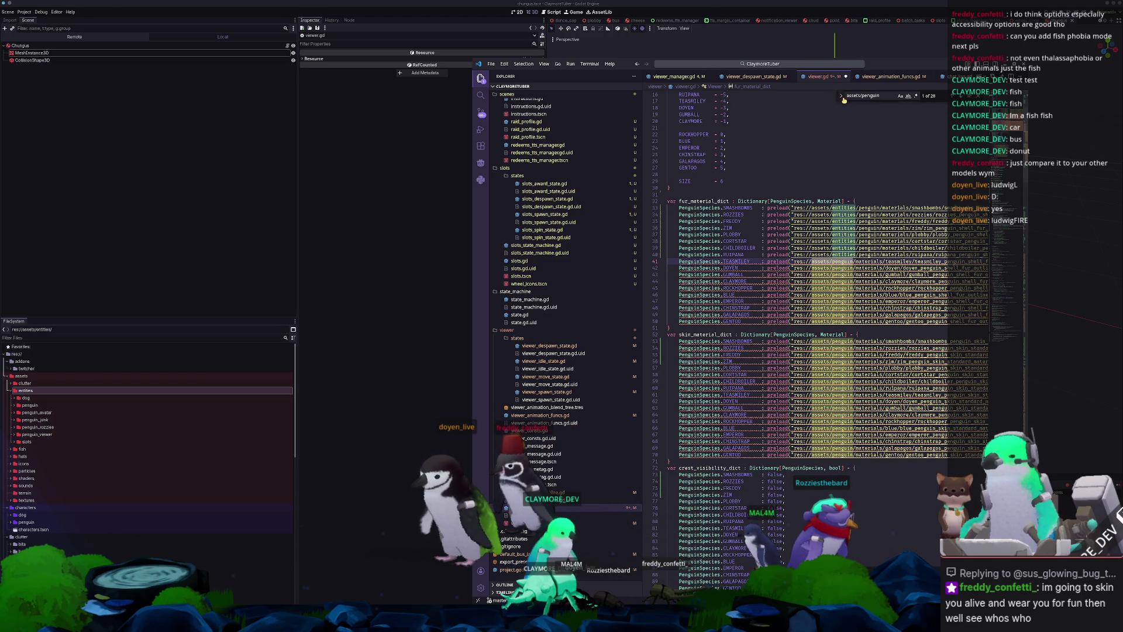
pyautogui.click(842, 97)
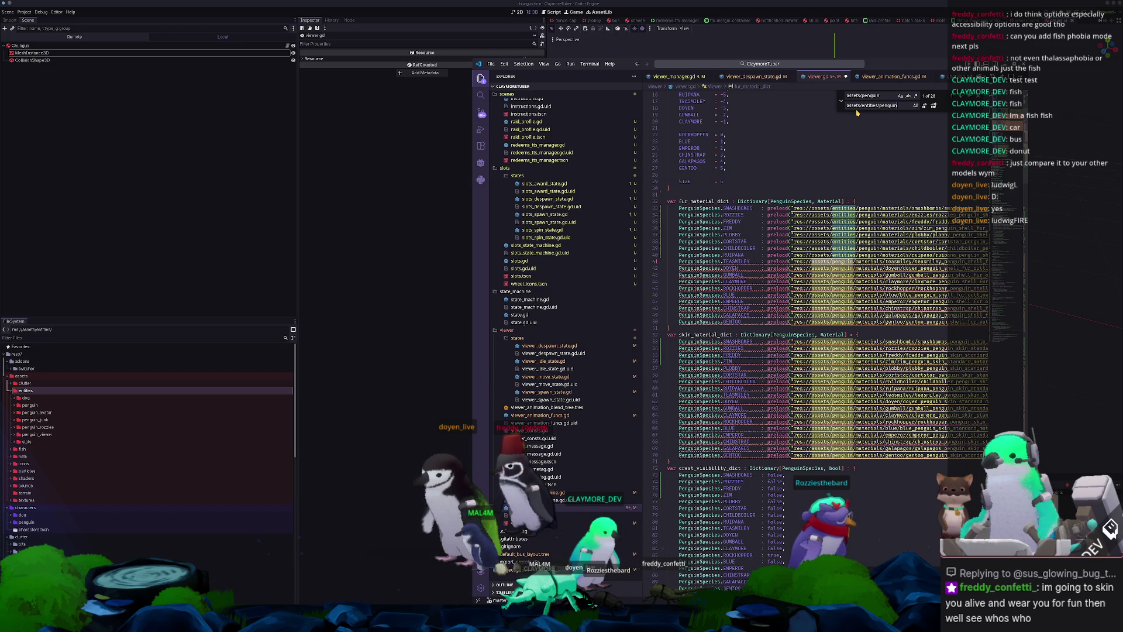
pyautogui.click(933, 105)
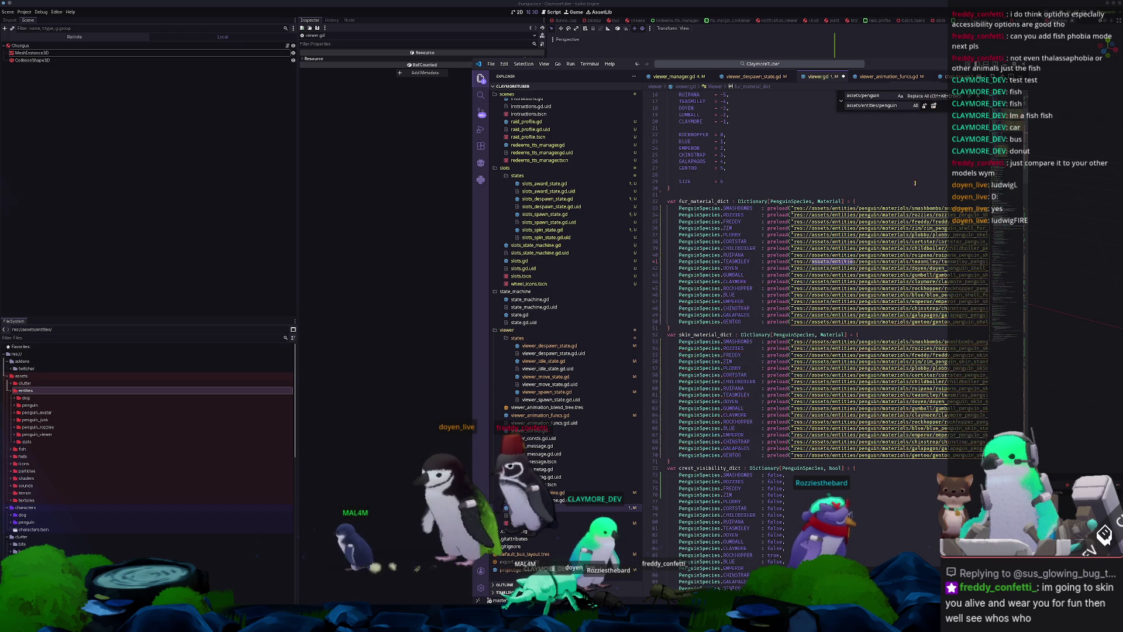
pyautogui.scroll(-20, 917, 172)
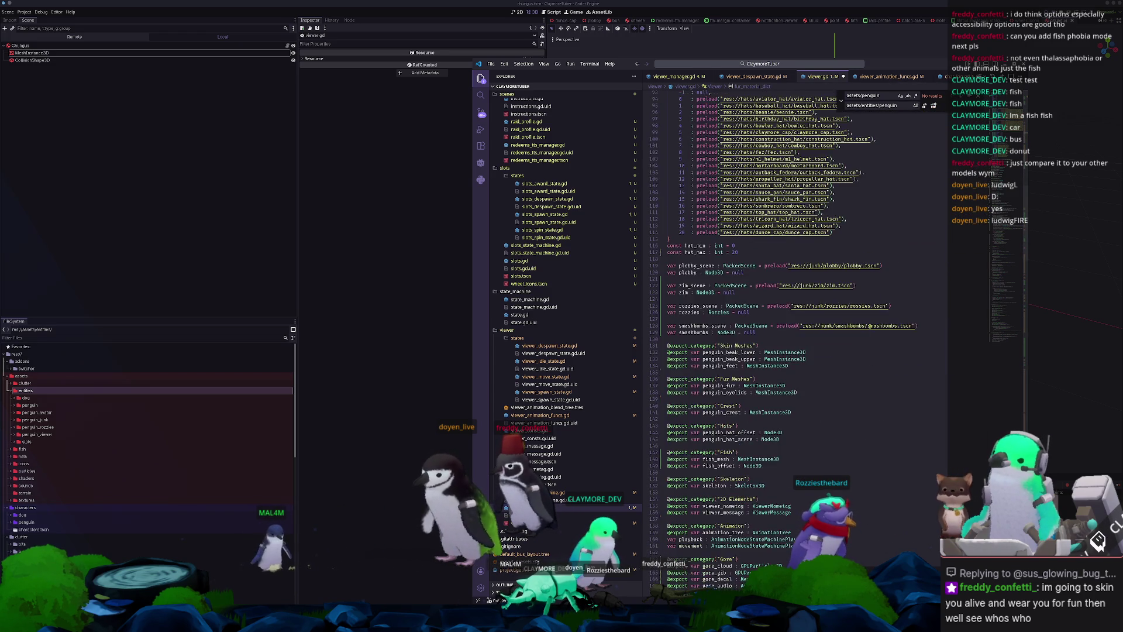
pyautogui.scroll(-2, 870, 326)
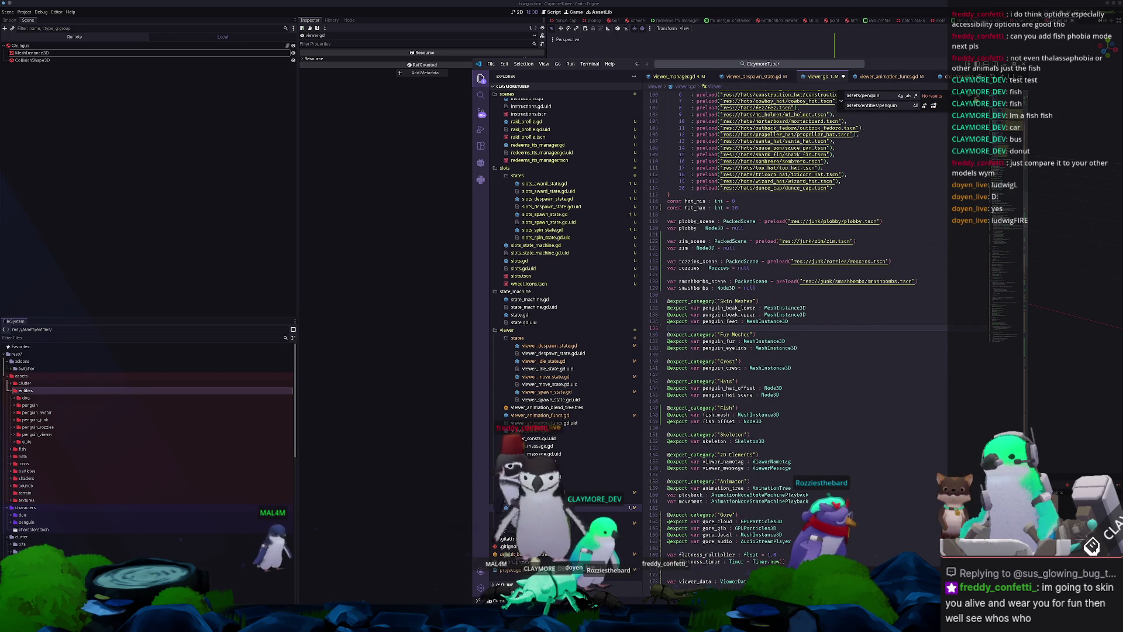
pyautogui.press('Escape')
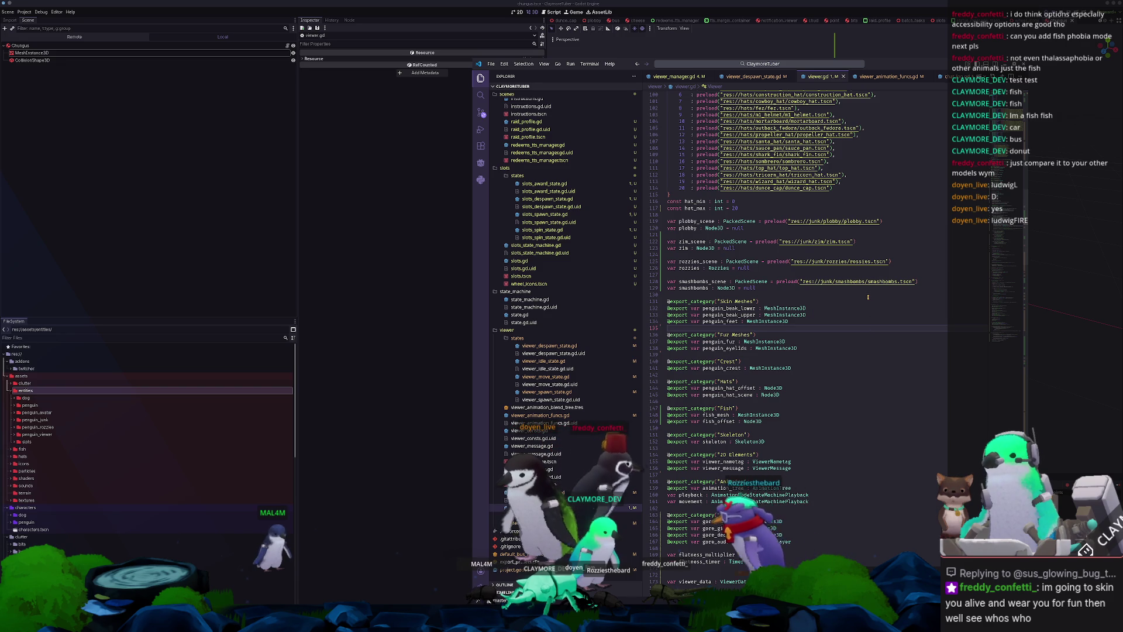
pyautogui.scroll(-1, 868, 297)
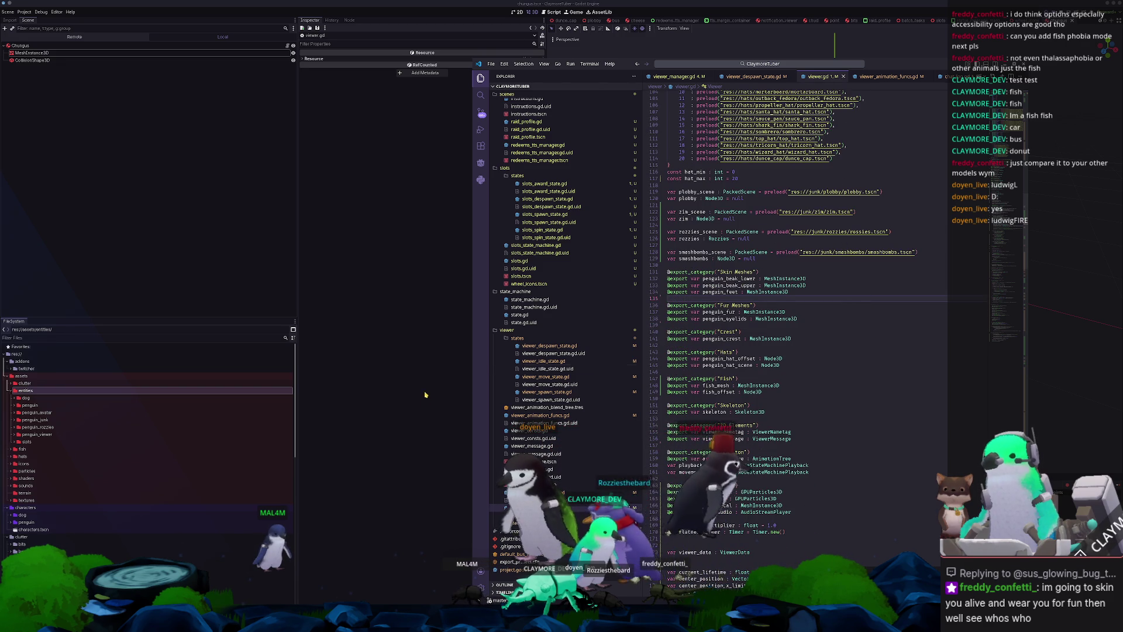
pyautogui.click(432, 390)
pyautogui.press('F5')
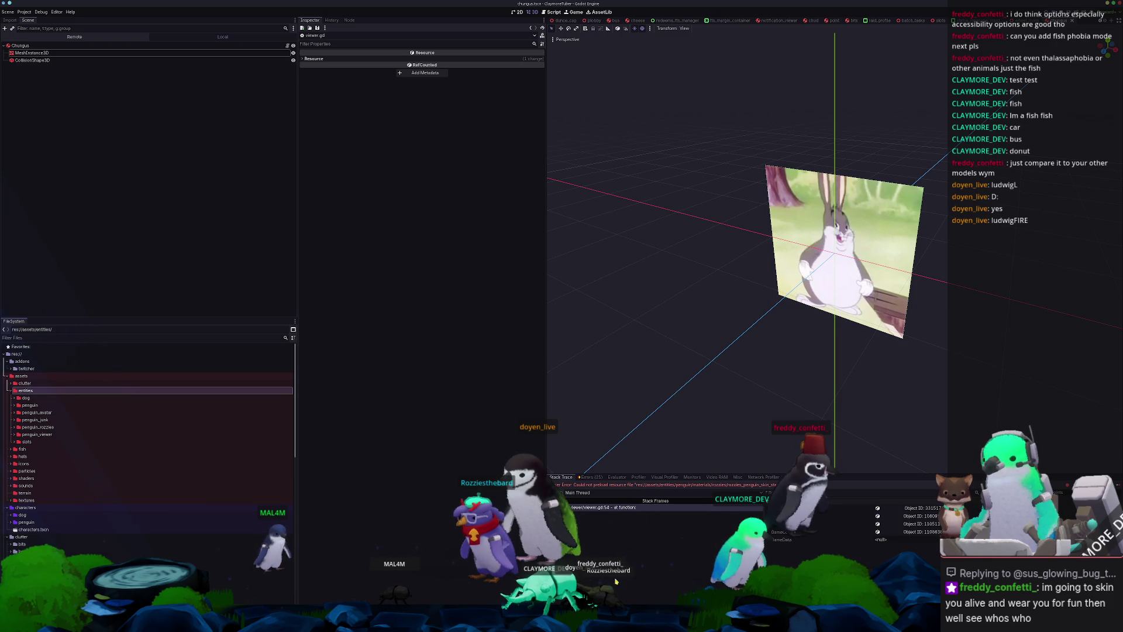
# Review viewer.gd's fur and skin material dictionaries, checking the FREDDY and rozzies preload paths
pyautogui.hotkey('alt', 'Tab')
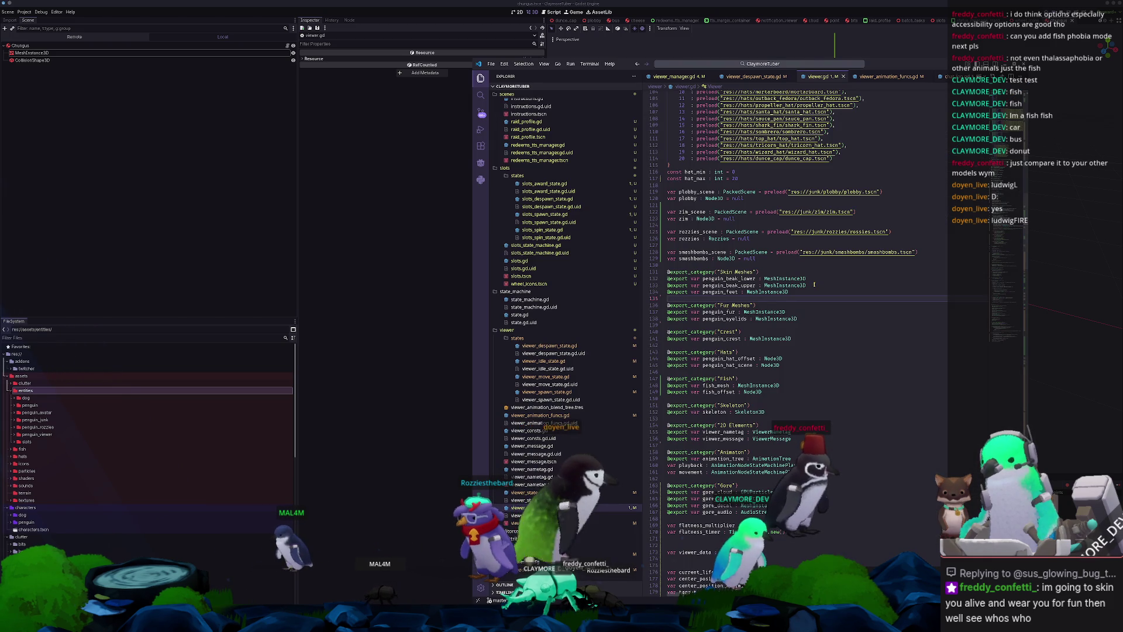
pyautogui.scroll(5, 814, 285)
pyautogui.click(824, 334)
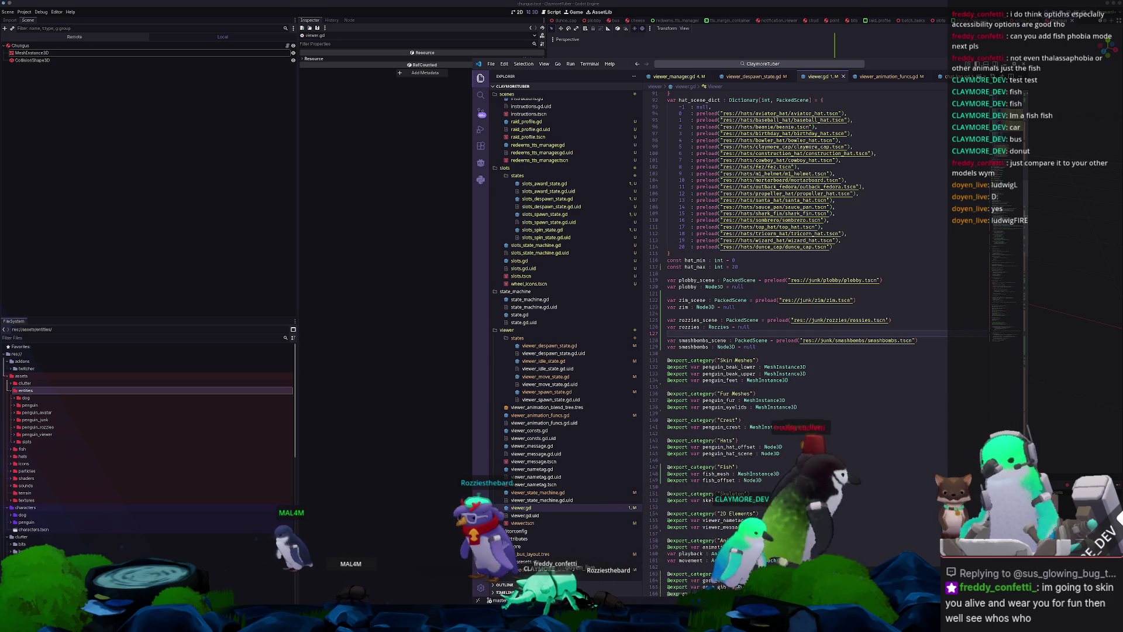
pyautogui.hotkey('alt', 'Tab')
pyautogui.hotkey('alt', 'Tab')
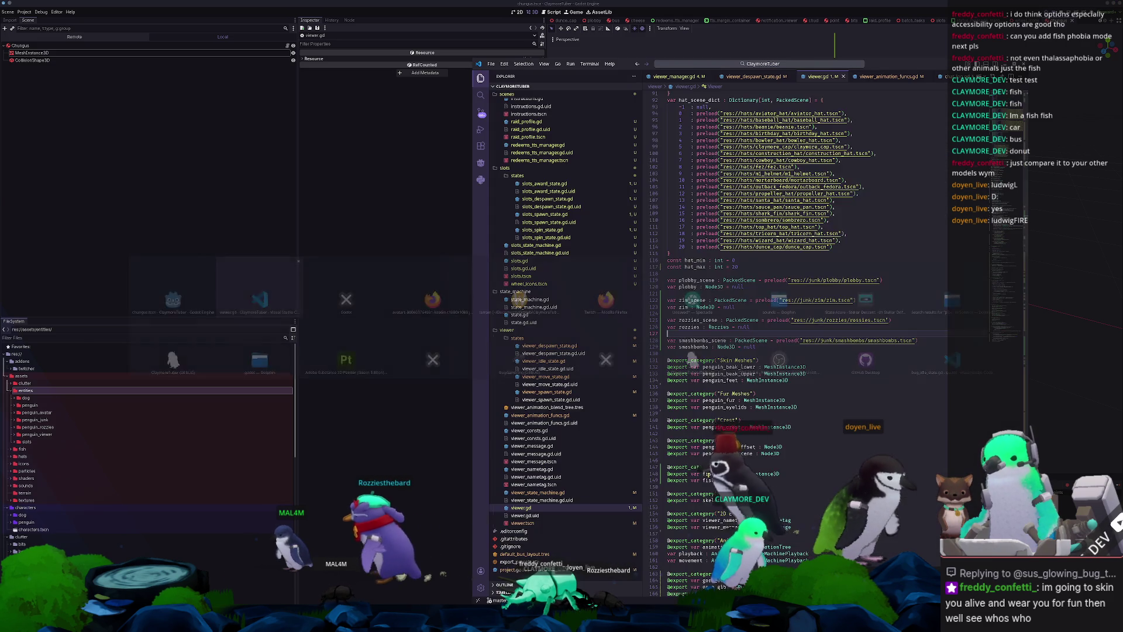
pyautogui.scroll(15, 818, 376)
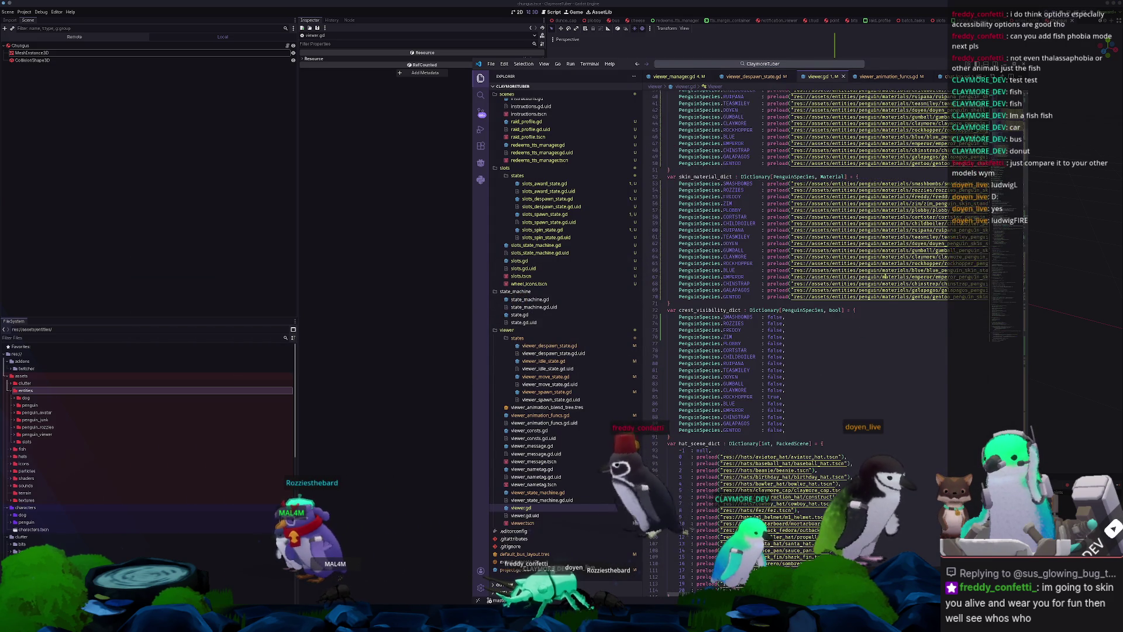
pyautogui.scroll(4, 818, 376)
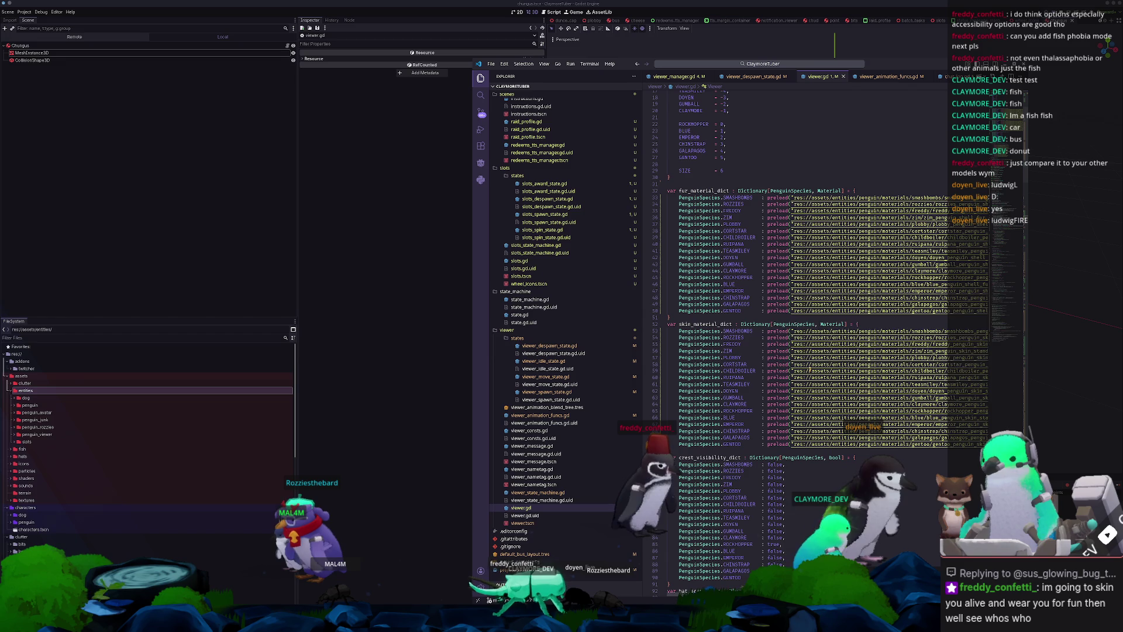
pyautogui.click(740, 343)
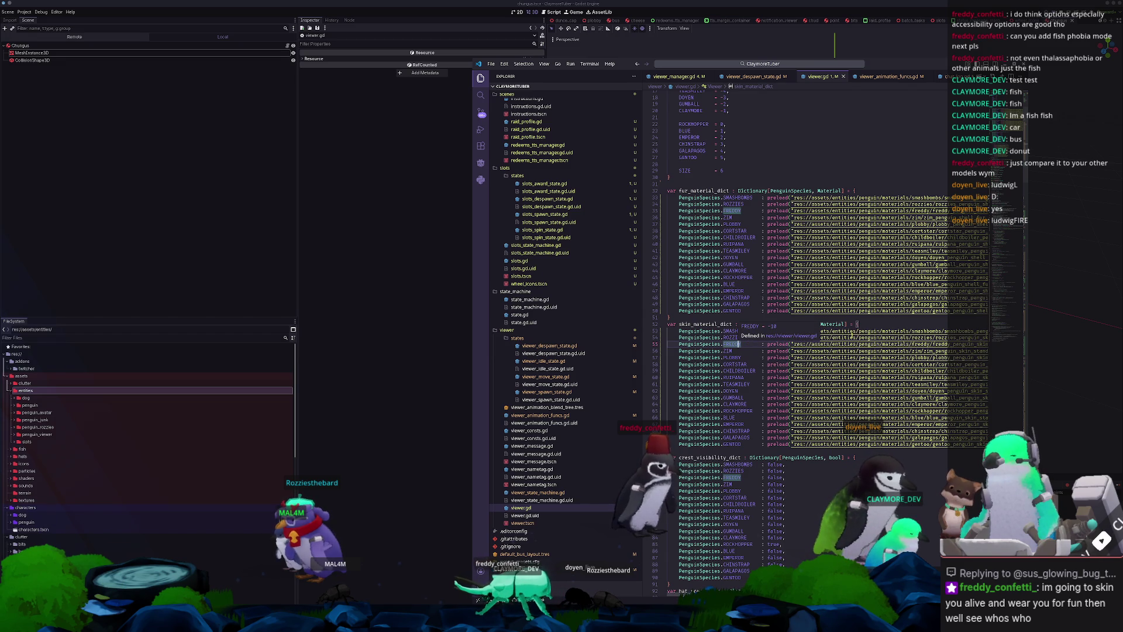
pyautogui.hscroll(3, 852, 343)
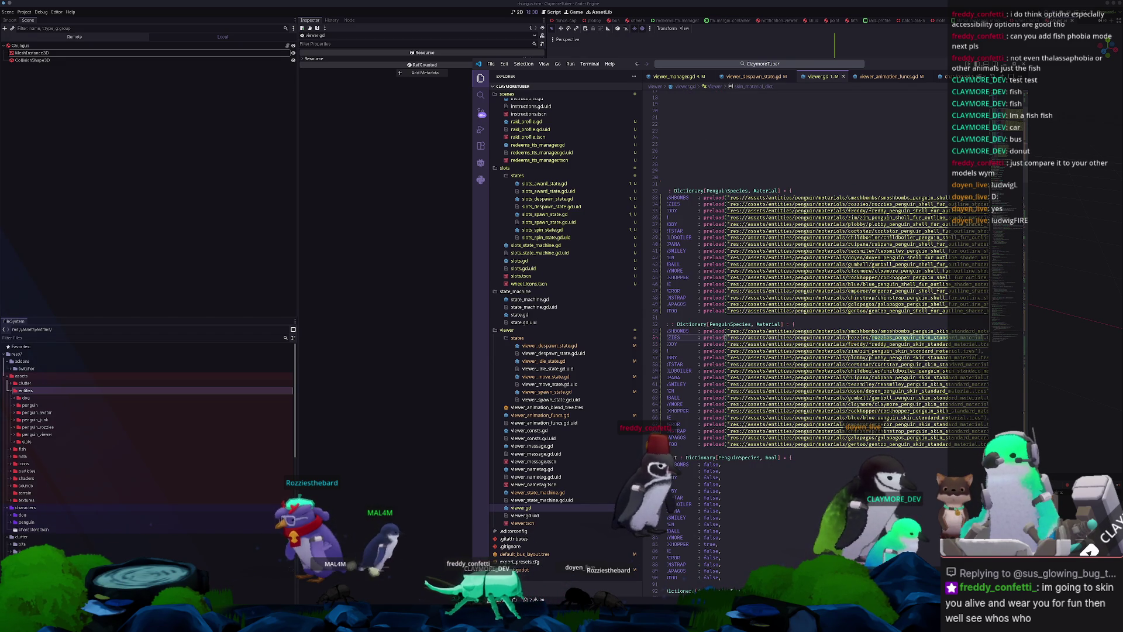
pyautogui.moveTo(848, 337)
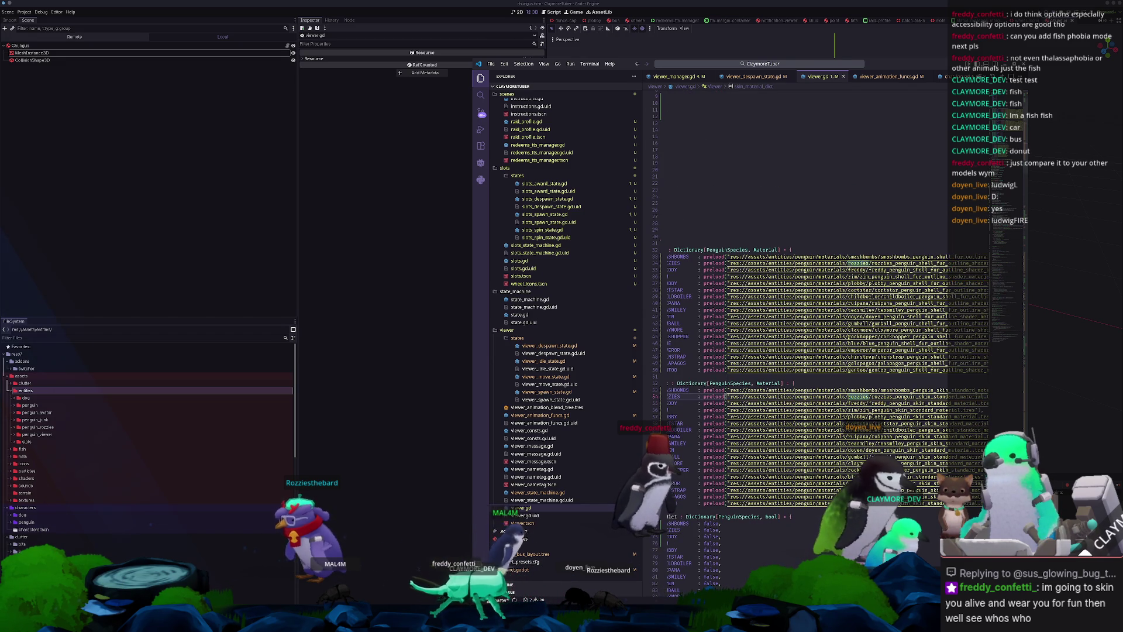
pyautogui.hotkey('alt', 'Tab')
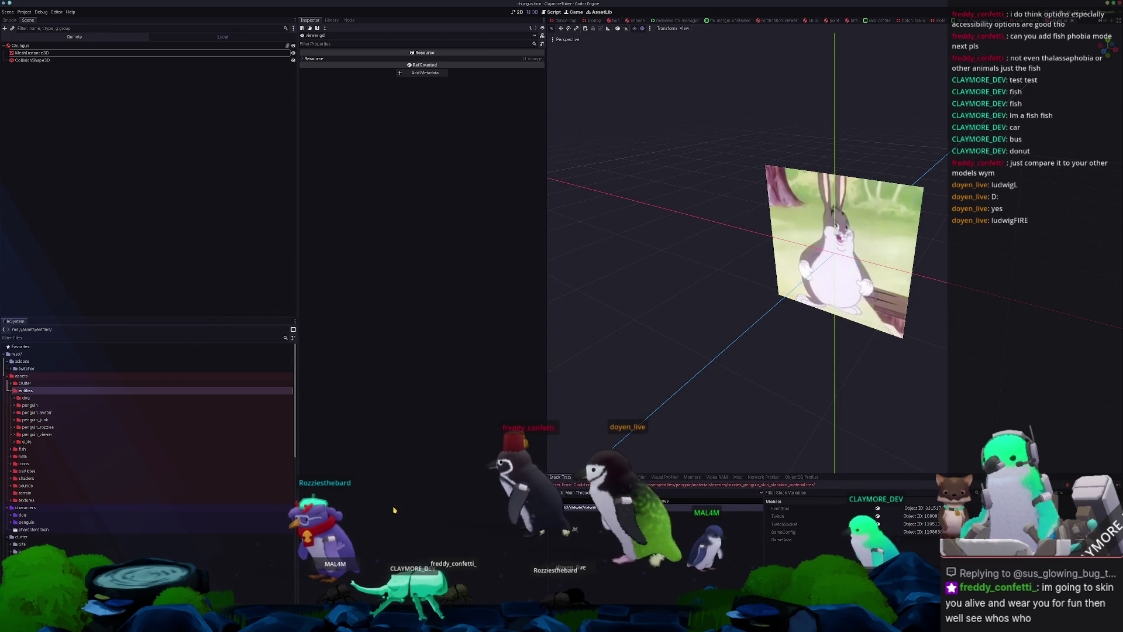
# Select the rozzies skin material under penguin > materials > rozzies in the FileSystem dock
pyautogui.doubleClick(24, 406)
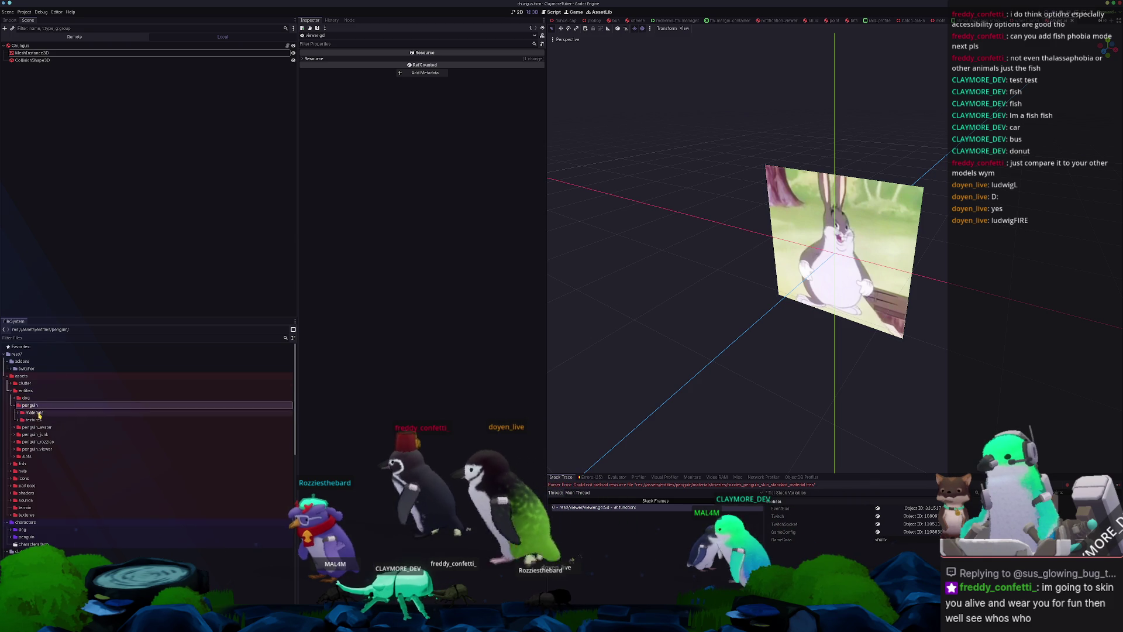
pyautogui.doubleClick(36, 413)
pyautogui.doubleClick(36, 514)
pyautogui.scroll(-1, 50, 519)
pyautogui.scroll(-1, 50, 519)
pyautogui.click(95, 462)
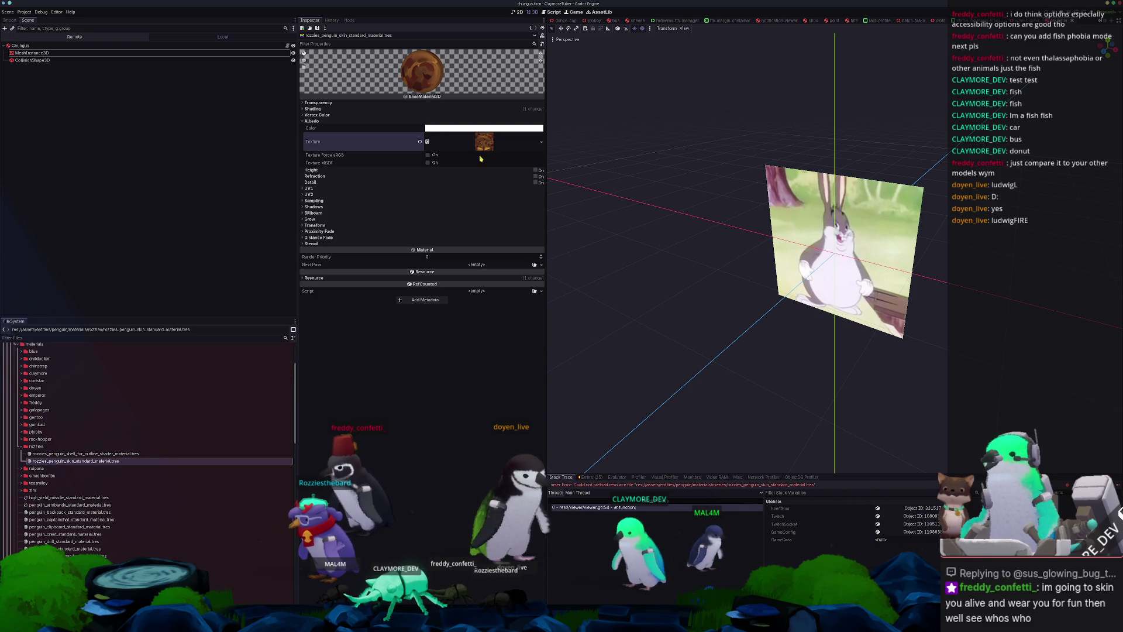
# Open viewer.gd from the debugger error and inspect the ROZZIES entry on line 54
pyautogui.click(585, 507)
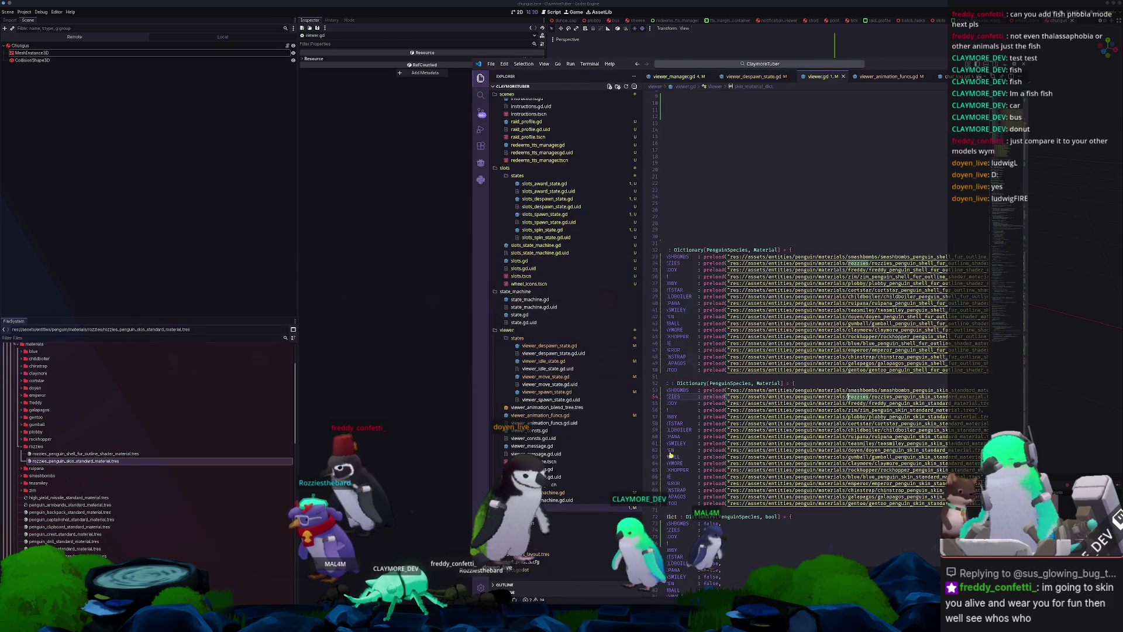
pyautogui.click(678, 376)
pyautogui.click(680, 397)
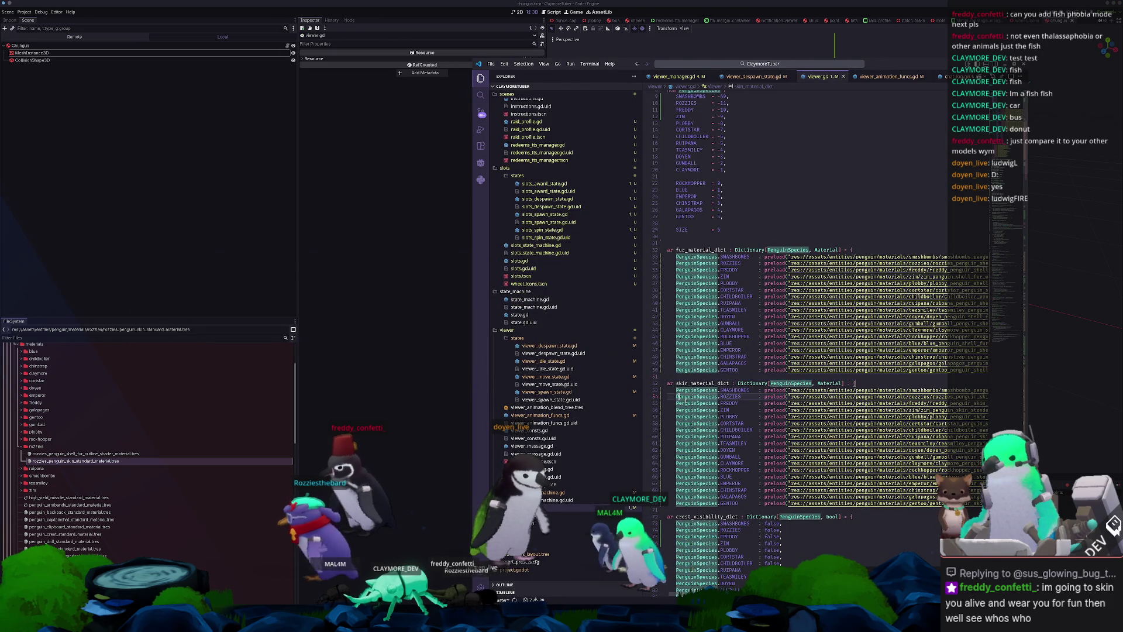
pyautogui.click(722, 396)
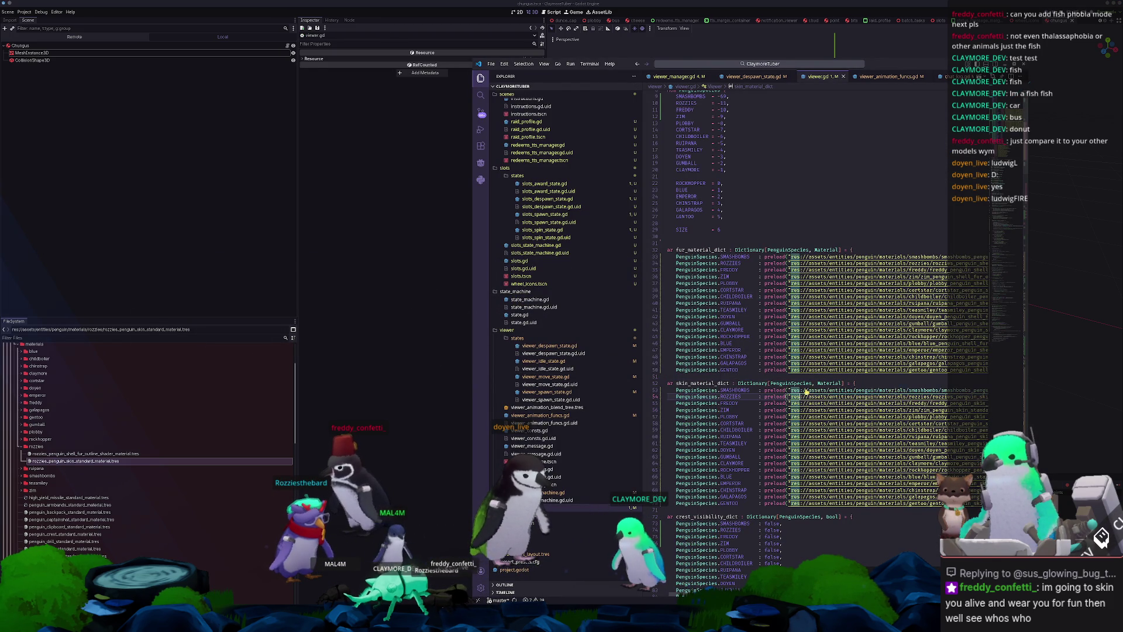
pyautogui.moveTo(825, 398)
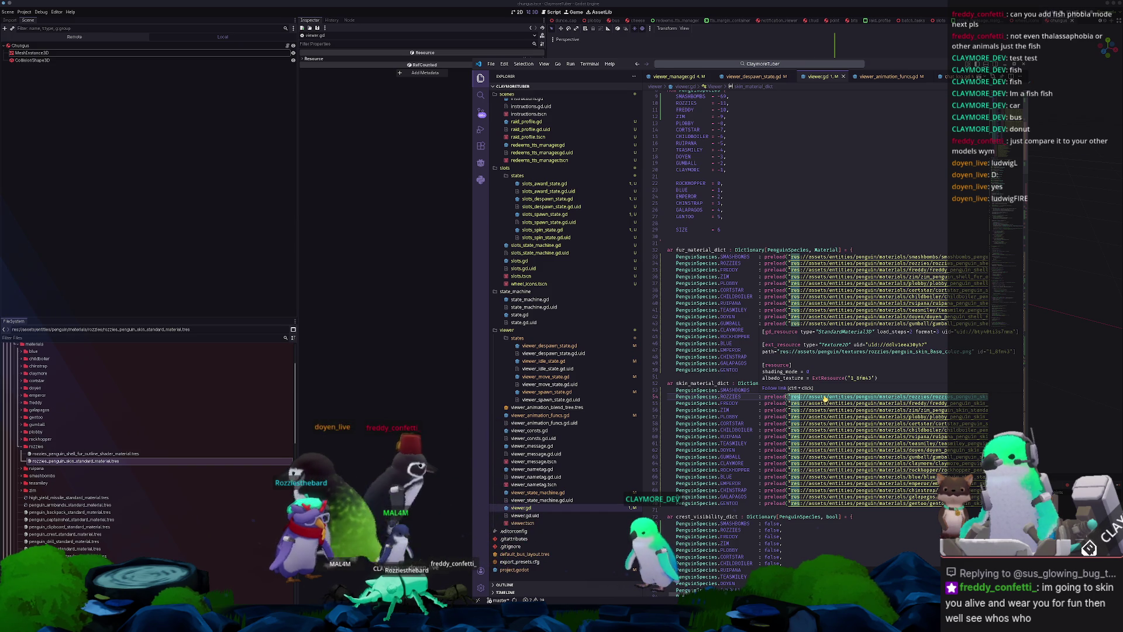
# Check the linked rozzies skin material and place the caret in the line 54 preload path
pyautogui.keyDown('ctrl'); pyautogui.click(824, 397); pyautogui.keyUp('ctrl')
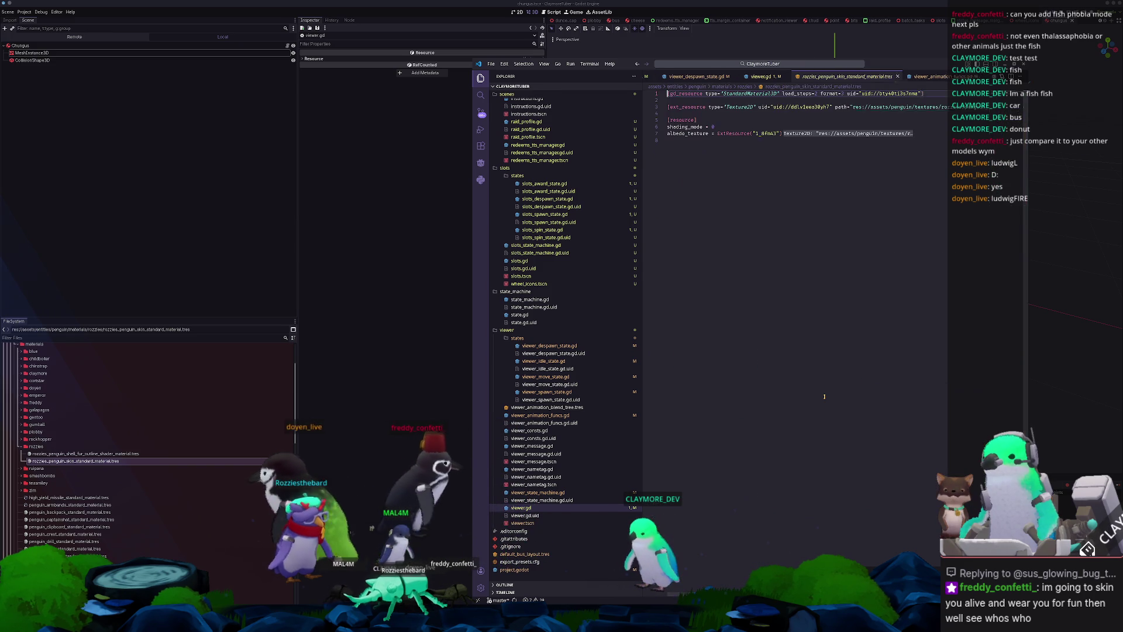
pyautogui.click(763, 76)
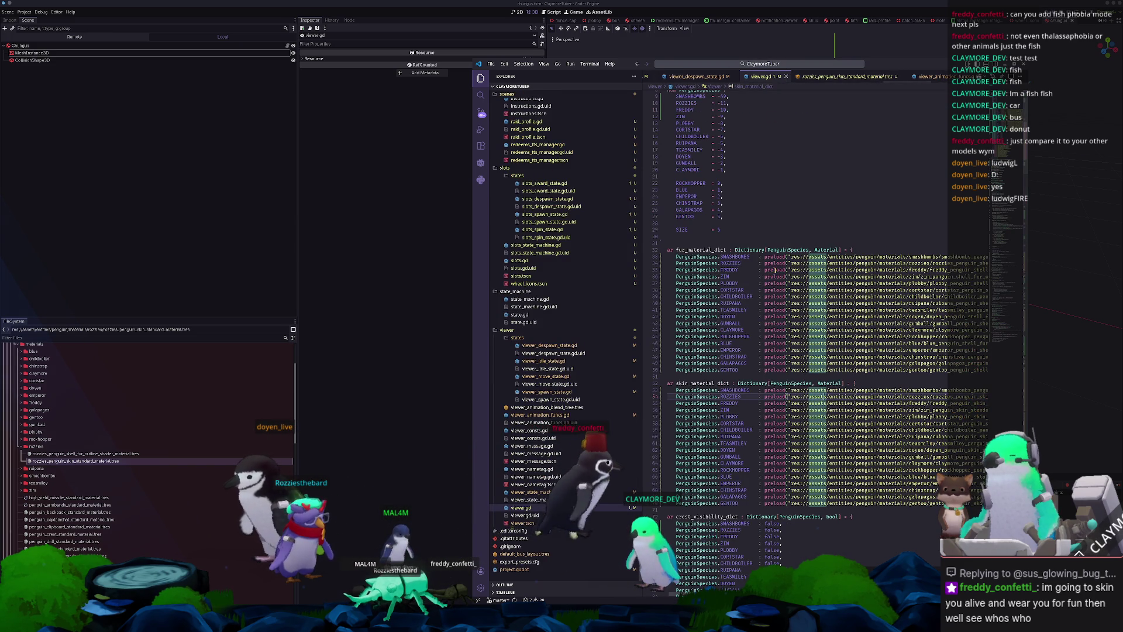
pyautogui.click(786, 397)
pyautogui.press('End')
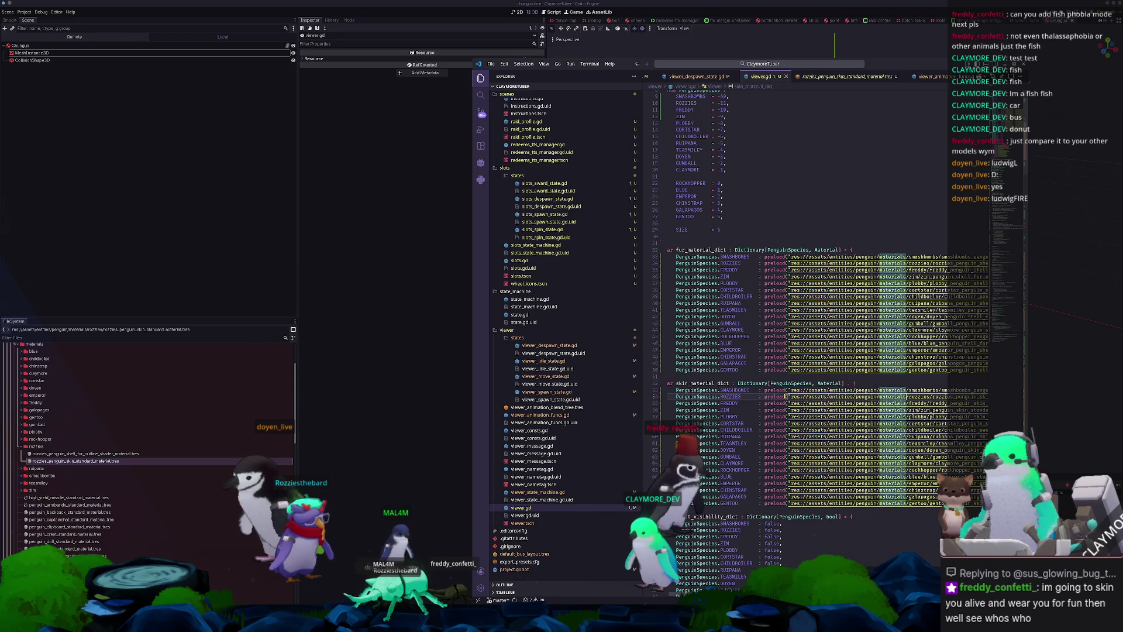
pyautogui.press('super+Up')
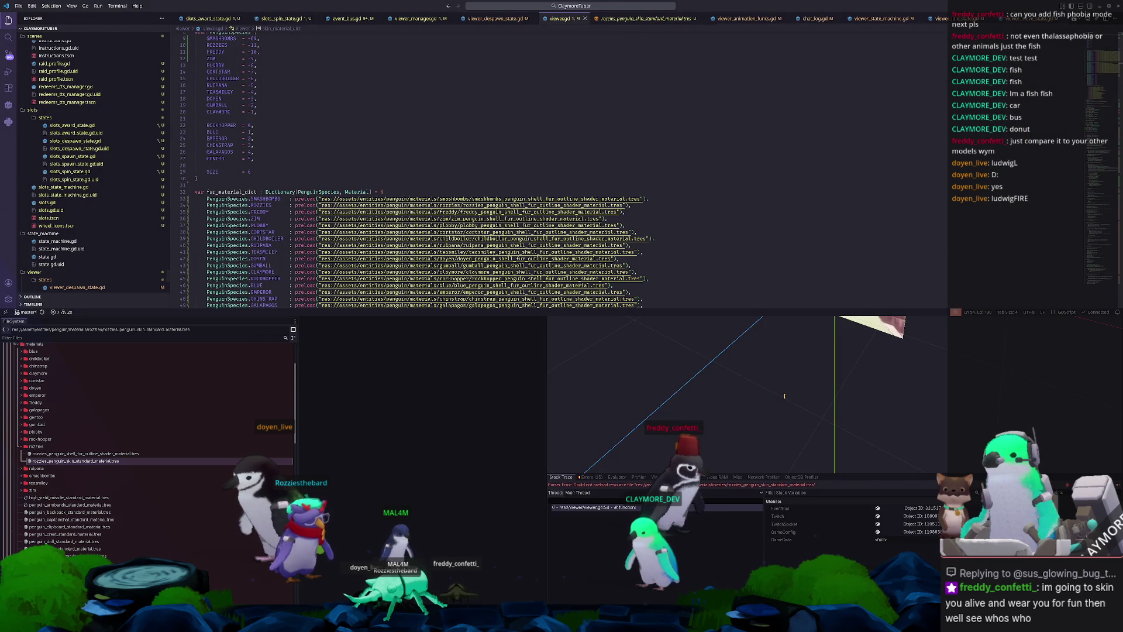
pyautogui.press('Right')
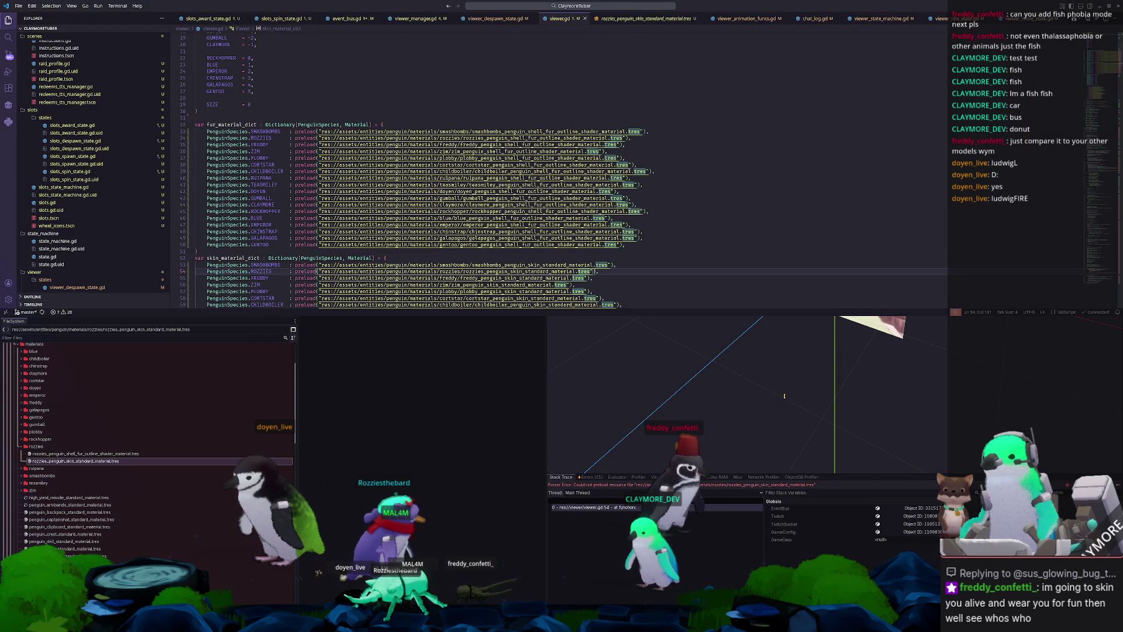
pyautogui.hotkey('ctrl', 'Down')
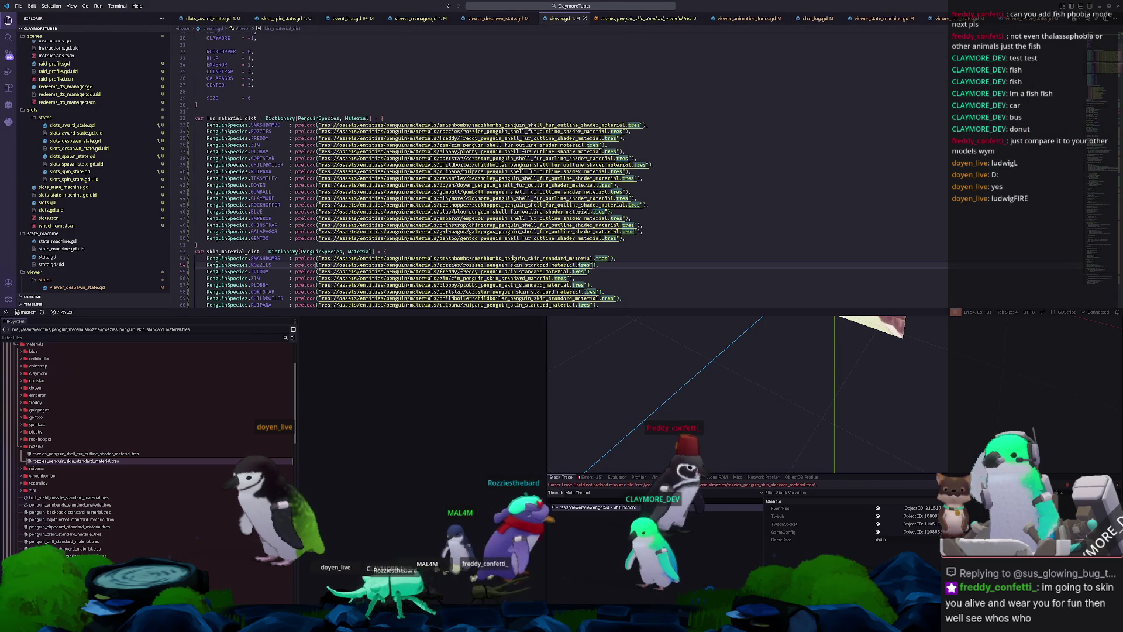
# Copy the rozzies skin material's path from Godot and paste it over the old line 54 path
pyautogui.rightClick(82, 462)
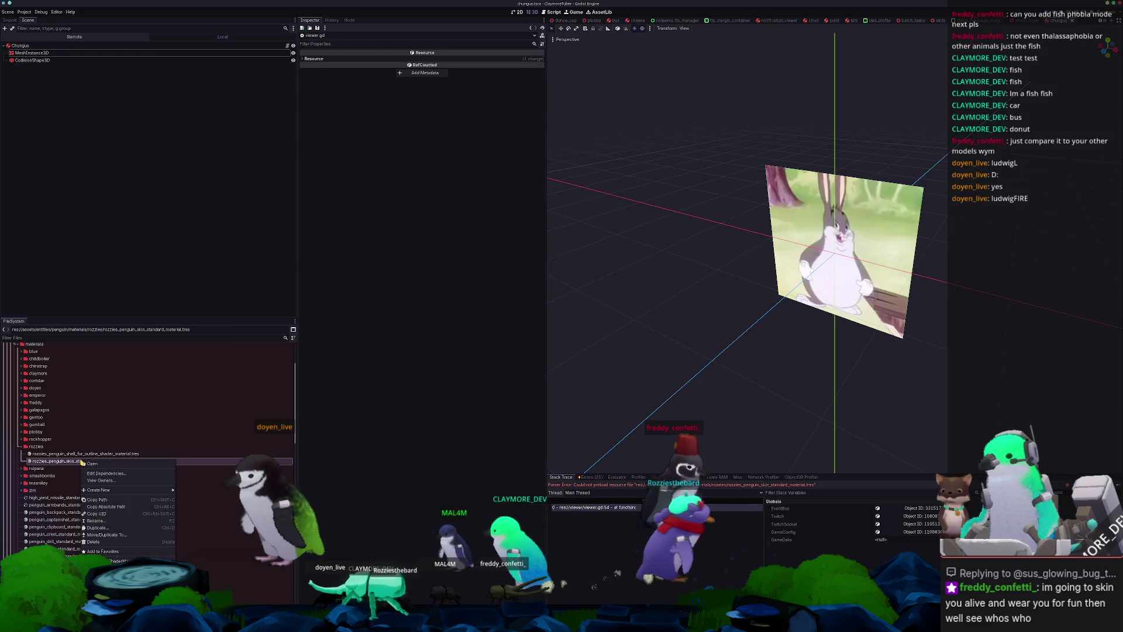
pyautogui.click(106, 501)
pyautogui.hotkey('alt', 'Tab')
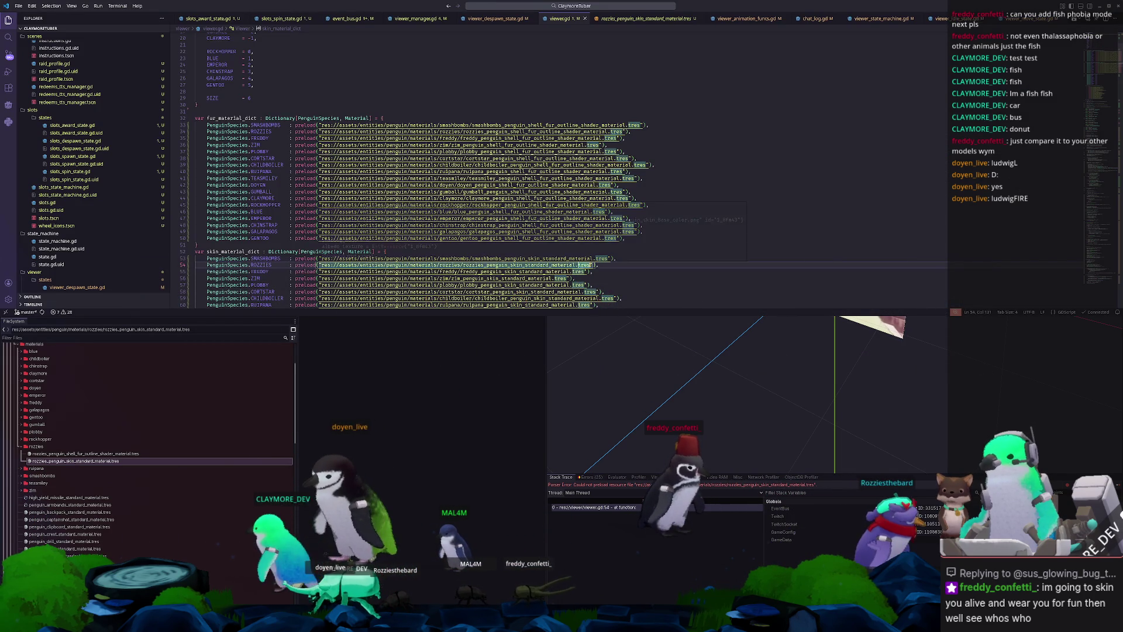
pyautogui.moveTo(590, 265); pyautogui.dragTo(321, 265)
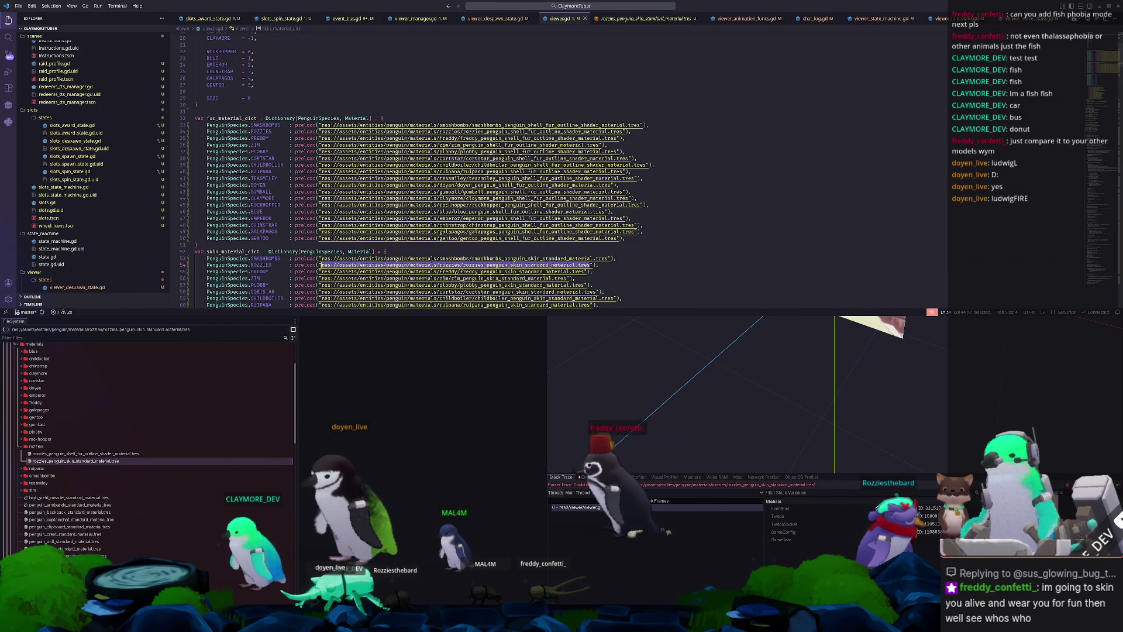
pyautogui.hotkey('ctrl', 'v')
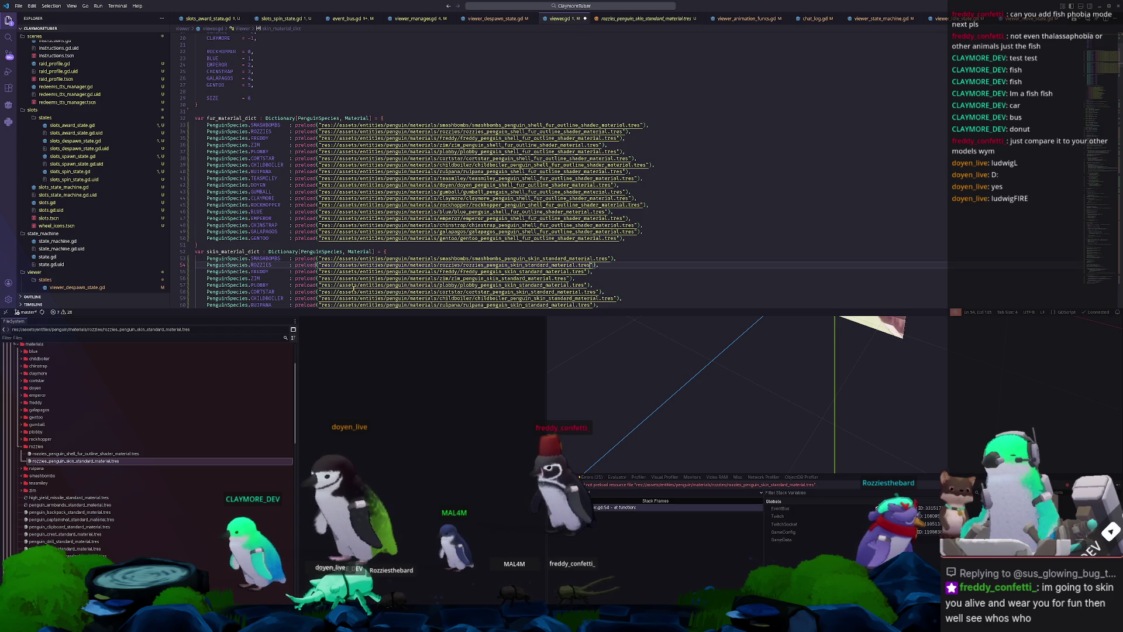
pyautogui.press('Down')
pyautogui.press('Down')
pyautogui.scroll(-1, 353, 288)
pyautogui.click(394, 465)
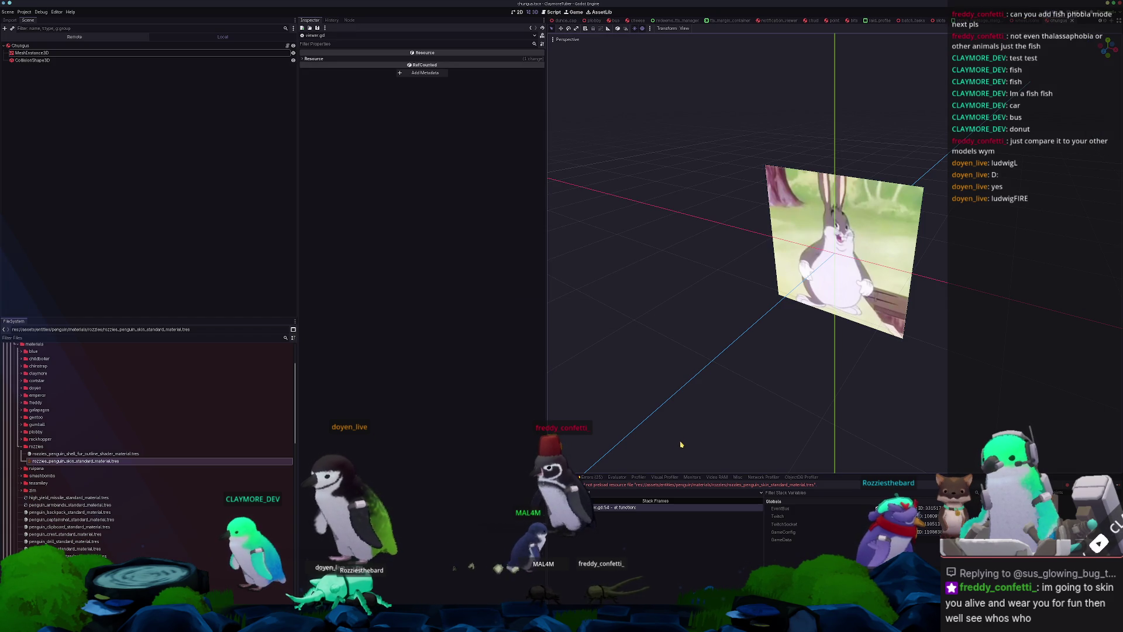
pyautogui.press('F8')
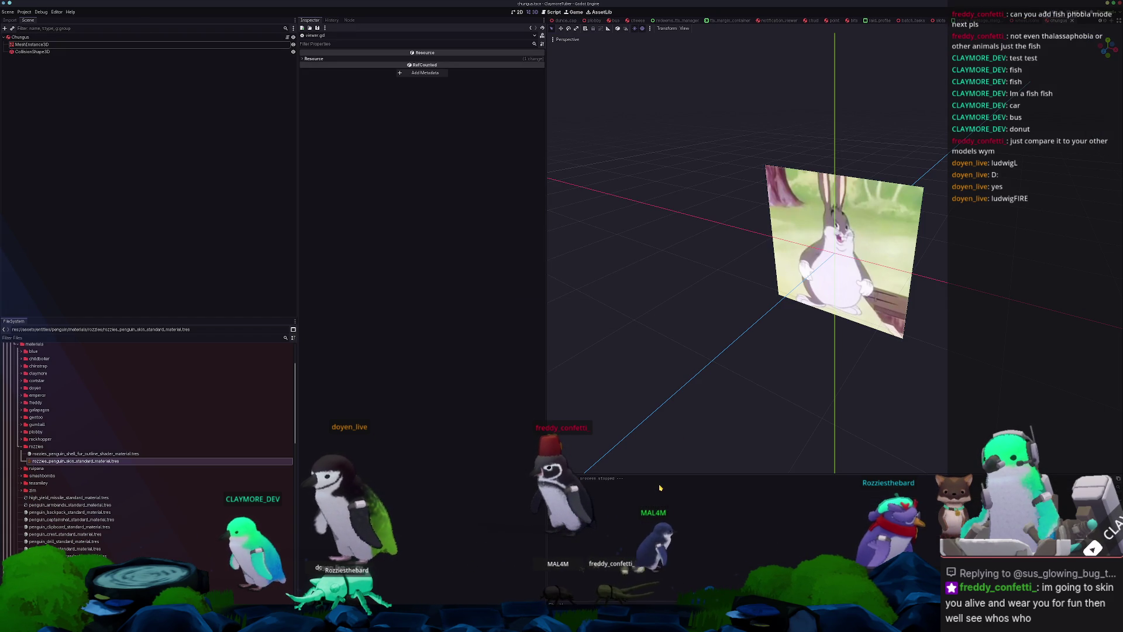
# Rerun the penguin viewer game with F5, then return to Visual Studio Code via the taskbar preview
pyautogui.press('F5')
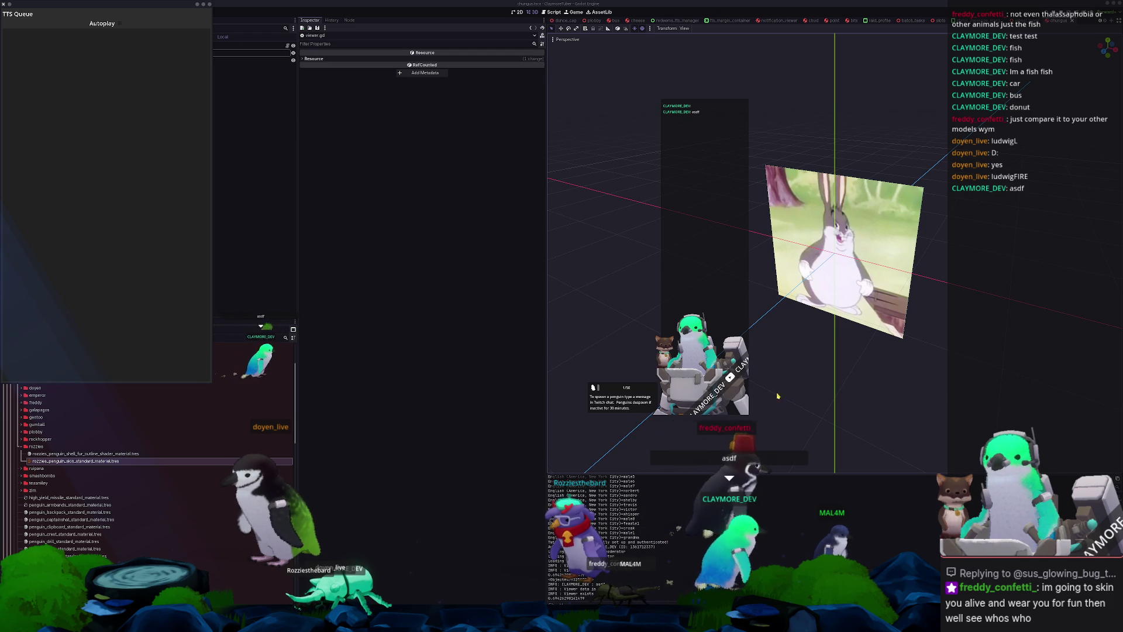
pyautogui.moveTo(567, 623)
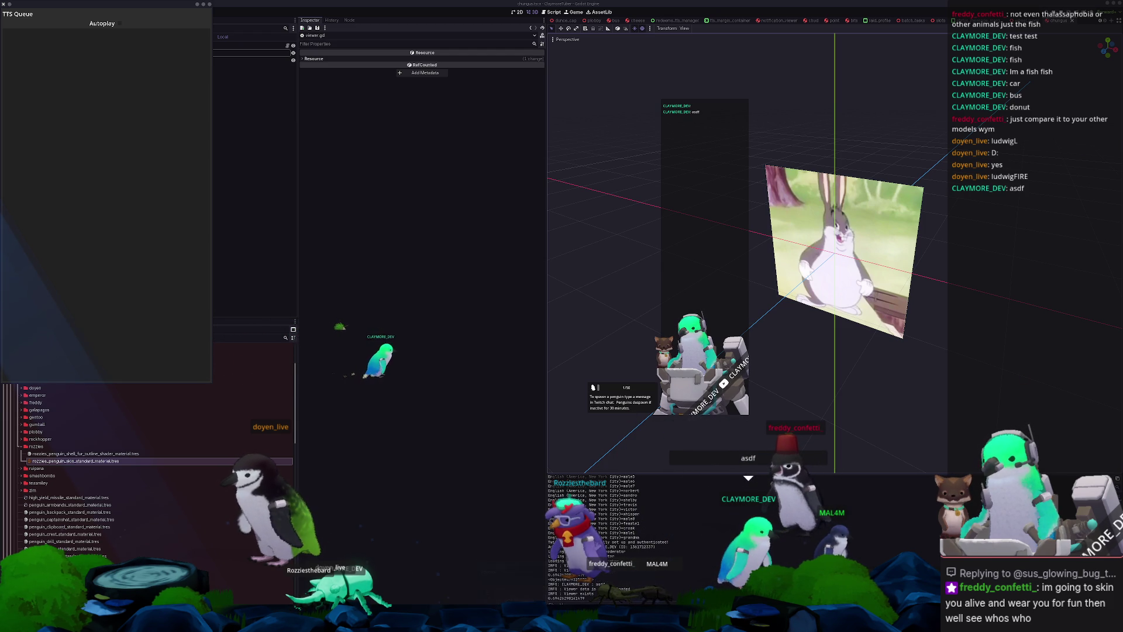
pyautogui.moveTo(522, 619)
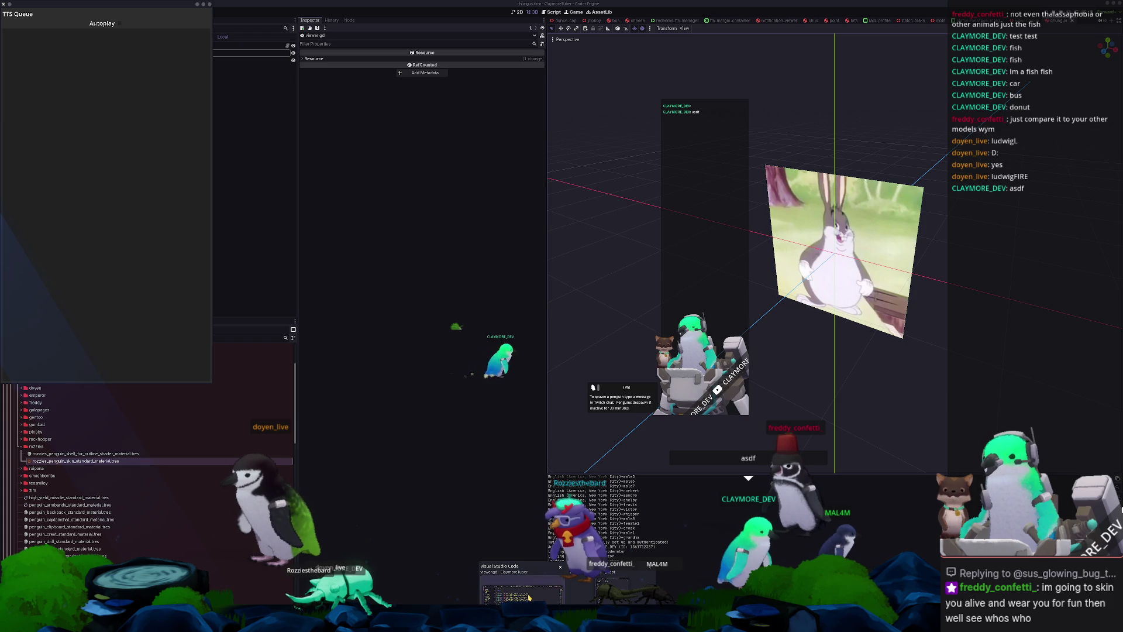
pyautogui.click(522, 585)
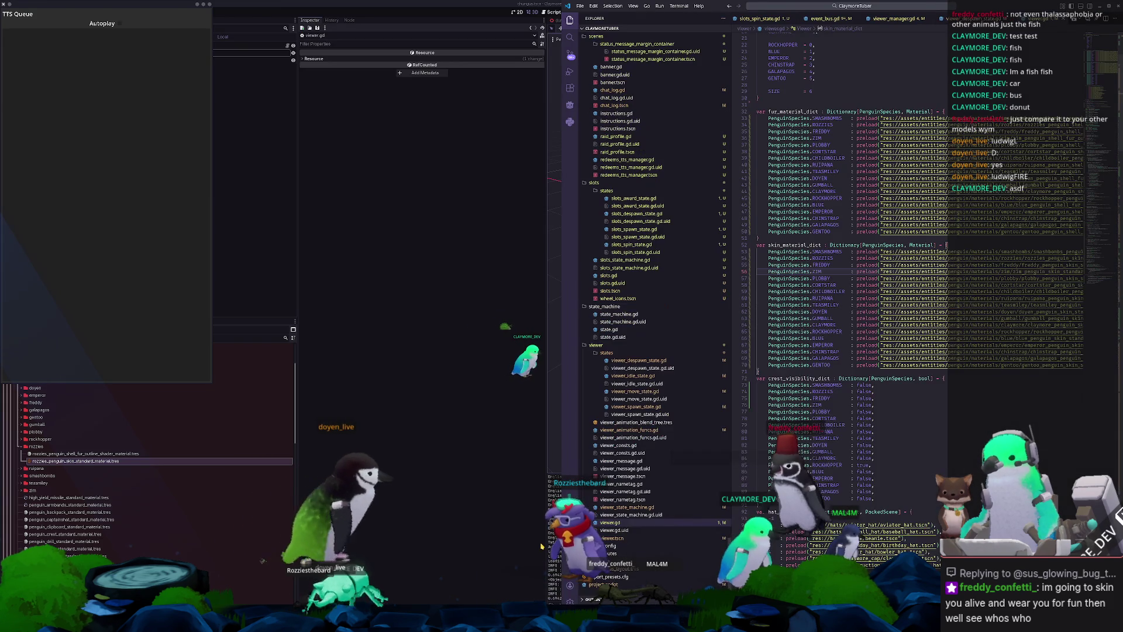
# Scroll viewer.gd down to the fish scaling code in update_viewer
pyautogui.scroll(-15, 786, 411)
pyautogui.scroll(-20, 786, 411)
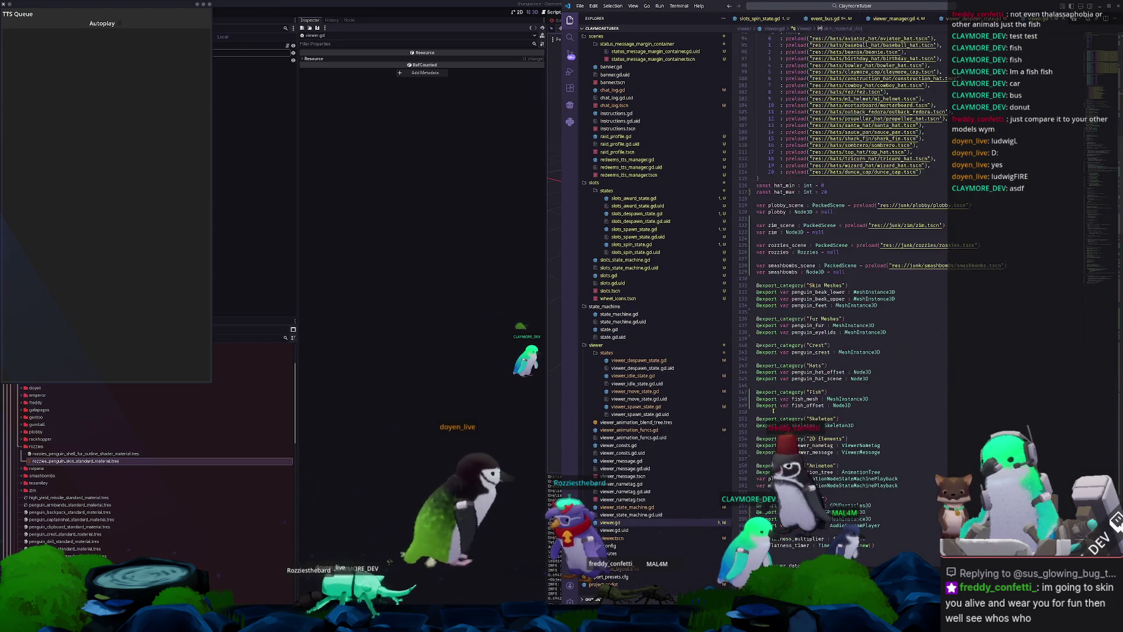
pyautogui.scroll(-4, 772, 411)
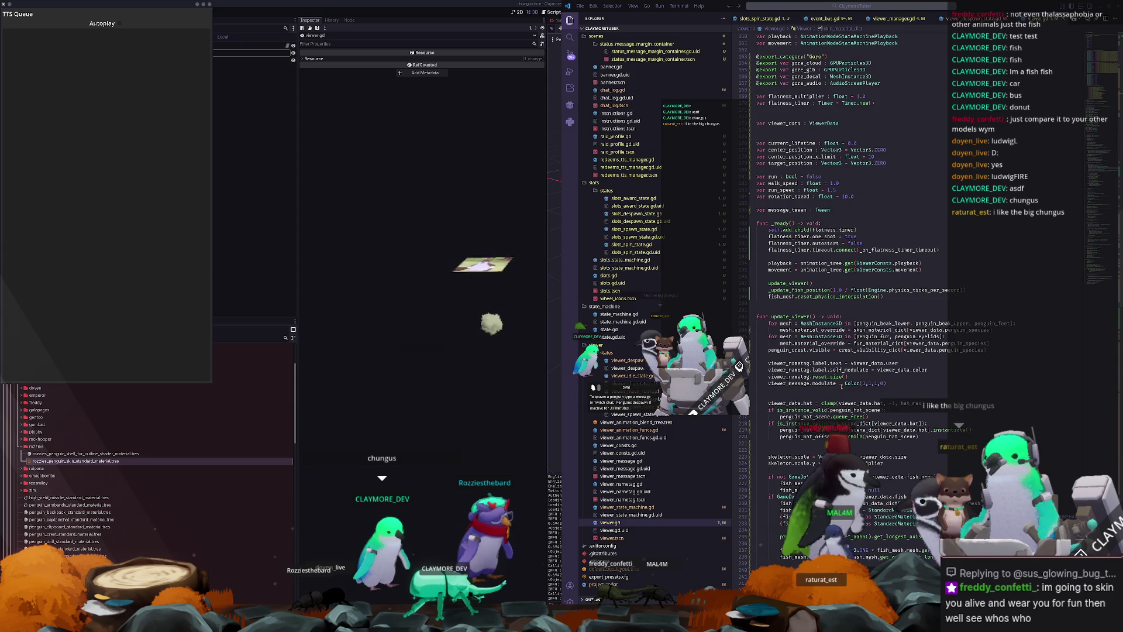
pyautogui.scroll(-5, 842, 386)
pyautogui.scroll(-4, 842, 386)
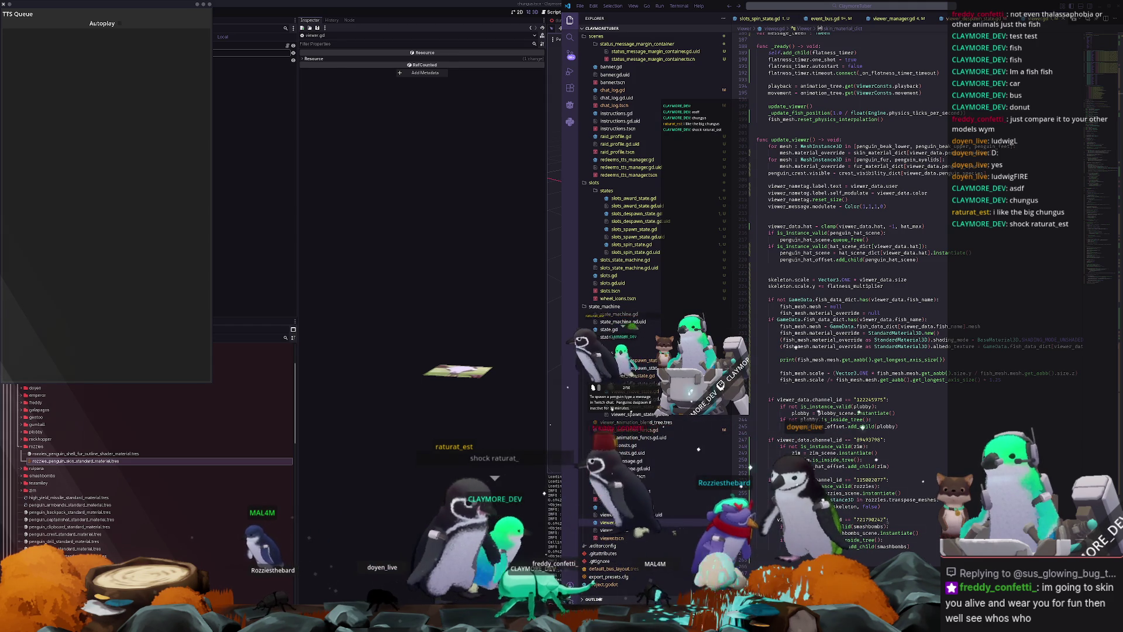
pyautogui.click(956, 410)
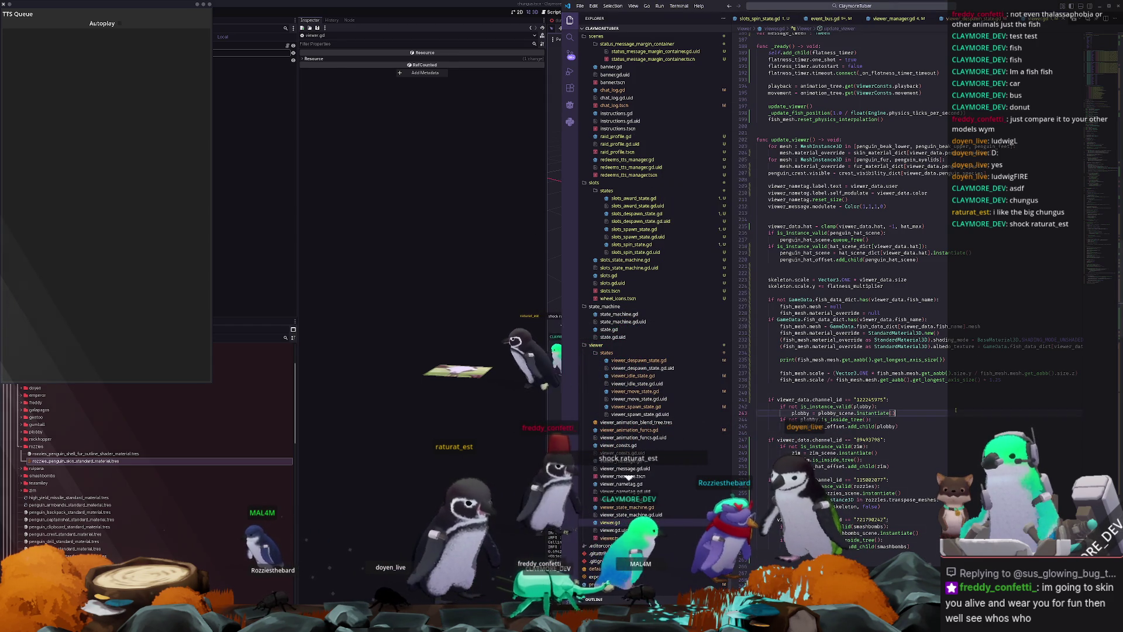
pyautogui.scroll(-2, 922, 375)
pyautogui.click(863, 336)
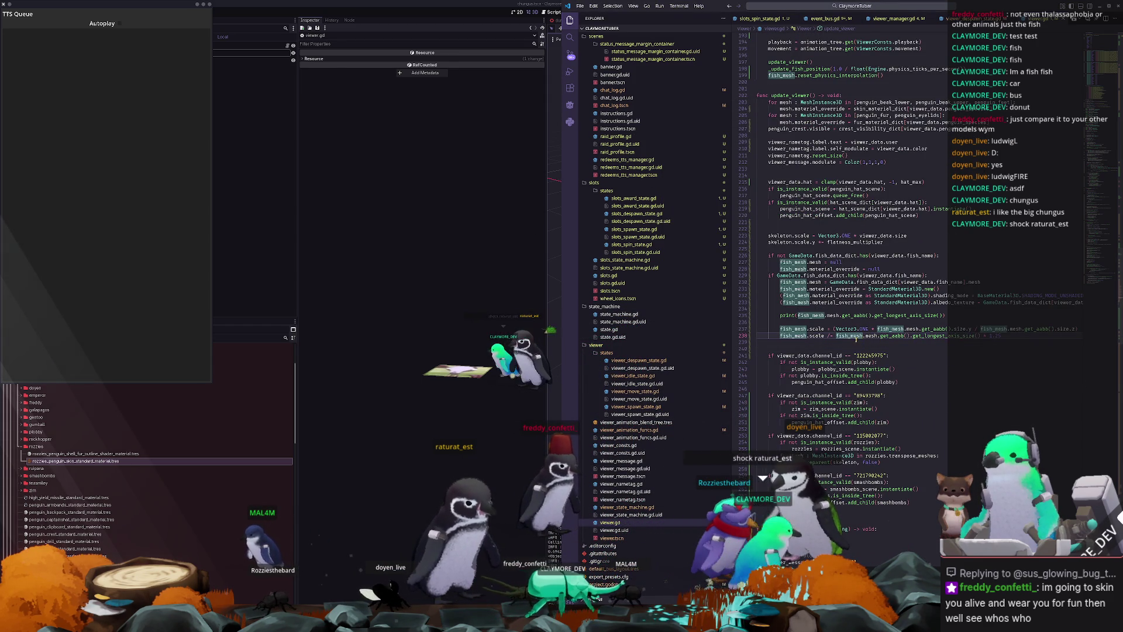
pyautogui.click(857, 341)
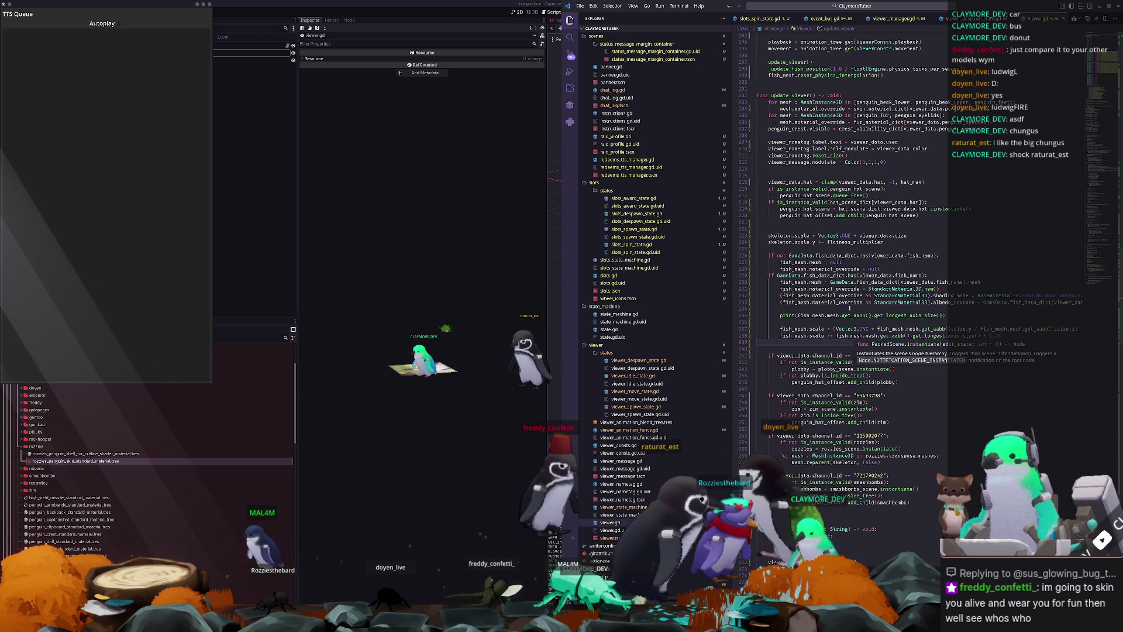
# Add indented blank lines below the fish scaling code and type fish_mesh
pyautogui.scroll(-5, 808, 355)
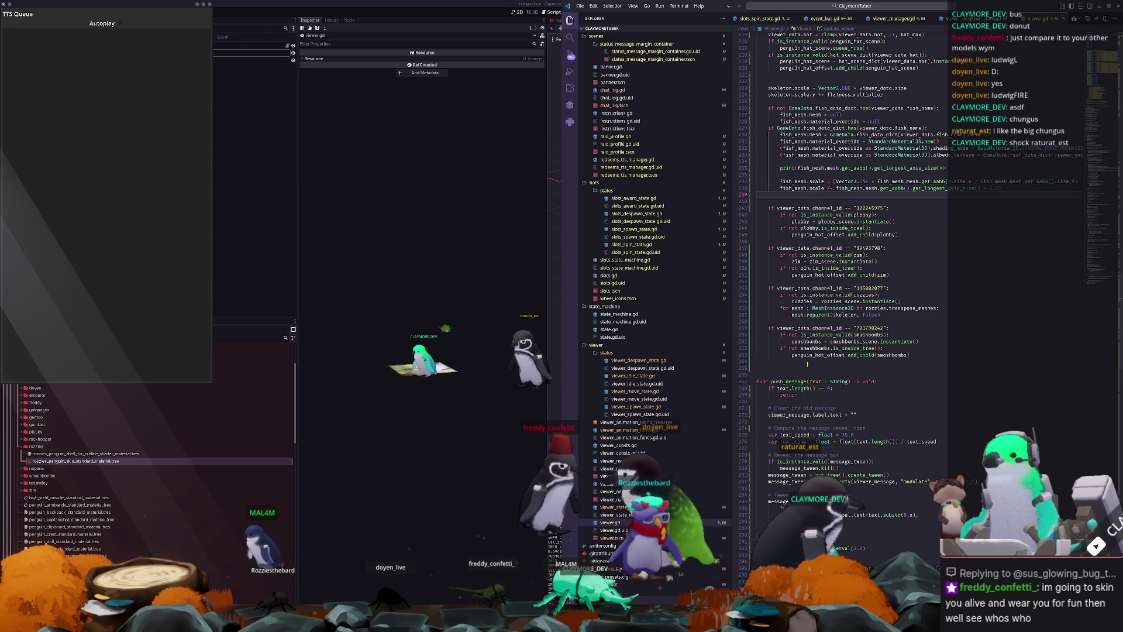
pyautogui.scroll(-7, 808, 364)
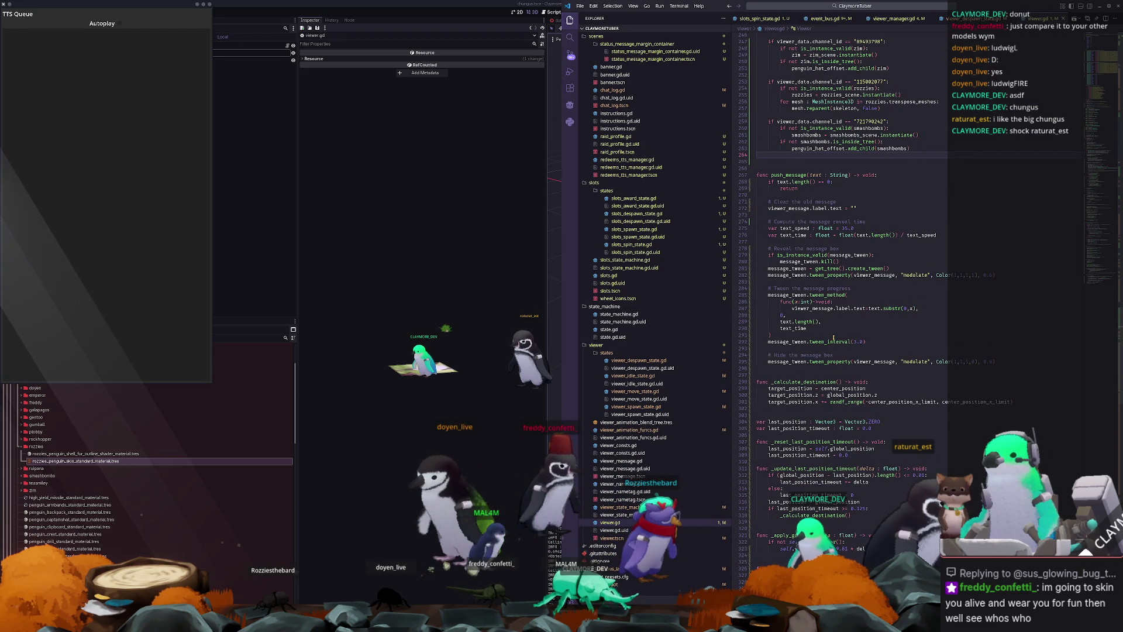
pyautogui.scroll(12, 833, 337)
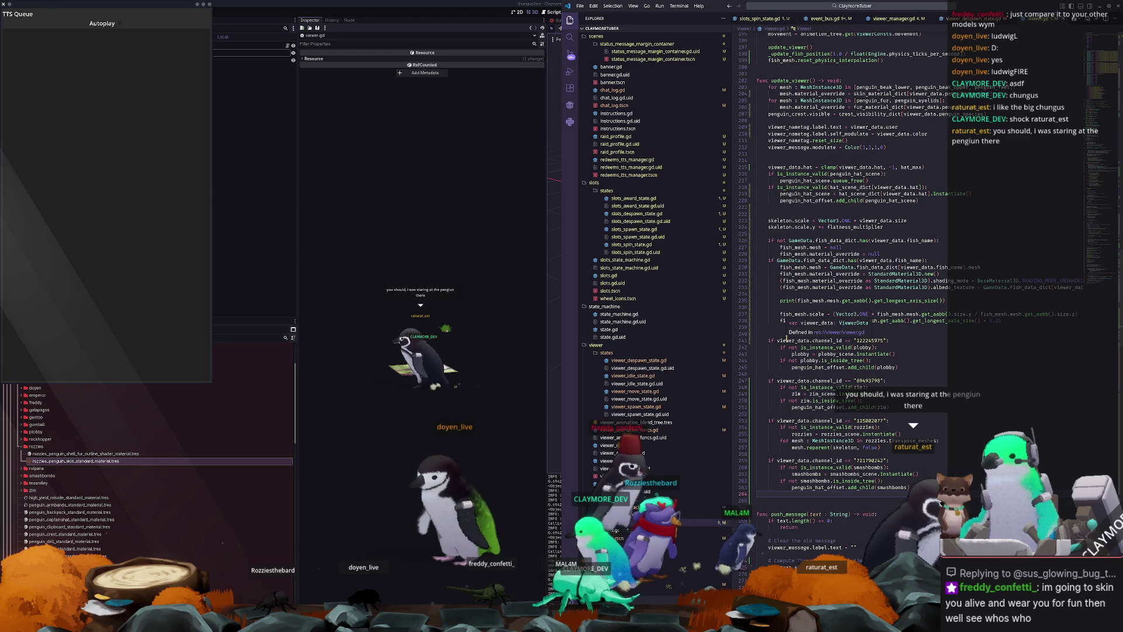
pyautogui.click(770, 327)
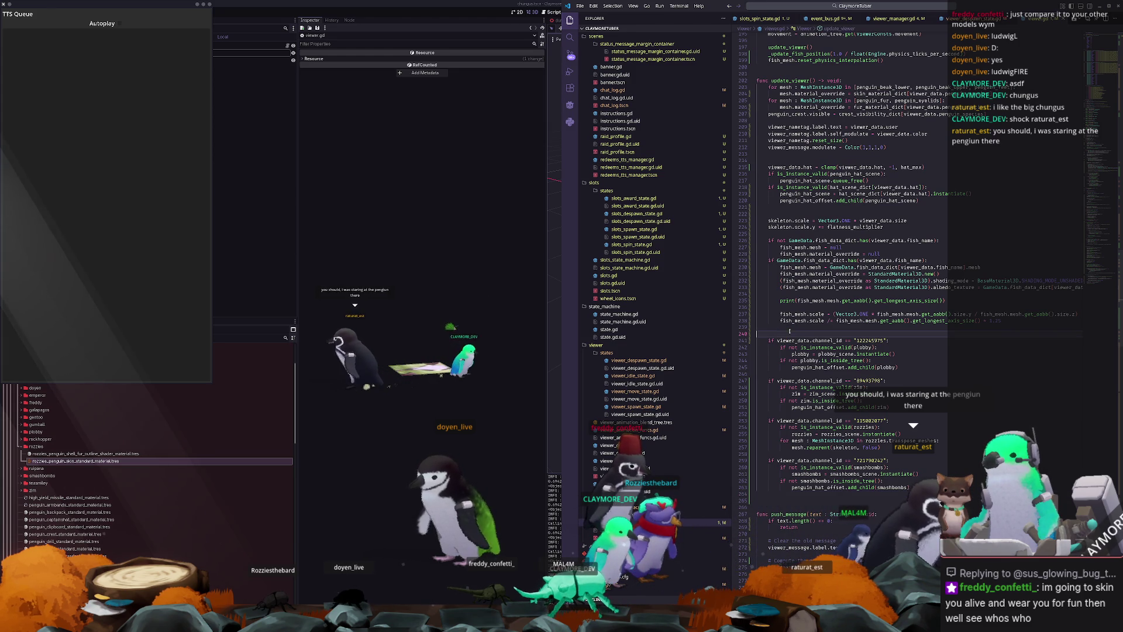
pyautogui.press('Tab')
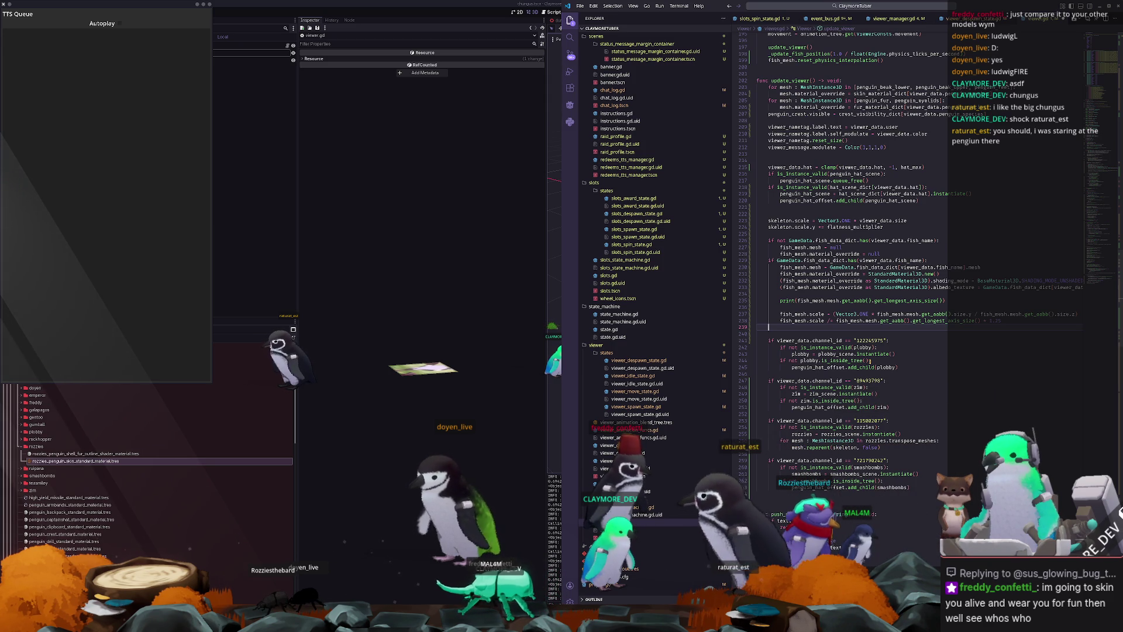
pyautogui.press('Return')
pyautogui.press('Return')
pyautogui.press('Up')
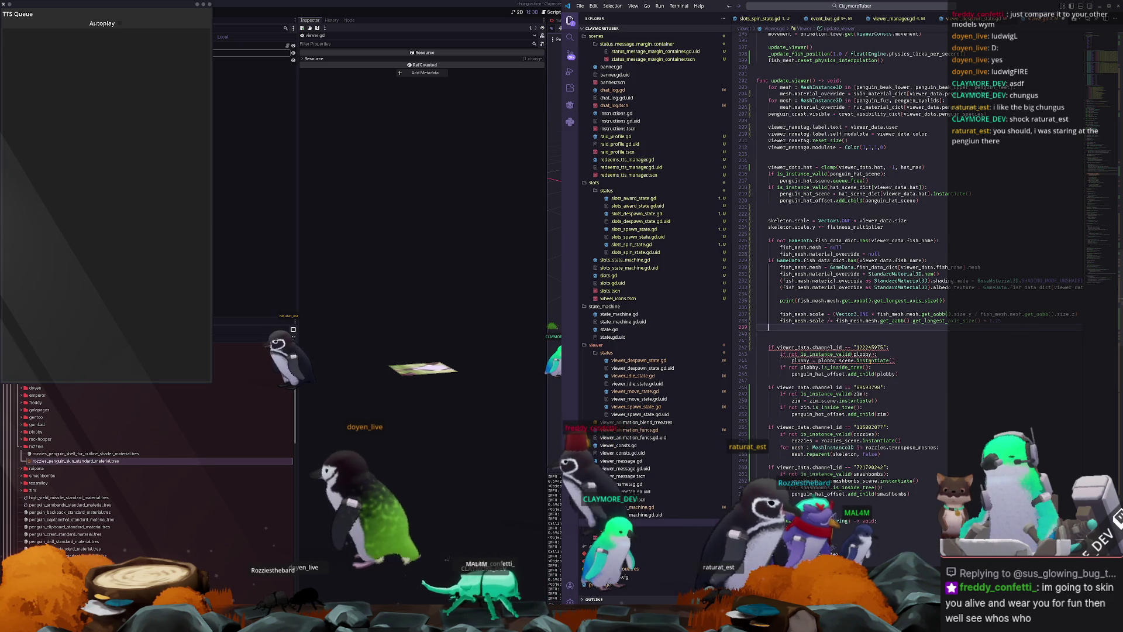
pyautogui.write('fish_mesh.glob')
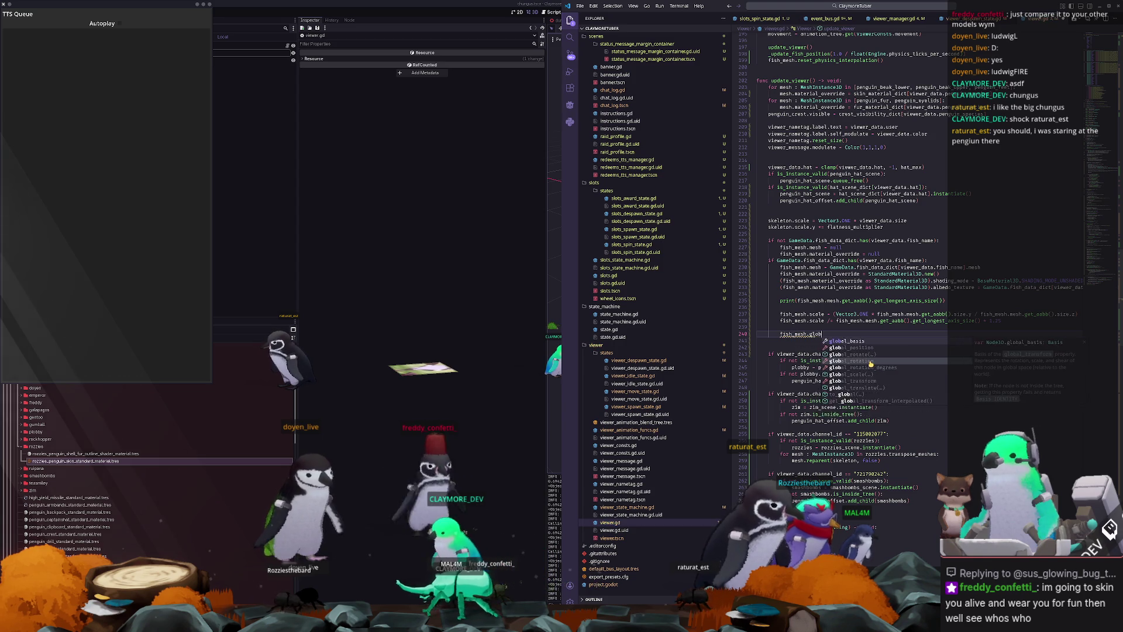
pyautogui.click(486, 402)
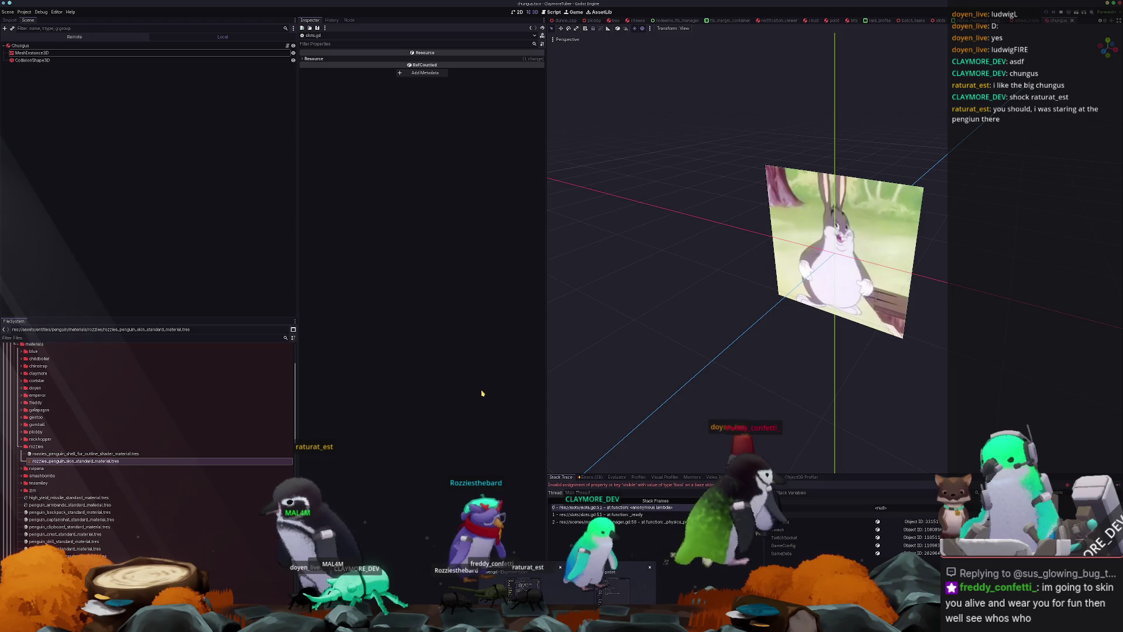
# Open slots.tscn, select the root Slots node and add array elements in the Inspector
pyautogui.hotkey('ctrl', 'shift', 'o')
pyautogui.write('slots')
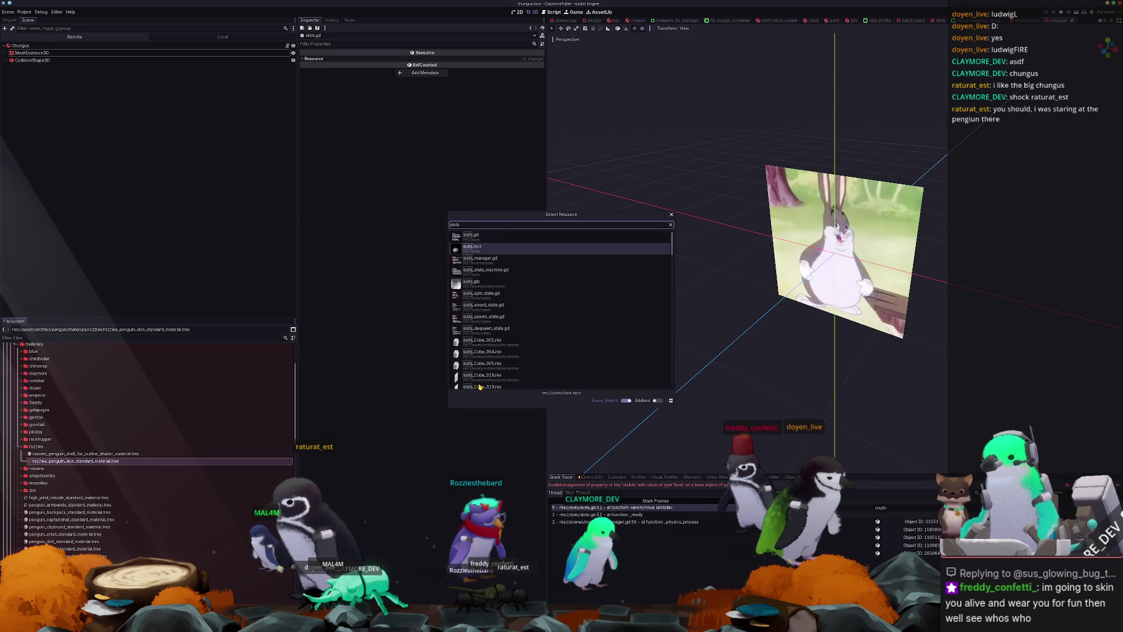
pyautogui.press('Return')
pyautogui.click(275, 46)
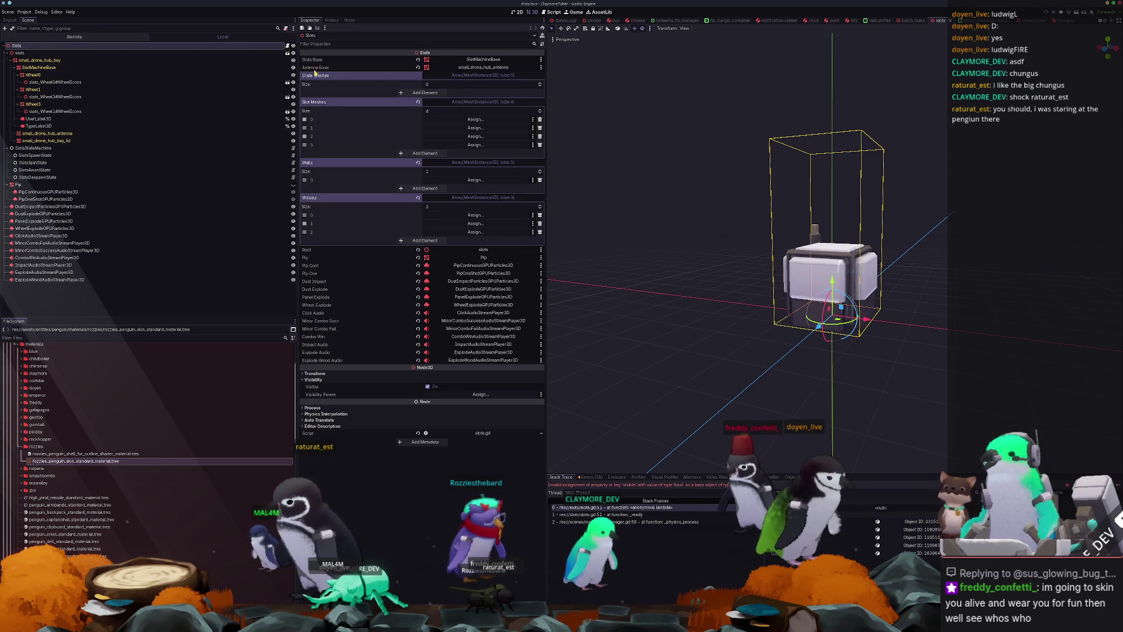
pyautogui.click(425, 92)
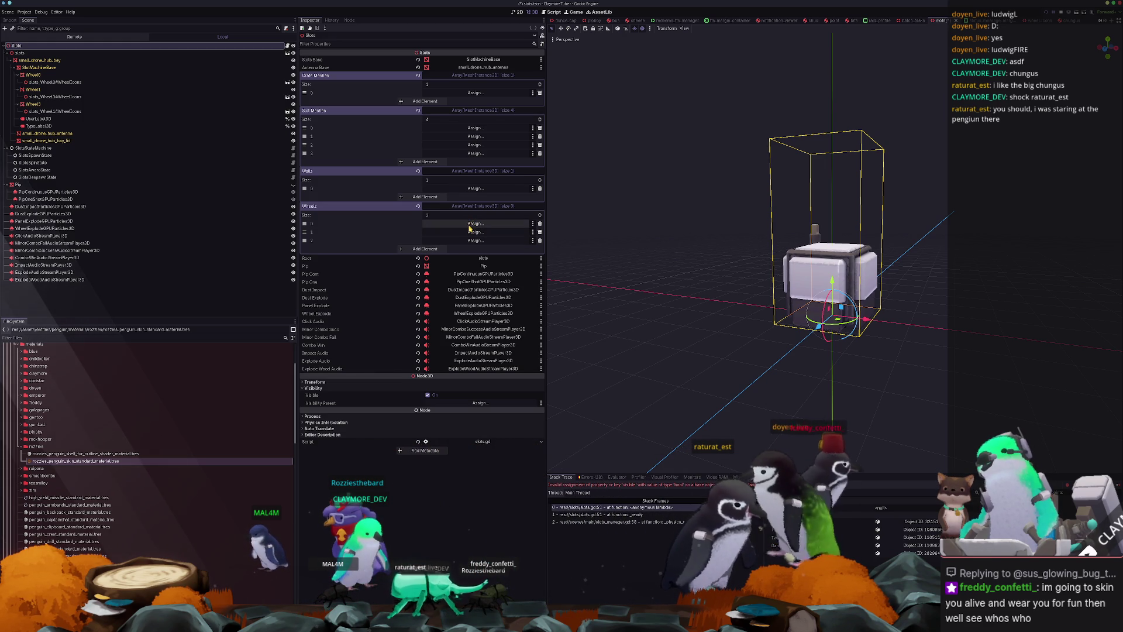
# Assign the wheel nodes to the Wheels array and small_drone_hub_bay_lid to Walls element 0
pyautogui.click(471, 224)
pyautogui.doubleClick(544, 262)
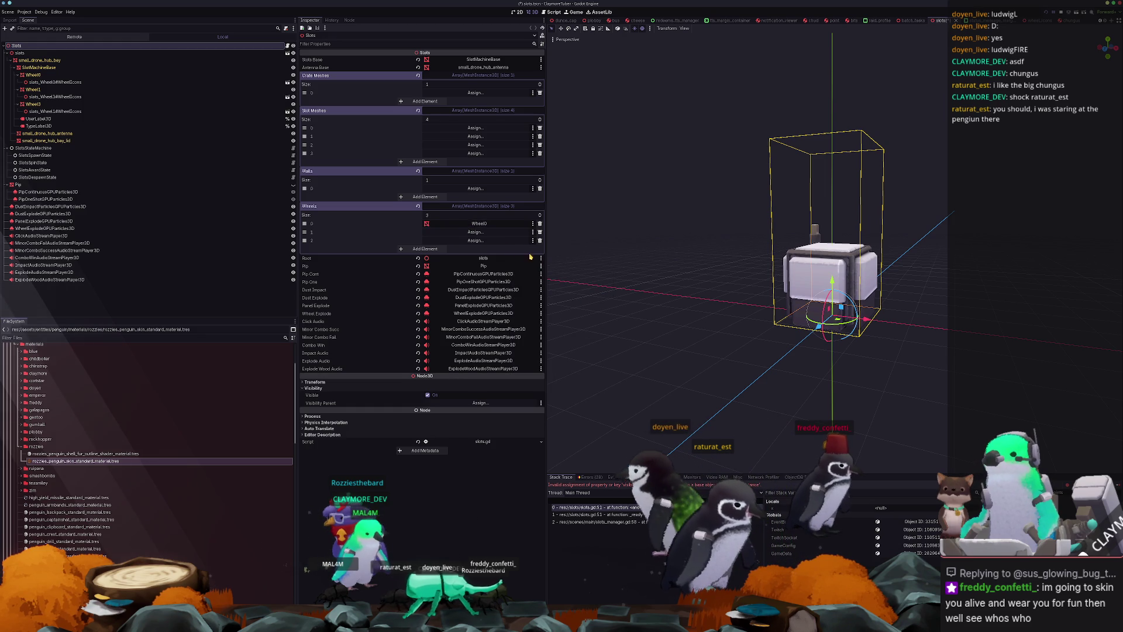
pyautogui.click(475, 233)
pyautogui.click(539, 268)
pyautogui.doubleClick(543, 268)
pyautogui.click(475, 240)
pyautogui.doubleClick(544, 276)
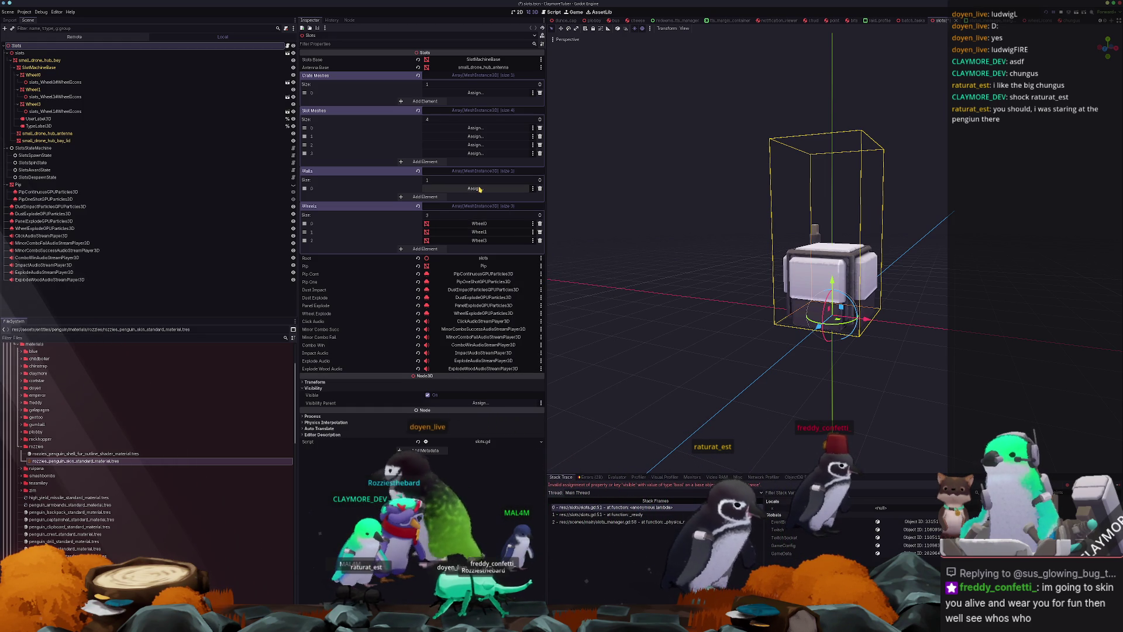
pyautogui.click(479, 189)
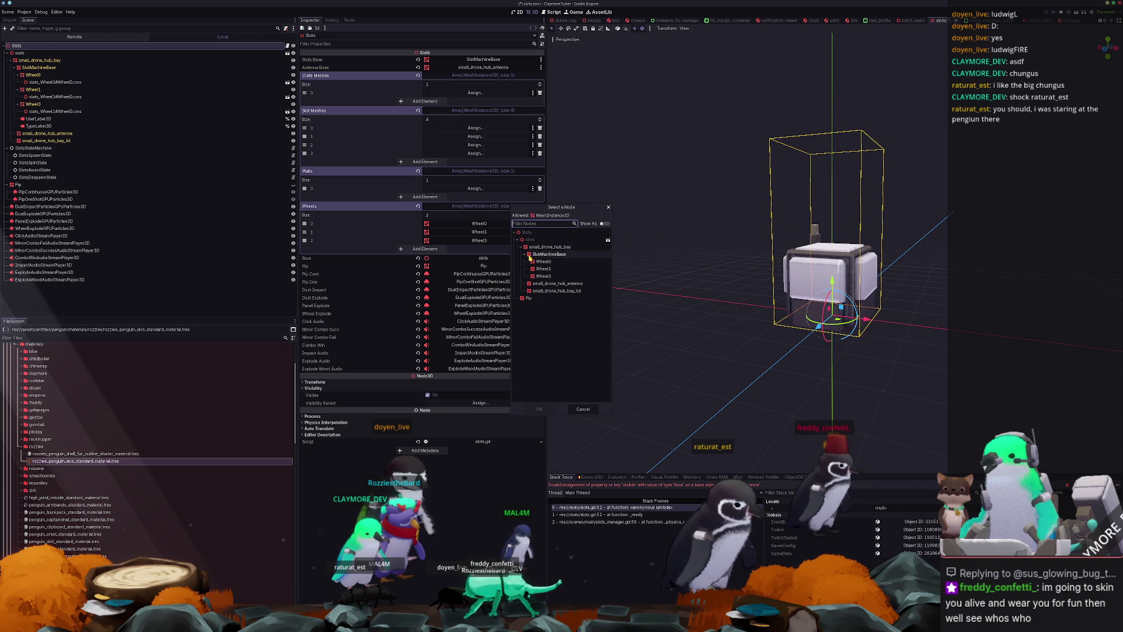
pyautogui.doubleClick(550, 291)
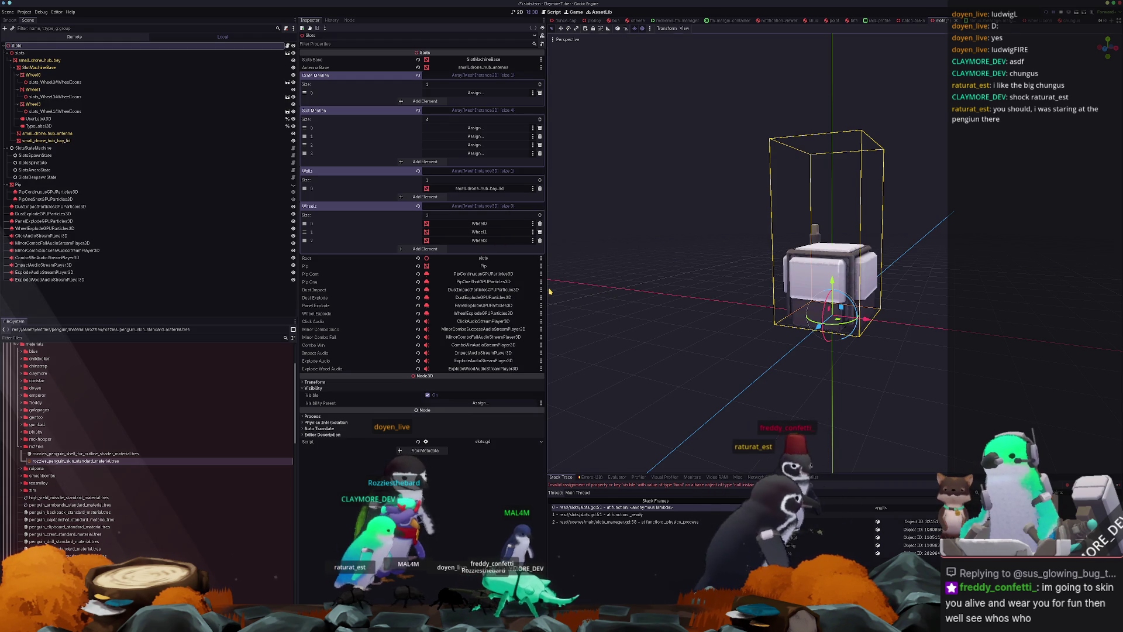
# Fill Slot Meshes with SlotMachineBase and the wheel nodes, and Crate Meshes with small_drone_hub_bay_lid
pyautogui.click(503, 130)
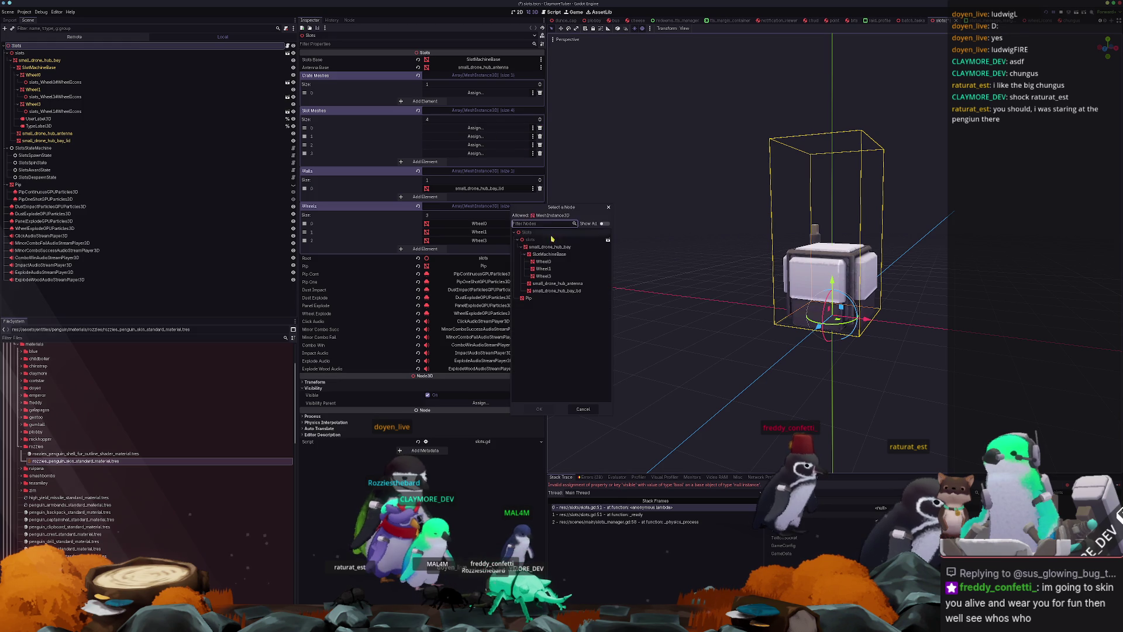
pyautogui.doubleClick(541, 255)
pyautogui.click(503, 136)
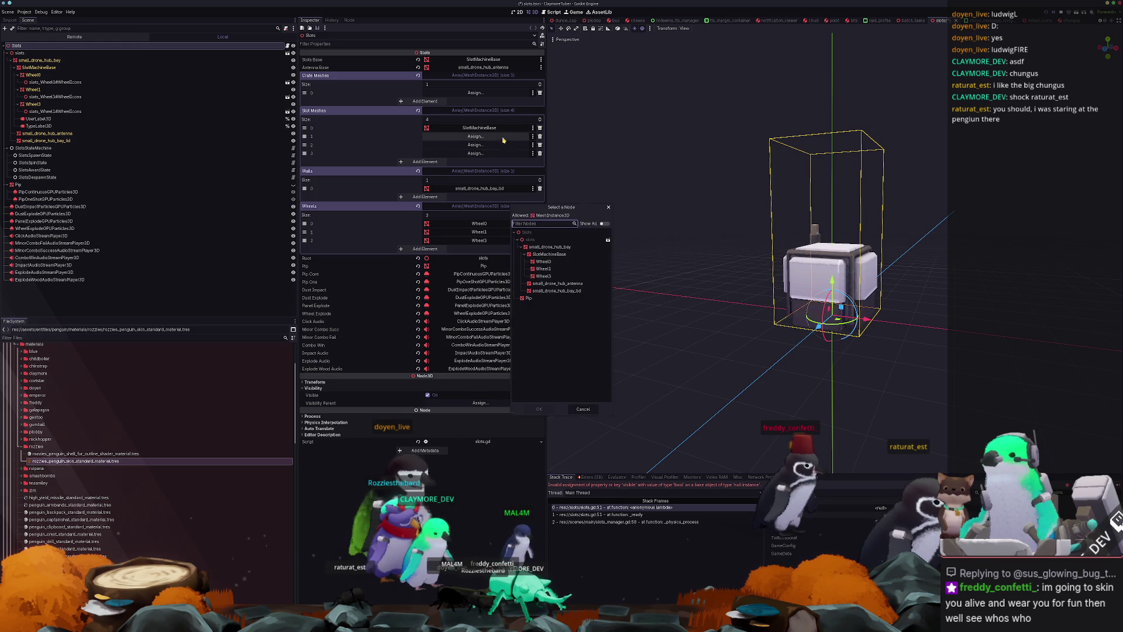
pyautogui.doubleClick(540, 261)
pyautogui.click(503, 145)
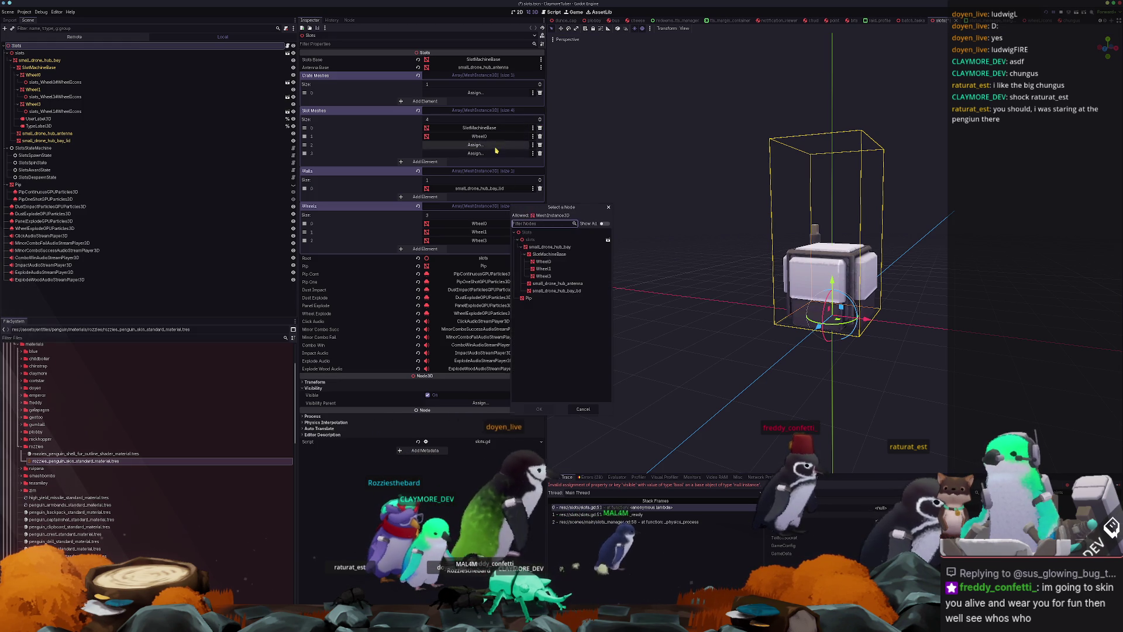
pyautogui.click(538, 269)
pyautogui.doubleClick(538, 269)
pyautogui.click(503, 153)
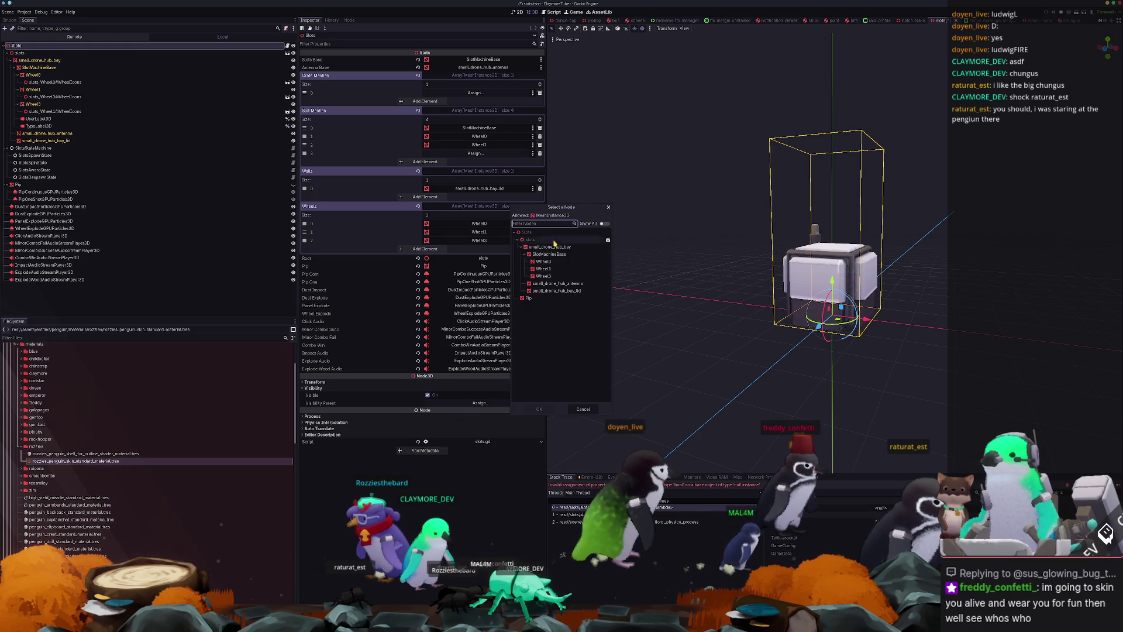
pyautogui.doubleClick(548, 277)
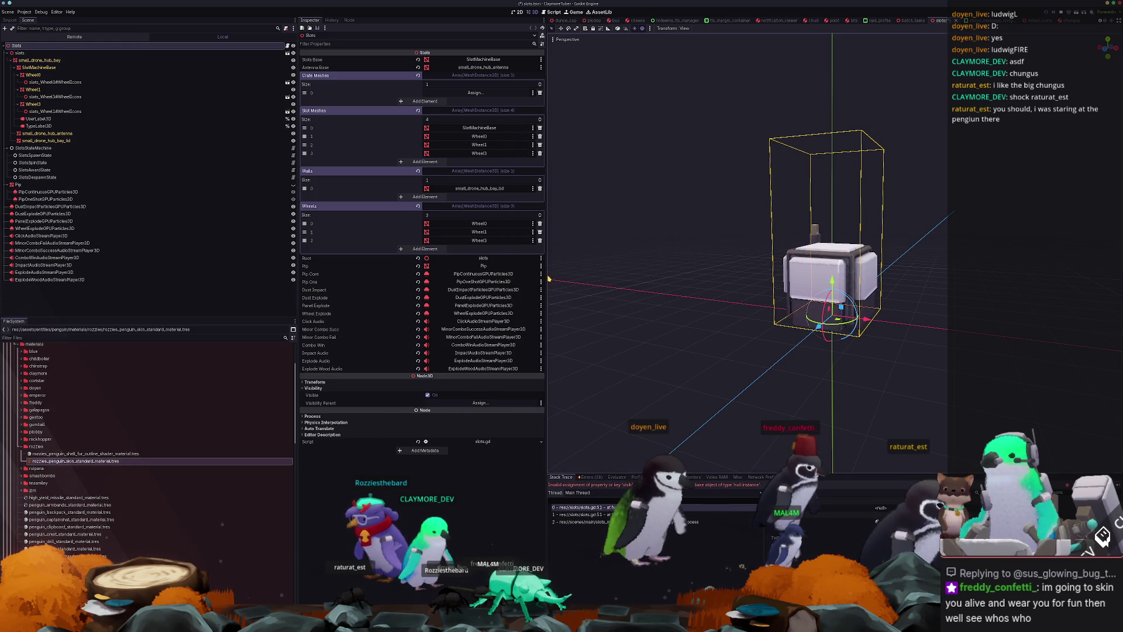
pyautogui.click(495, 93)
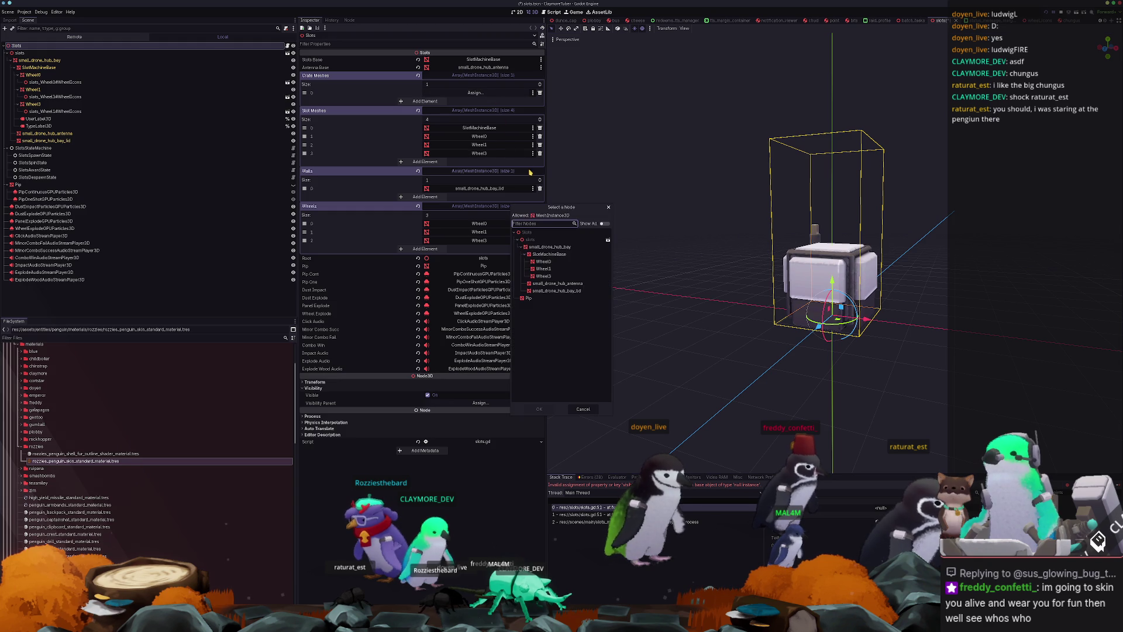
pyautogui.doubleClick(550, 291)
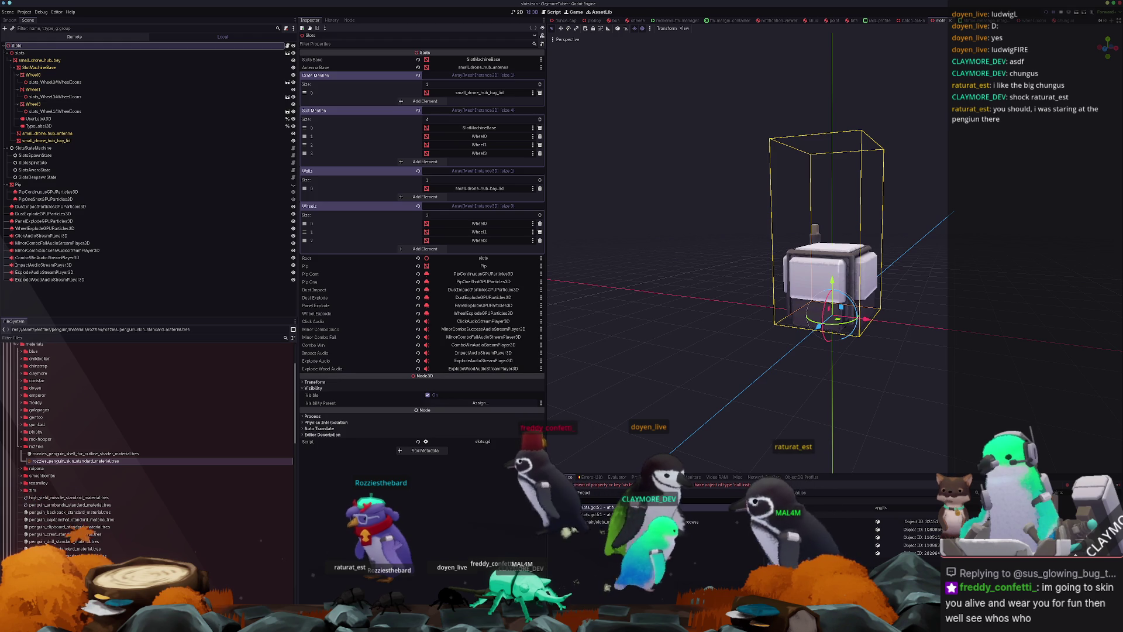
# Collapse the expanded material, clutter, globals and resources folders in the FileSystem dock
pyautogui.scroll(-3, 126, 526)
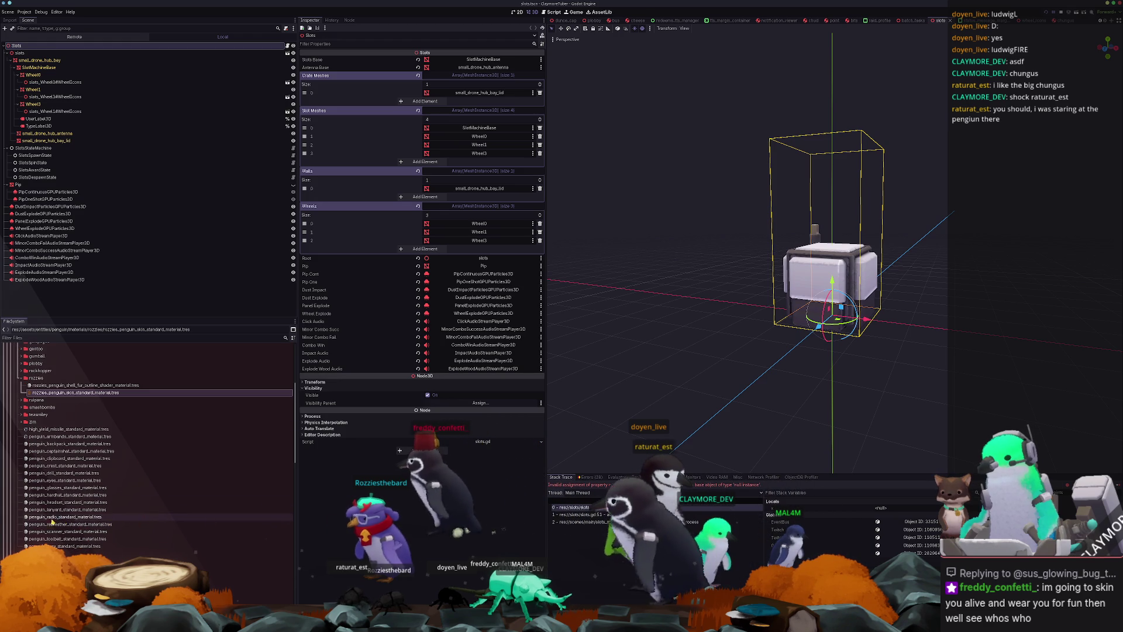
pyautogui.doubleClick(38, 380)
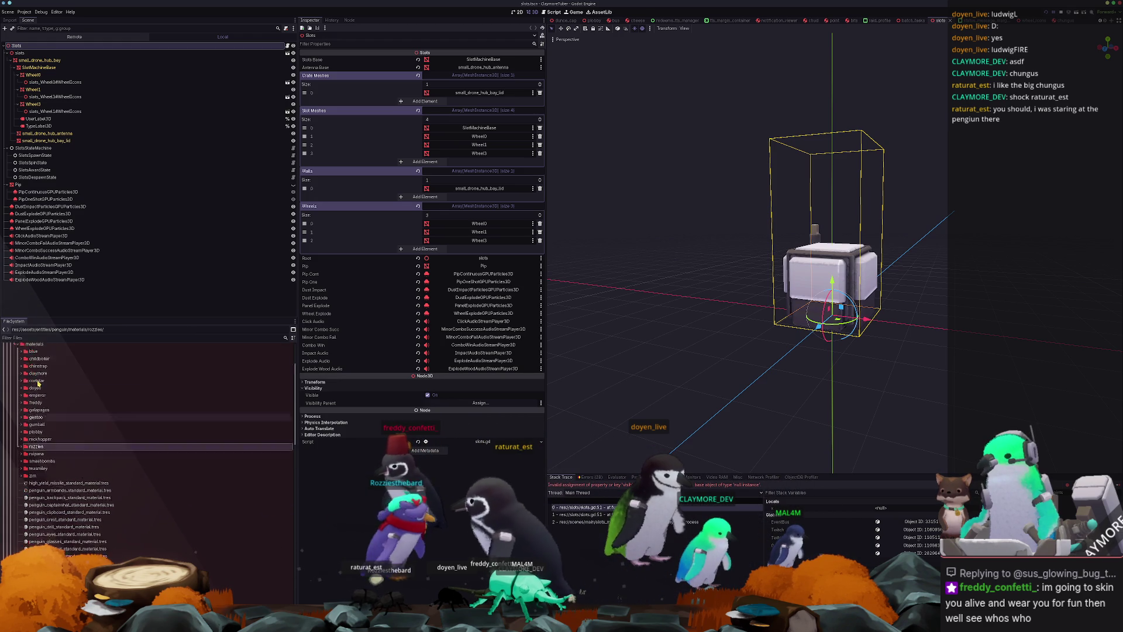
pyautogui.click(26, 377)
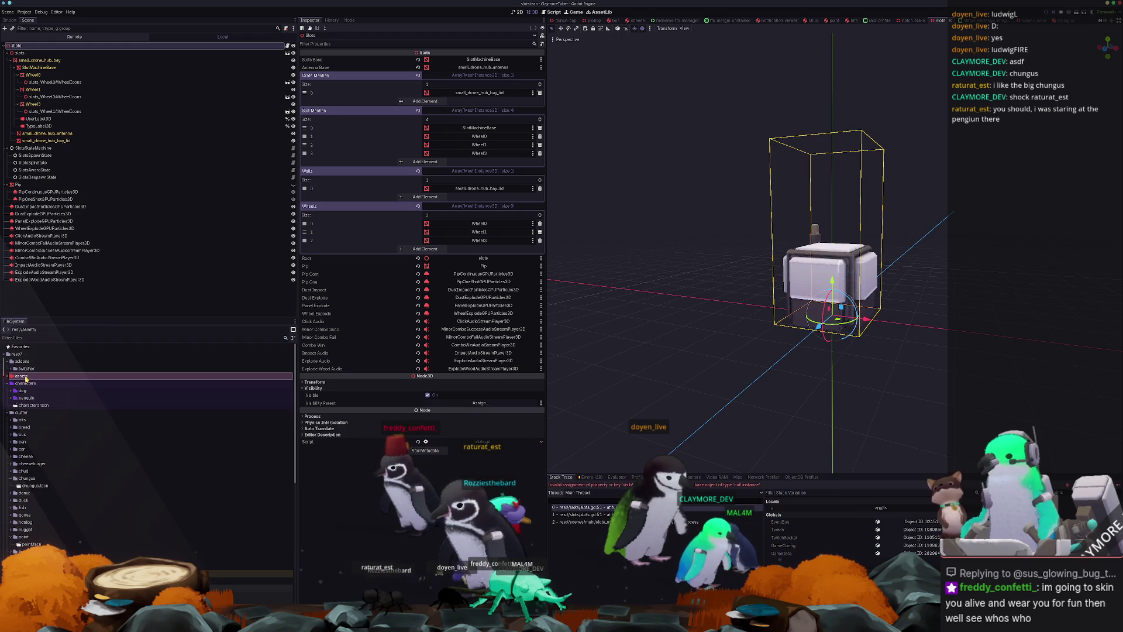
pyautogui.doubleClick(24, 413)
pyautogui.doubleClick(26, 434)
pyautogui.doubleClick(27, 434)
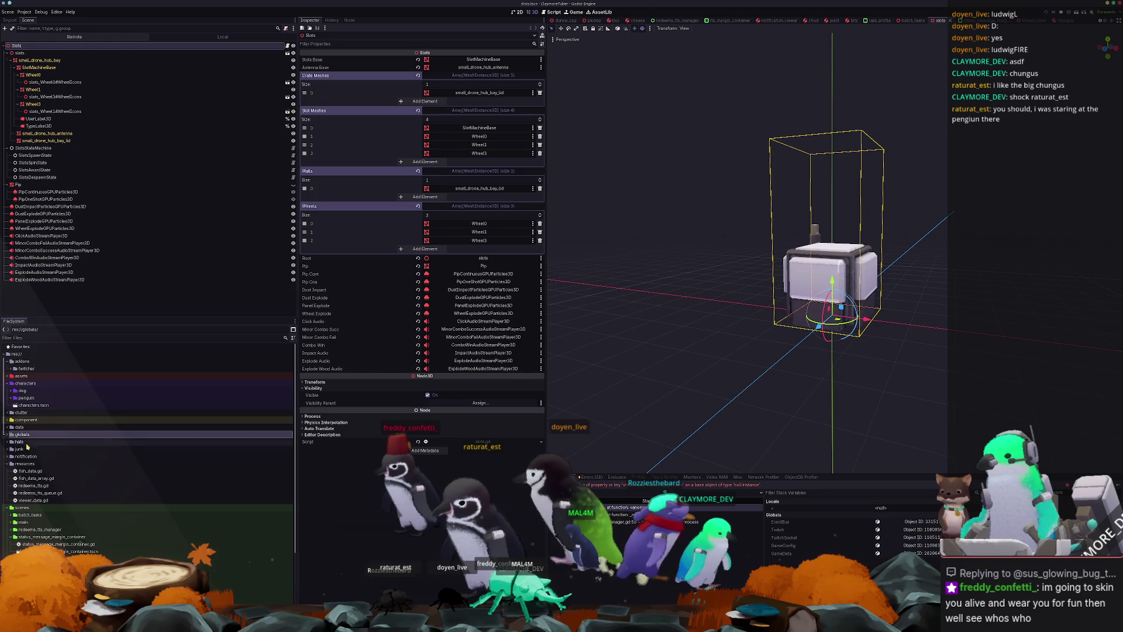
pyautogui.doubleClick(26, 463)
pyautogui.scroll(-2, 31, 404)
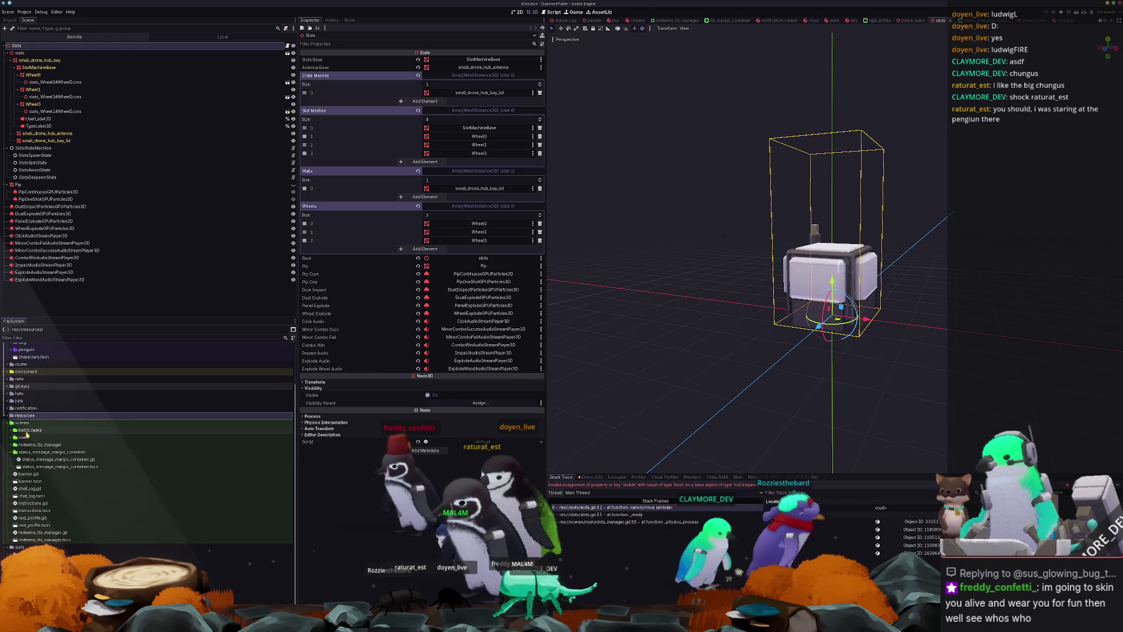
pyautogui.doubleClick(35, 452)
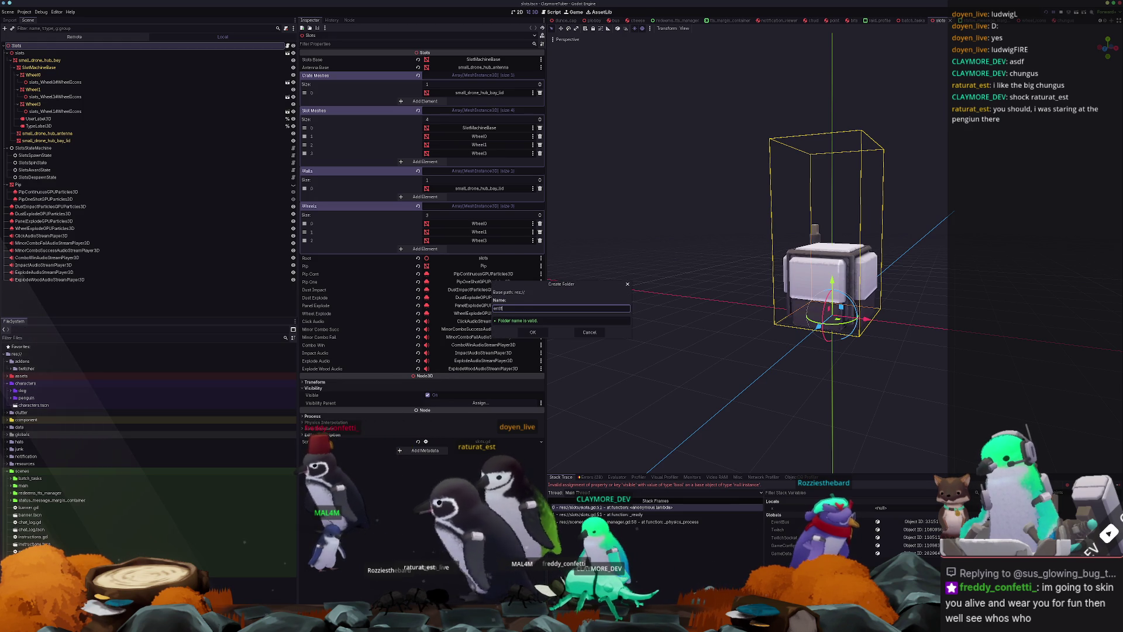
# Create an 'entities' folder, move the slots and viewer folders into it, and check its contents
pyautogui.write('ties')
pyautogui.press('Return')
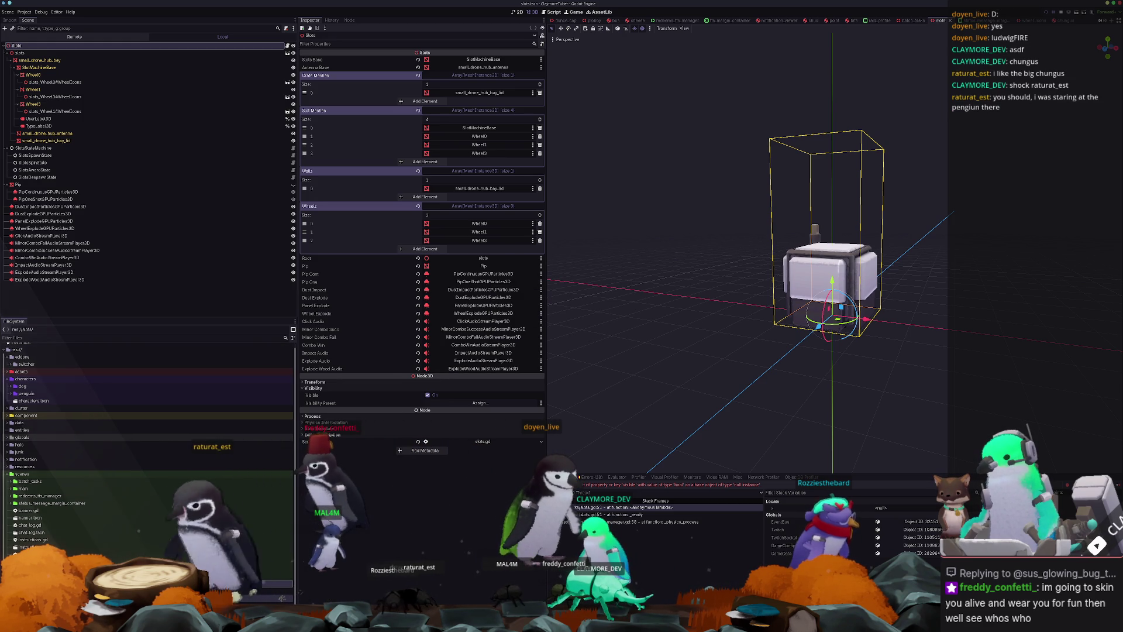
pyautogui.moveTo(30, 432); pyautogui.dragTo(30, 433)
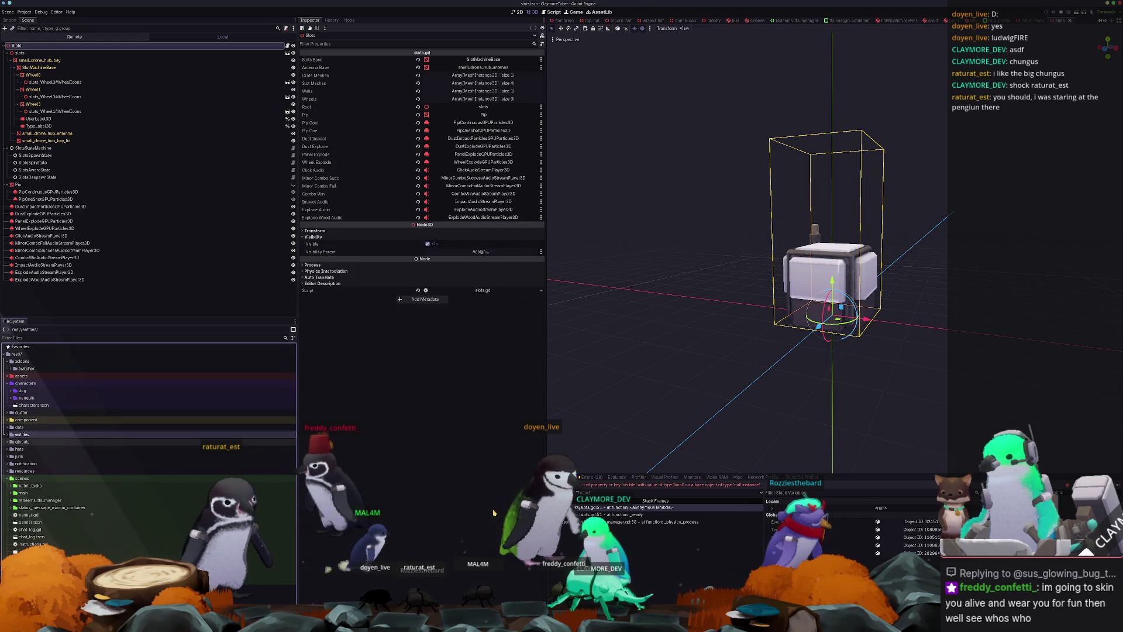
pyautogui.doubleClick(26, 435)
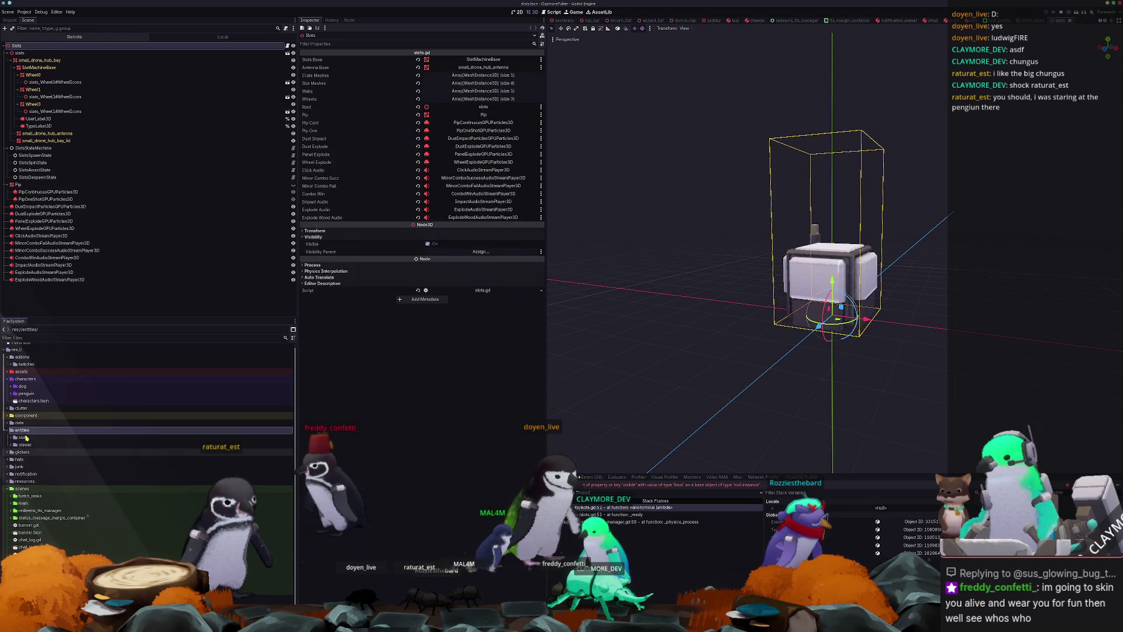
pyautogui.doubleClick(27, 423)
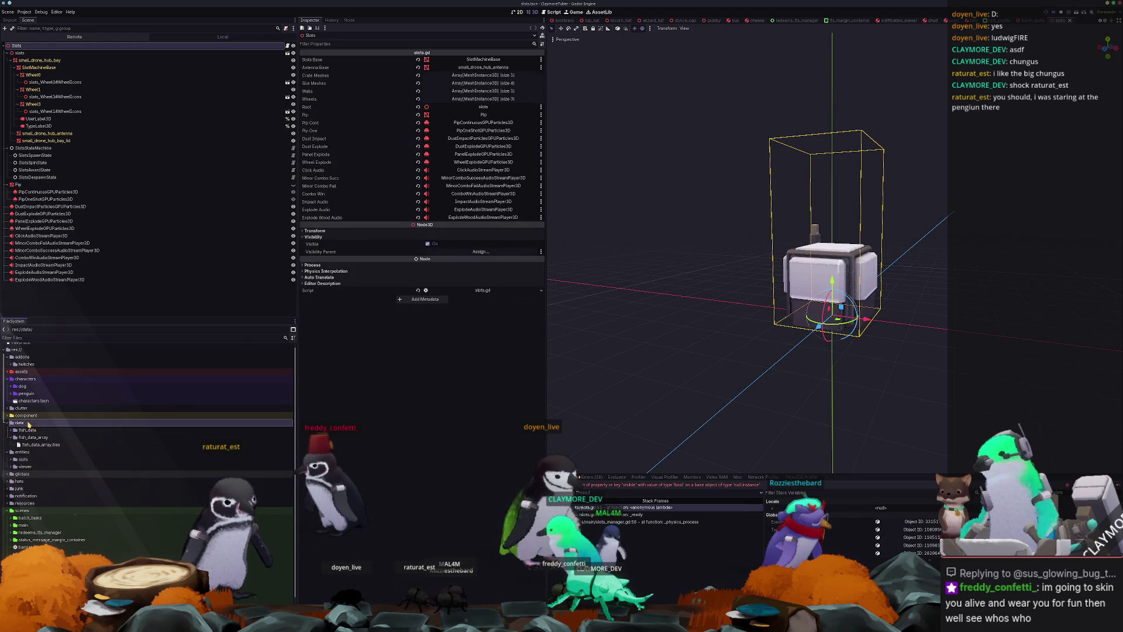
pyautogui.doubleClick(28, 423)
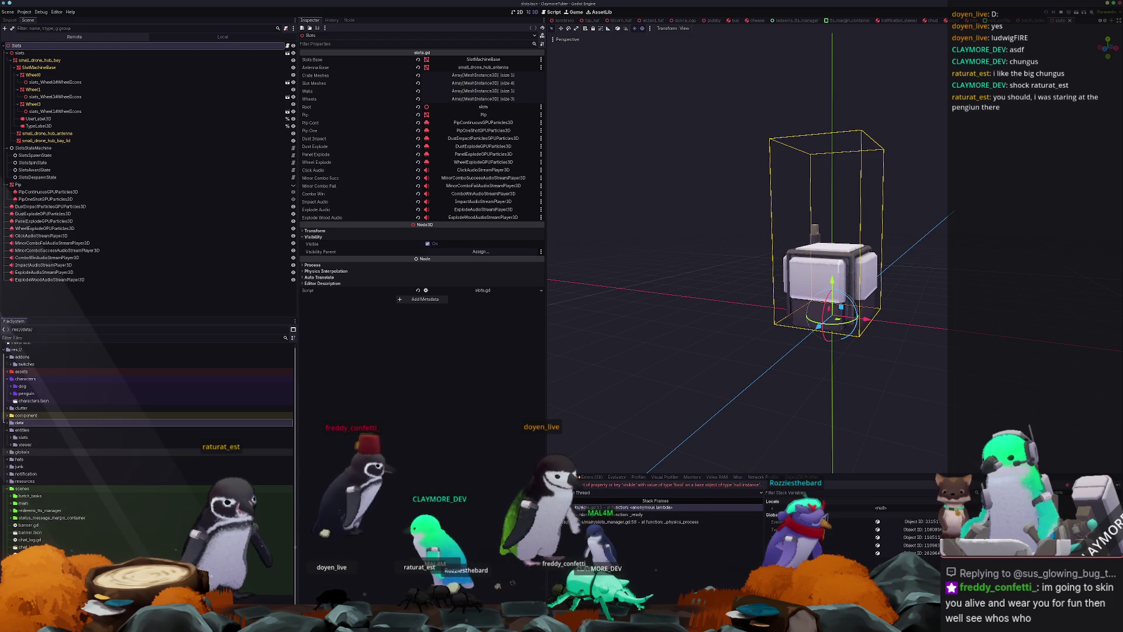
# Inspect the slots_manager.gd stack frame in the running game's debugger
pyautogui.hotkey('alt', 'Tab')
pyautogui.click(594, 491)
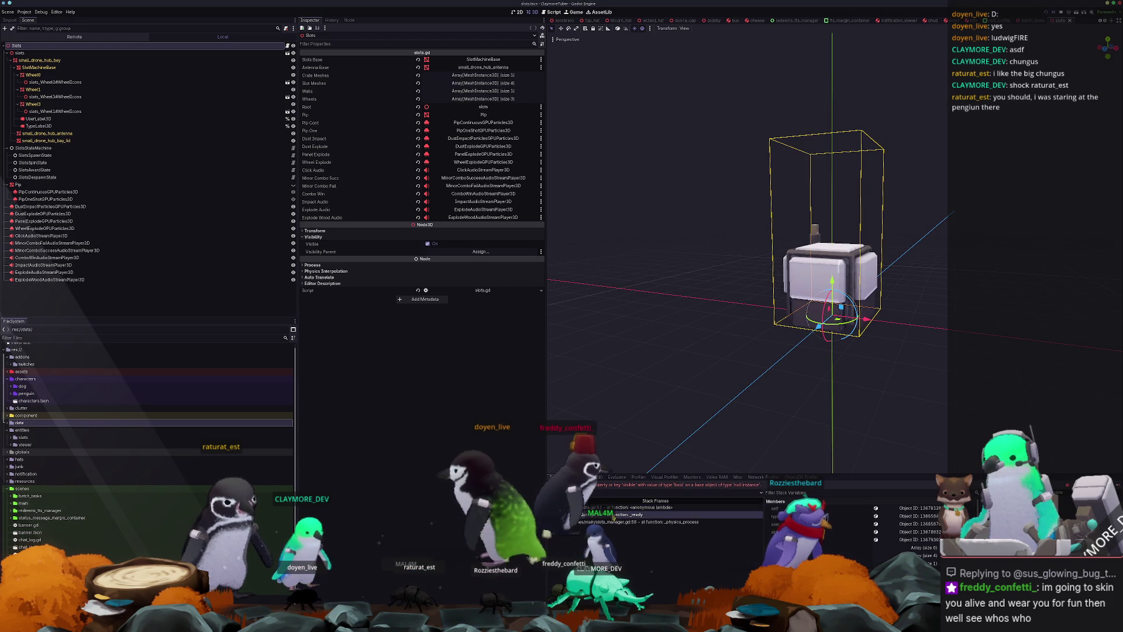
pyautogui.click(619, 521)
pyautogui.hotkey('alt', 'Tab')
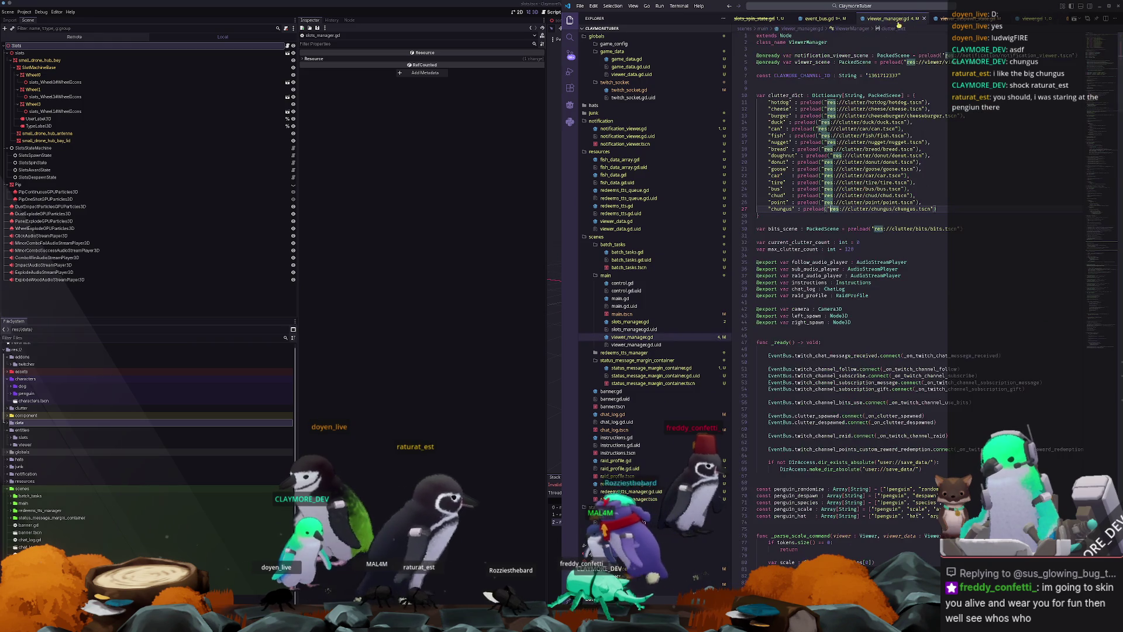
# Reposition the code editor and edit the viewer scene preload path in viewer_manager.gd
pyautogui.moveTo(995, 7)
pyautogui.mouseDown()
pyautogui.moveTo(841, 44)
pyautogui.moveTo(809, 83)
pyautogui.mouseUp()
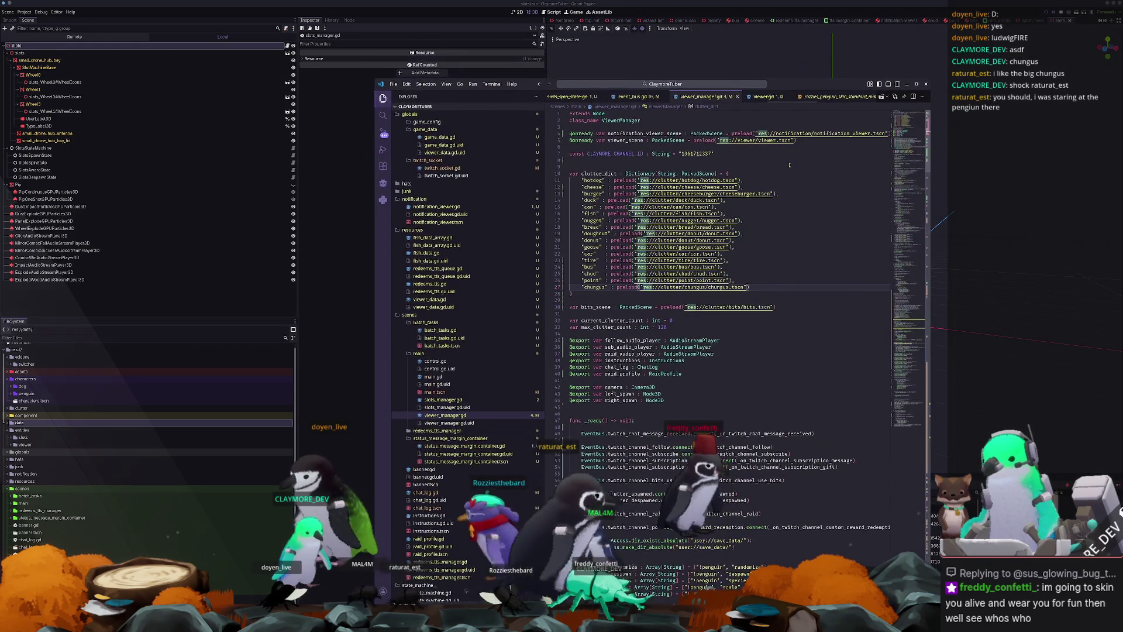
pyautogui.click(739, 140)
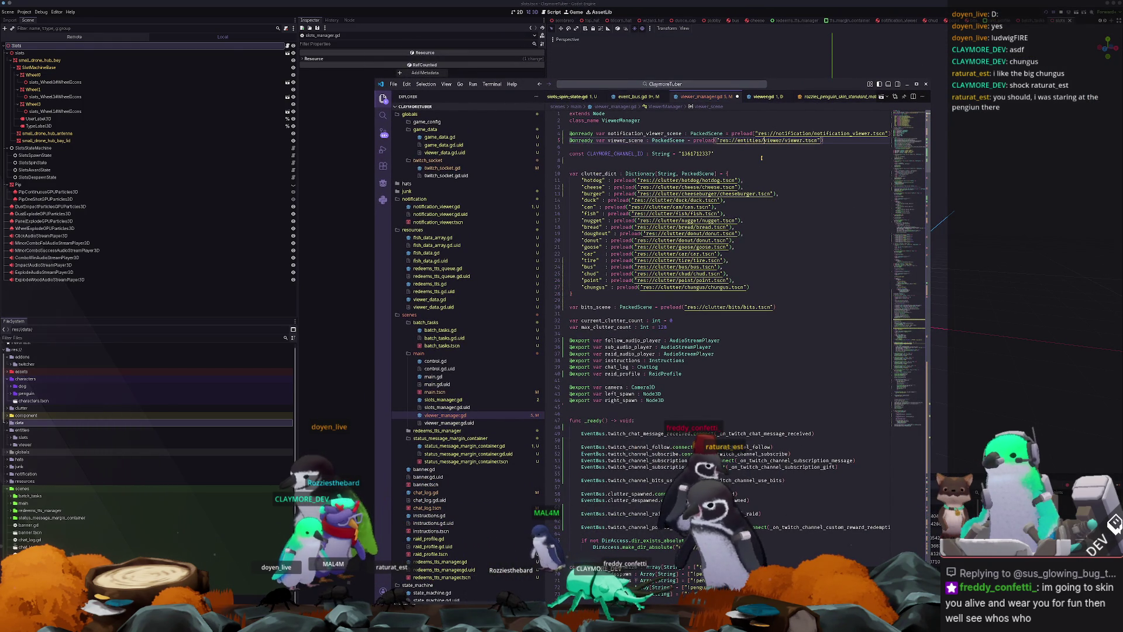
pyautogui.doubleClick(777, 134)
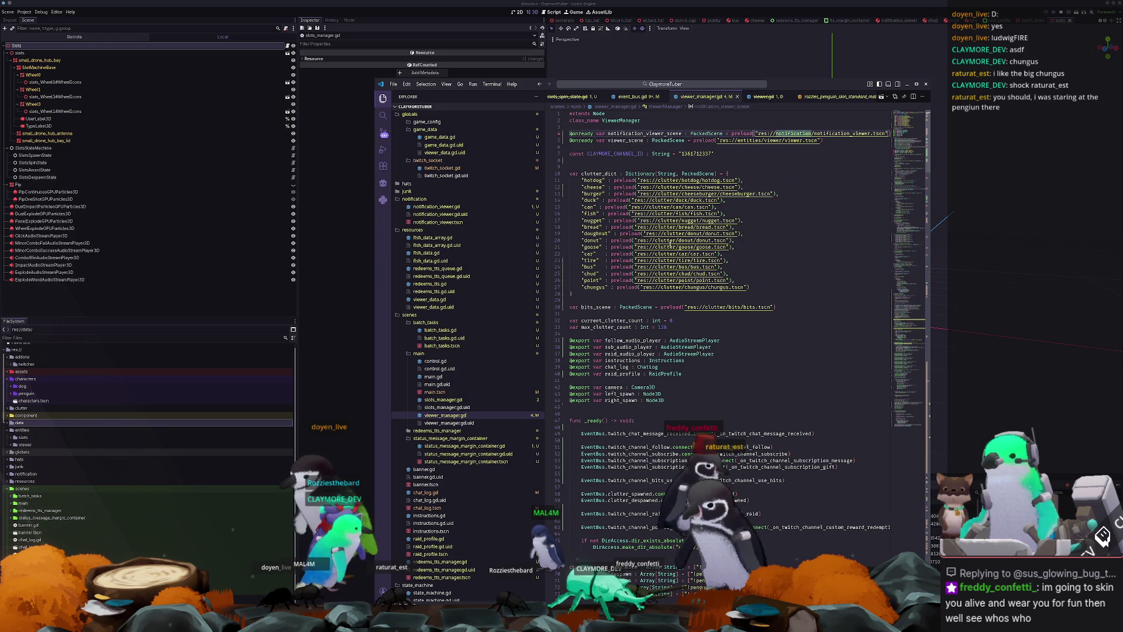
pyautogui.doubleClick(29, 474)
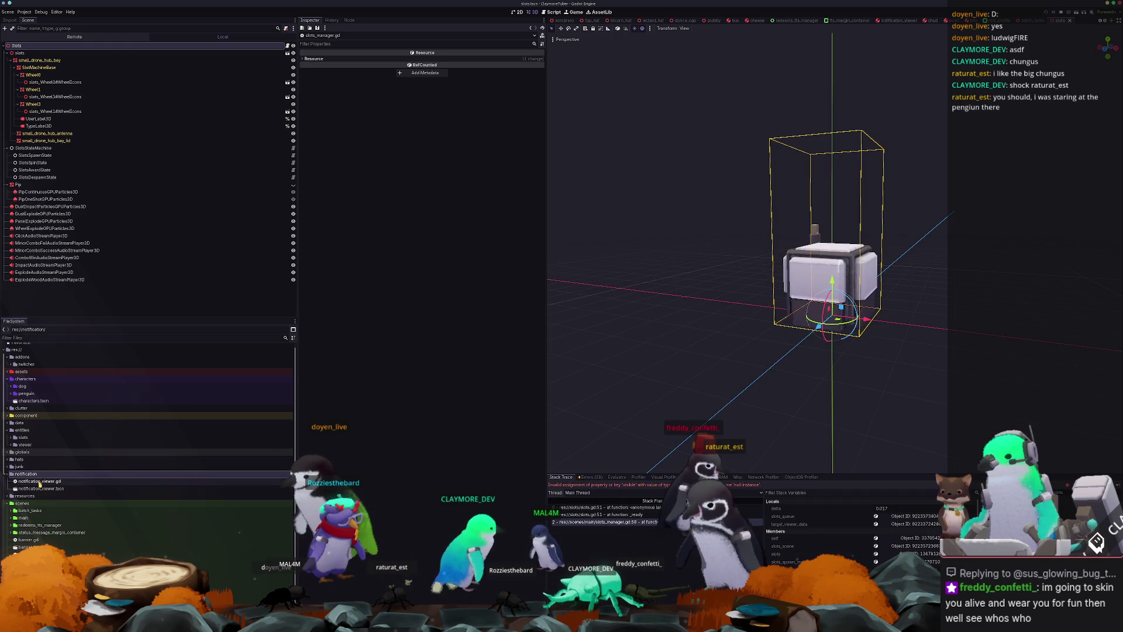
pyautogui.doubleClick(41, 476)
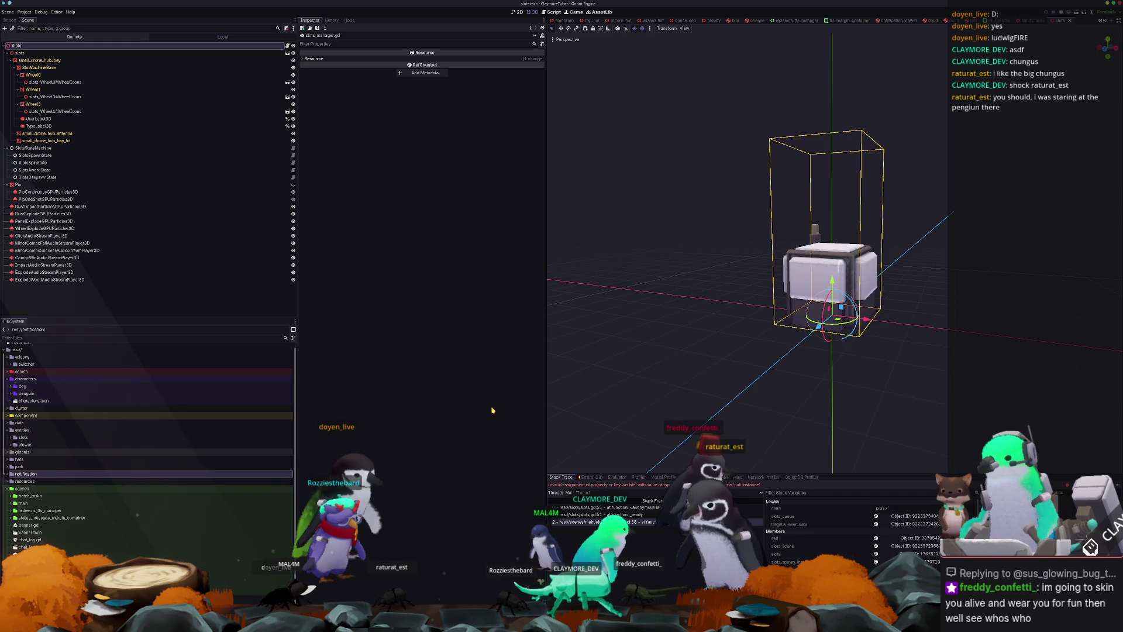
# Stop and rerun the game with F5, then expand the notification folder
pyautogui.click(927, 370)
pyautogui.press('F8')
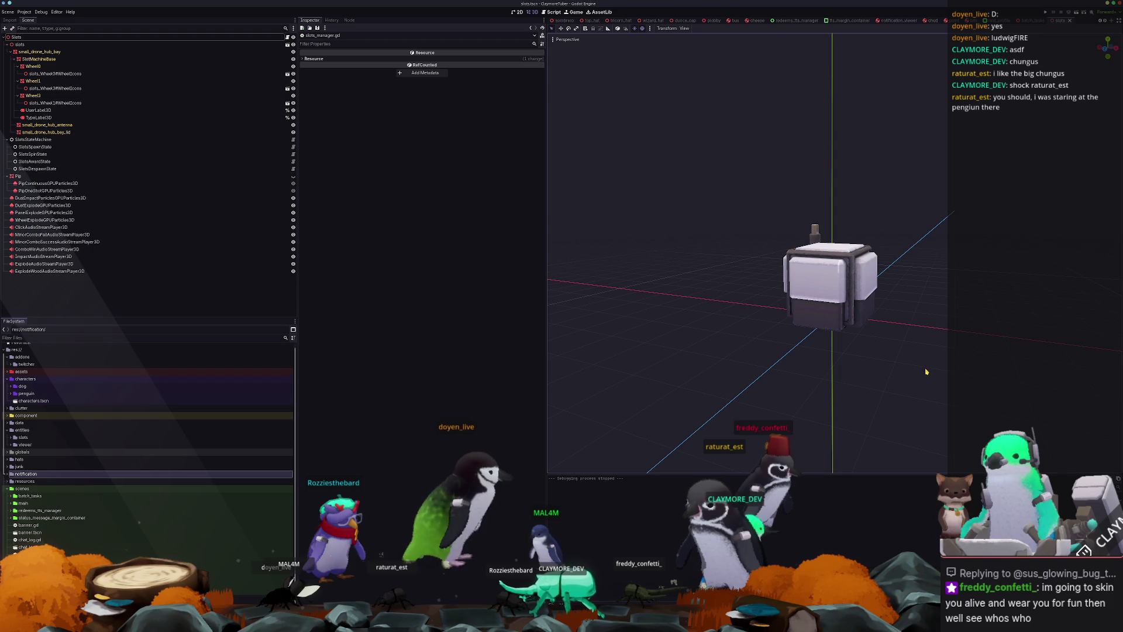
pyautogui.press('F5')
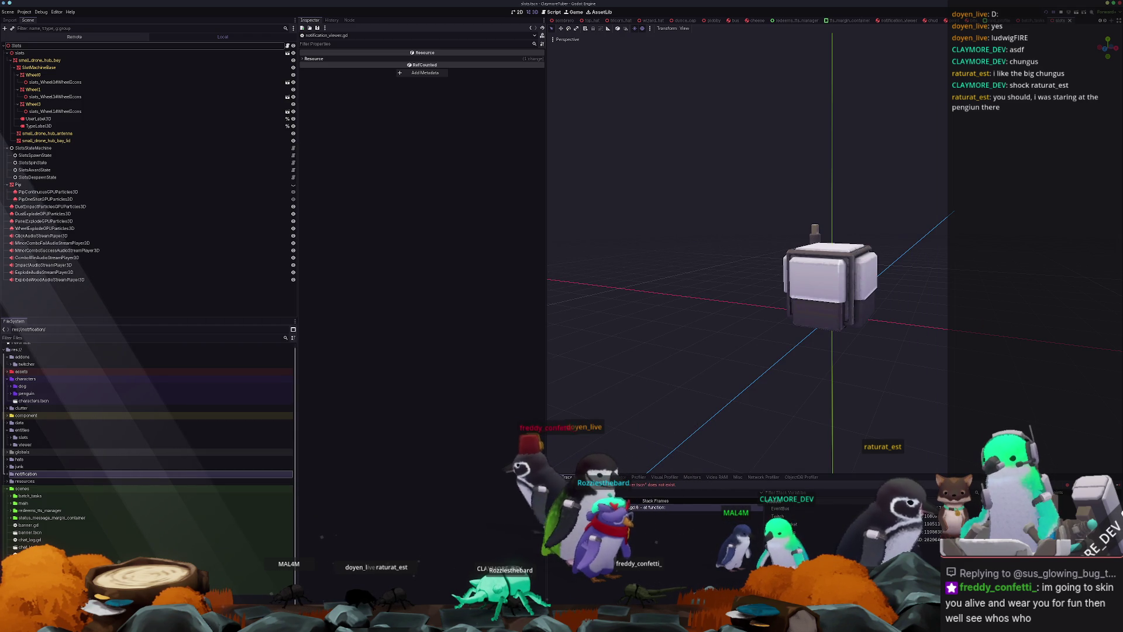
pyautogui.doubleClick(37, 475)
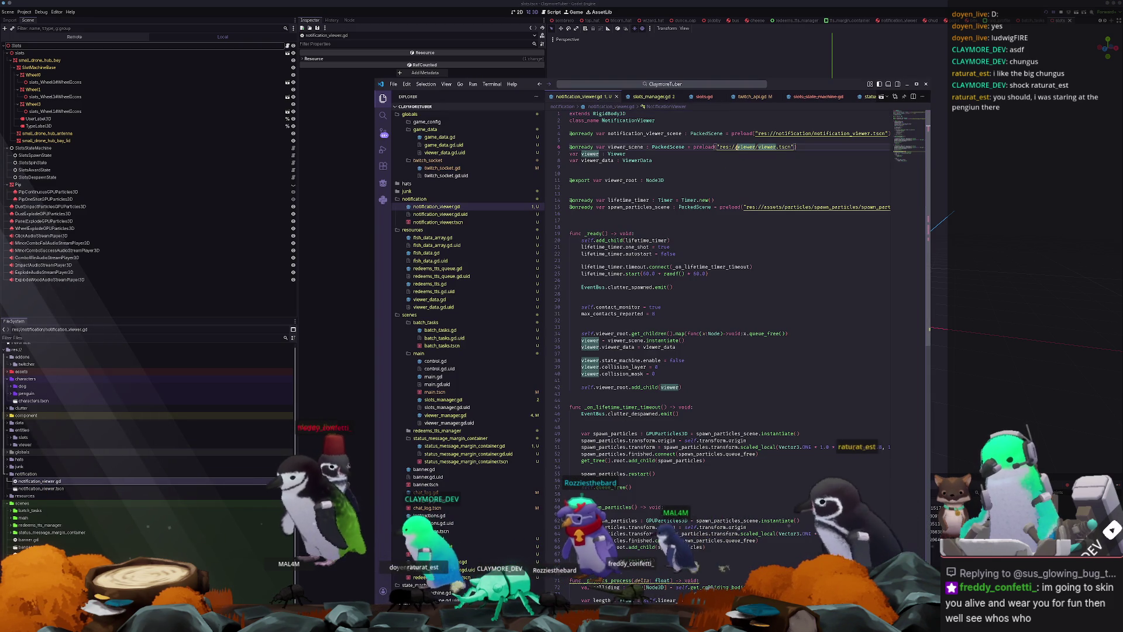
# Insert 'entities/' into the preload paths of notification_viewer.gd and slots_manager.gd
pyautogui.write('entities/')
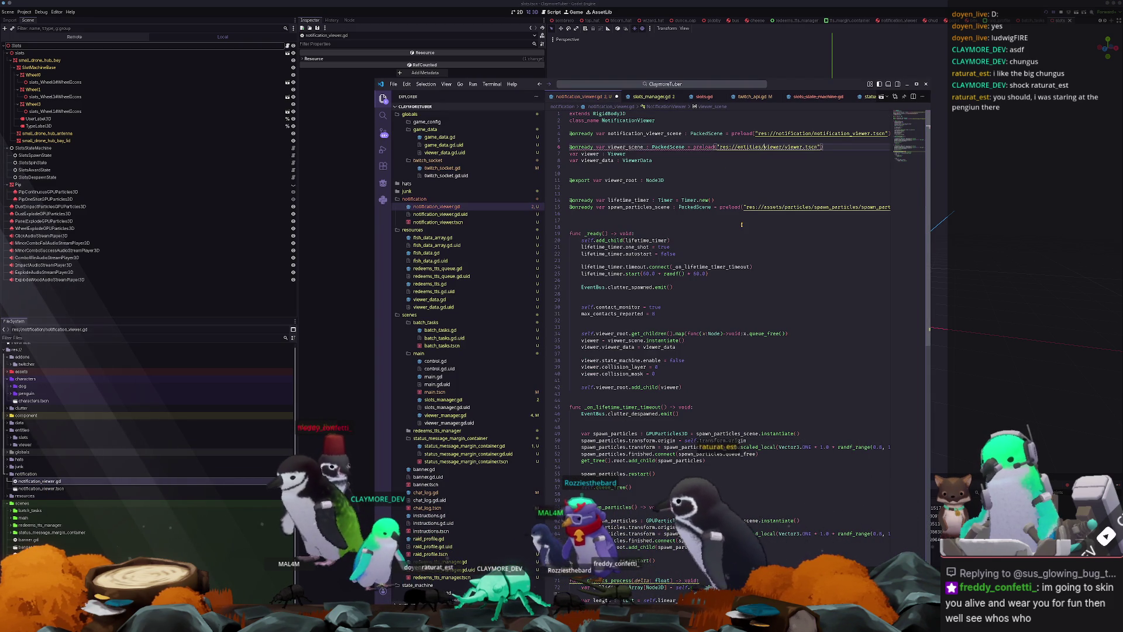
pyautogui.click(993, 265)
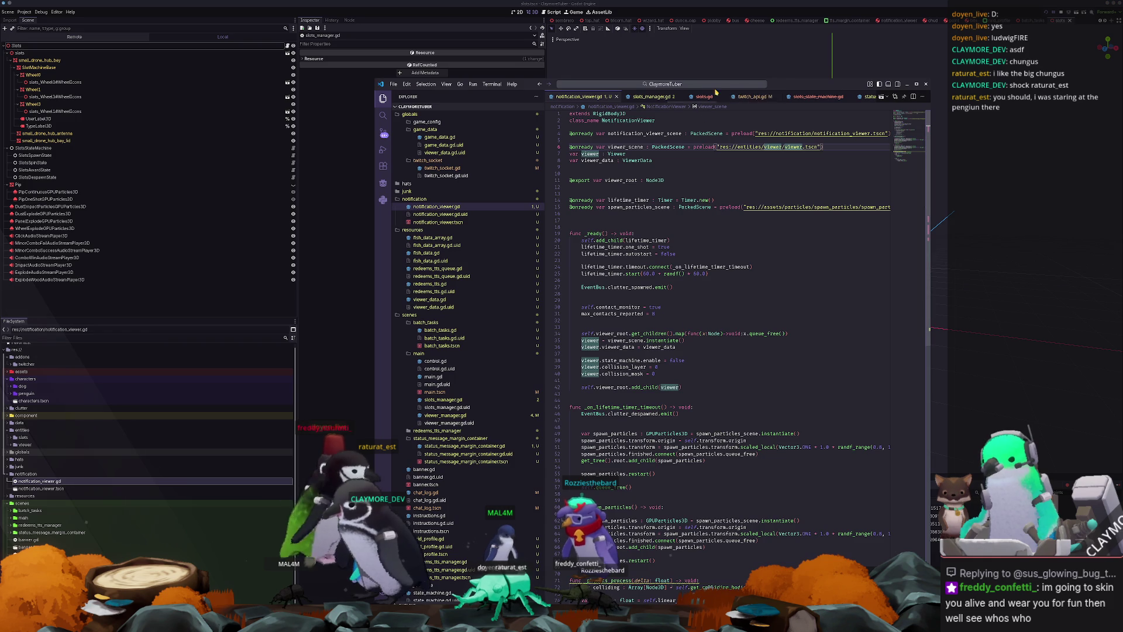
pyautogui.hotkey('ctrl', 'p')
pyautogui.write('slots_mana')
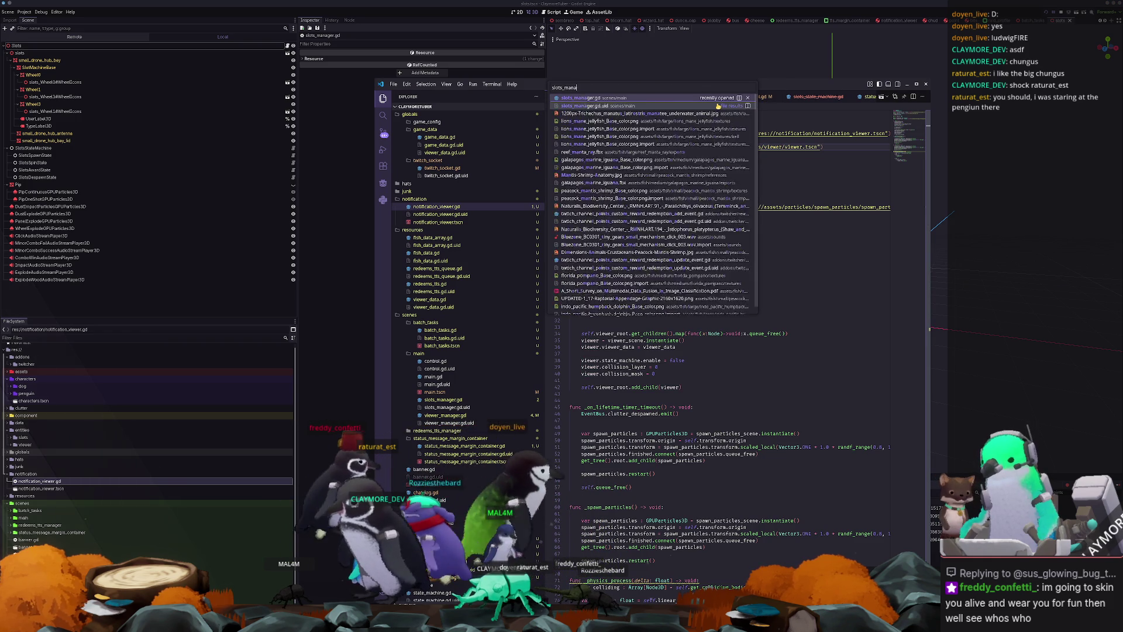
pyautogui.press('Return')
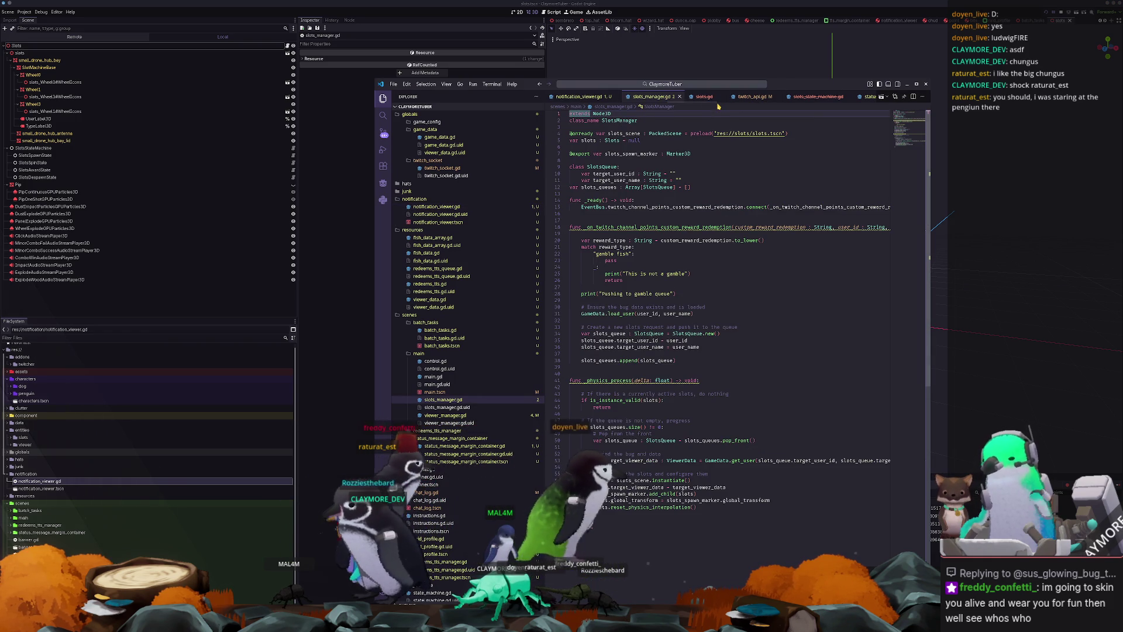
pyautogui.click(733, 134)
pyautogui.write('entities/')
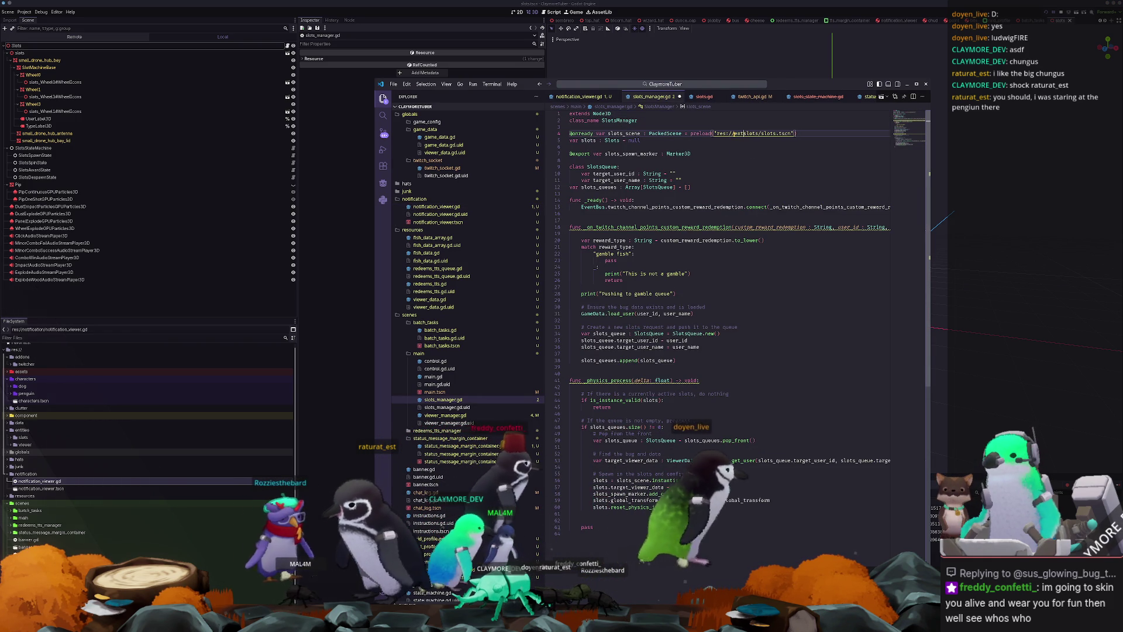
pyautogui.write('s')
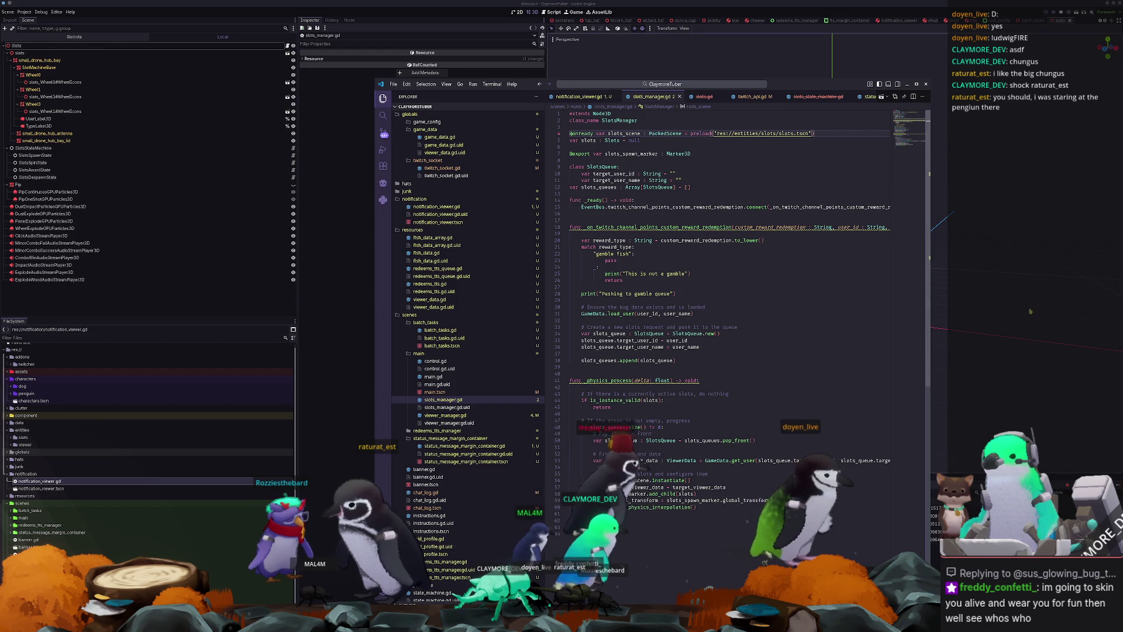
pyautogui.click(1016, 302)
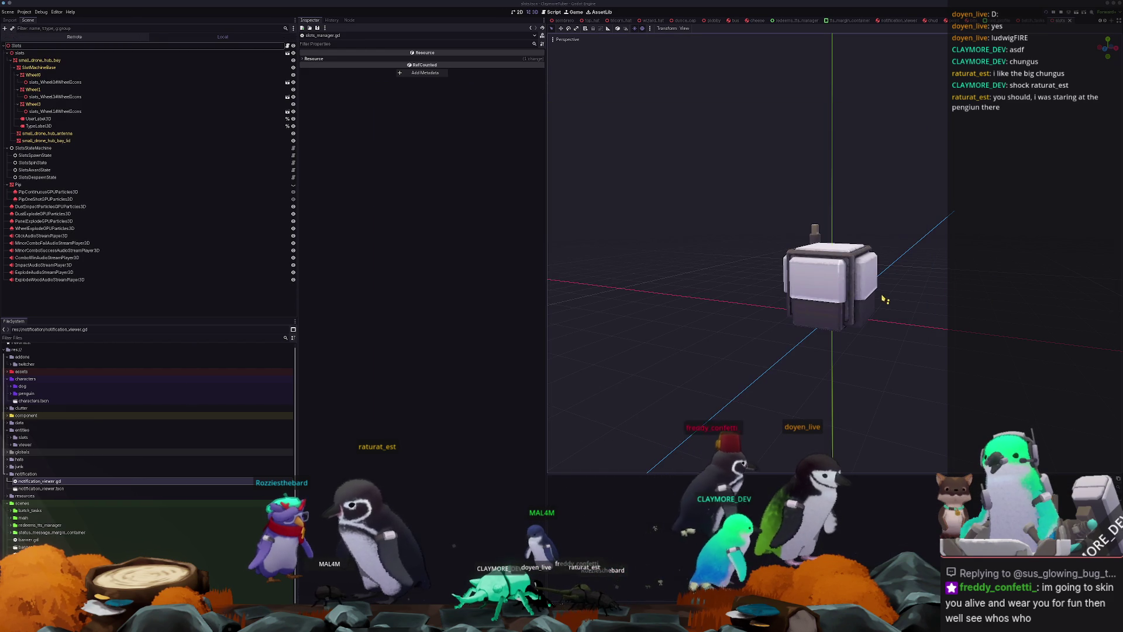
# Run the project with F5 to test the moved scenes, then search Quick Open for 'main'
pyautogui.press('F5')
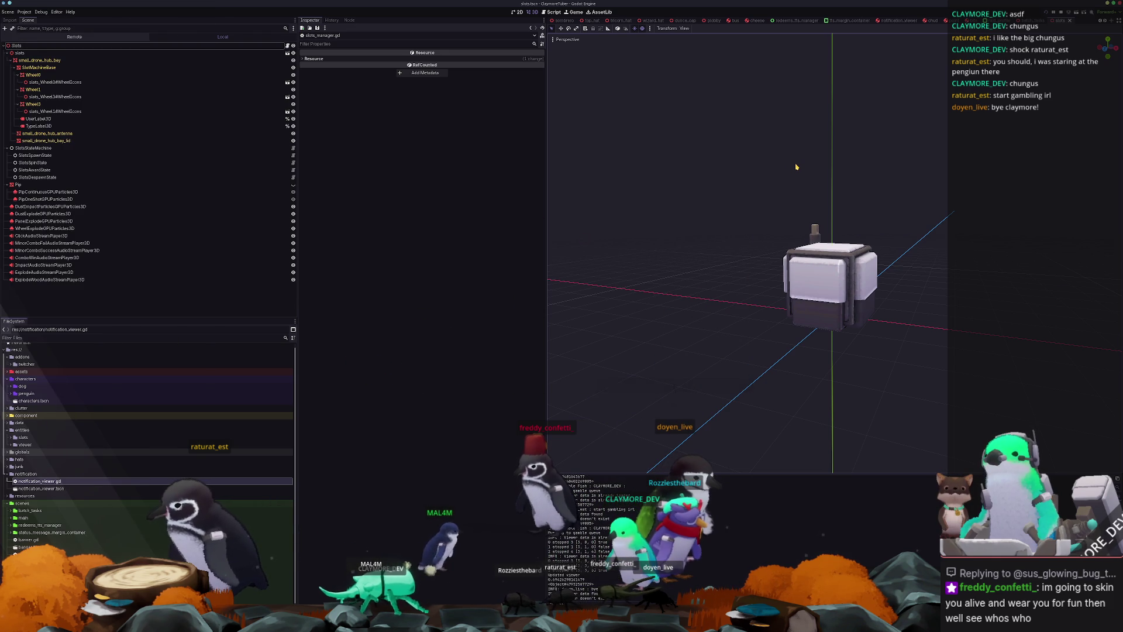
pyautogui.hotkey('shift', 'alt', 'o')
pyautogui.write('m')
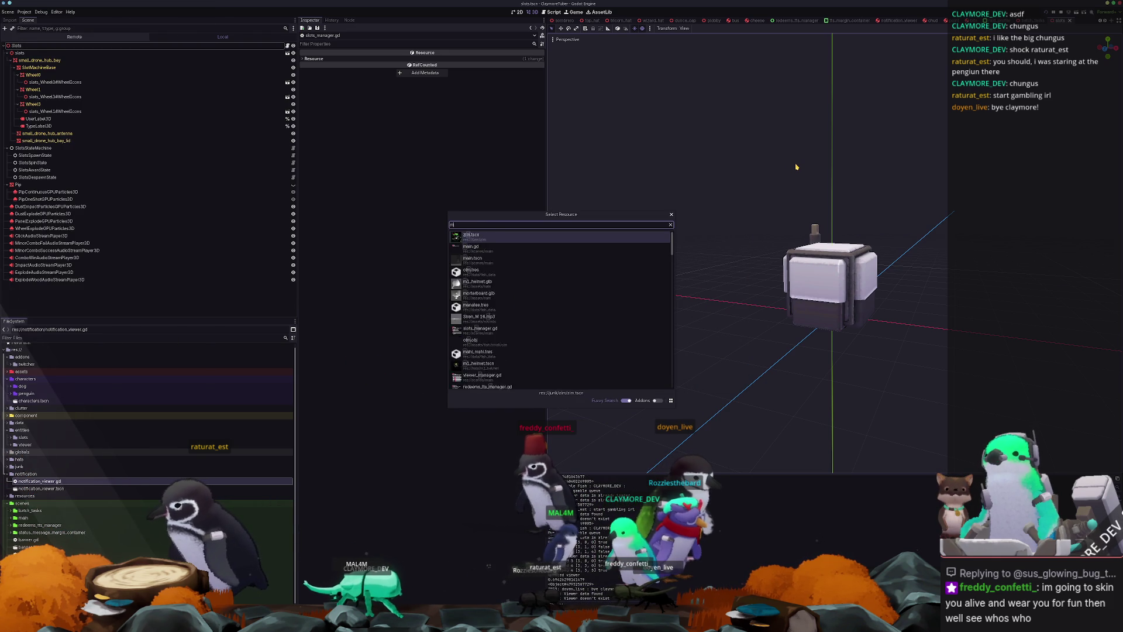
pyautogui.write('ain')
# Open main.tscn and focus the viewport on the ViewerCamera node
pyautogui.press('Return')
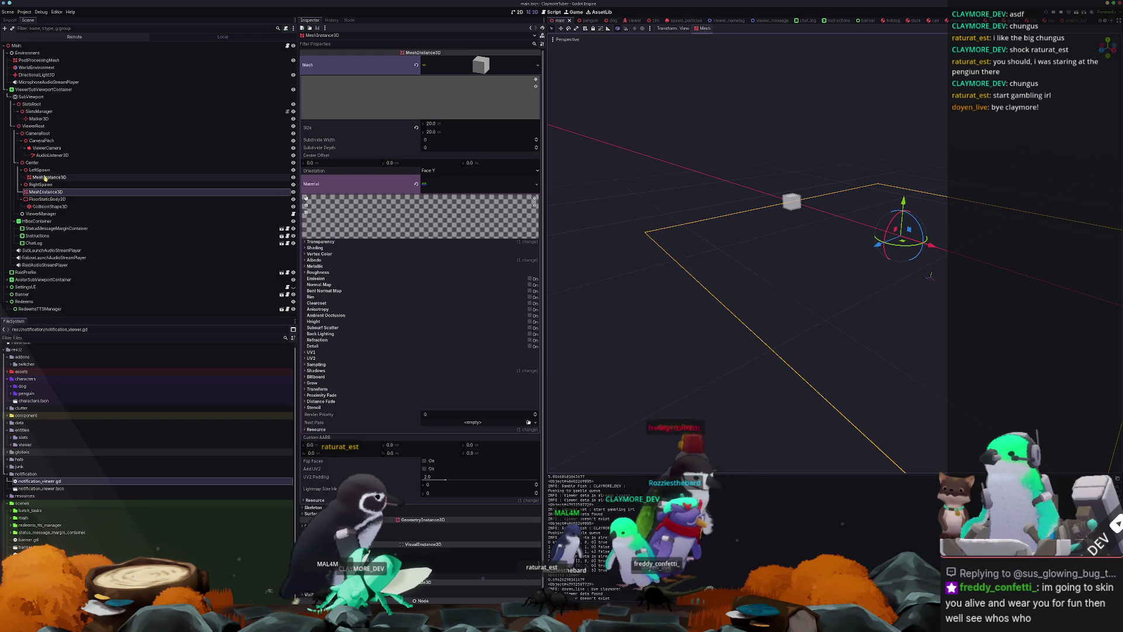
pyautogui.click(46, 148)
pyautogui.press('f')
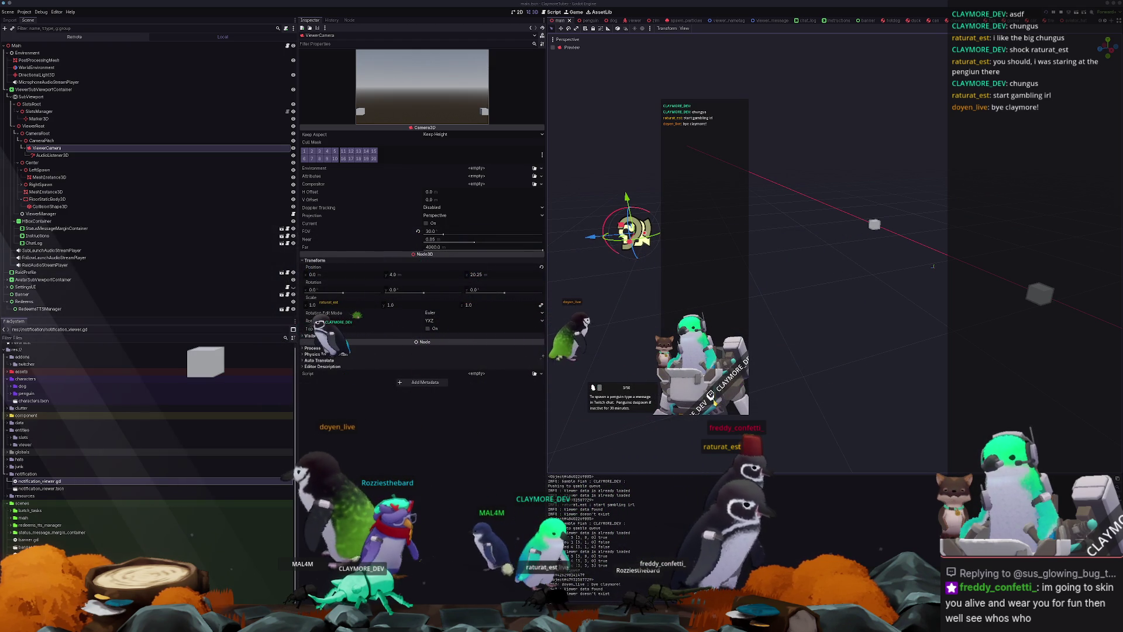
# Raise the ViewerCamera from Y 4.0 to 4.2, then save and run the game
pyautogui.hotkey('alt', 'Tab')
pyautogui.moveTo(626, 197)
pyautogui.mouseDown()
pyautogui.moveTo(622, 182)
pyautogui.moveTo(655, 204)
pyautogui.mouseUp()
pyautogui.press('F5')
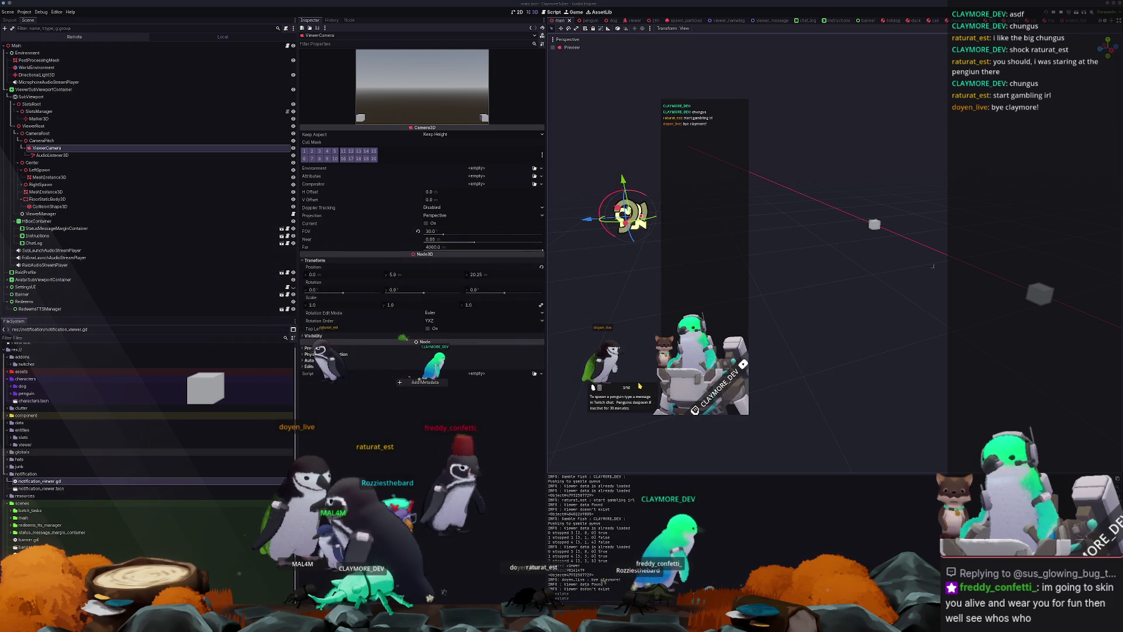
pyautogui.hotkey('alt', 'Tab')
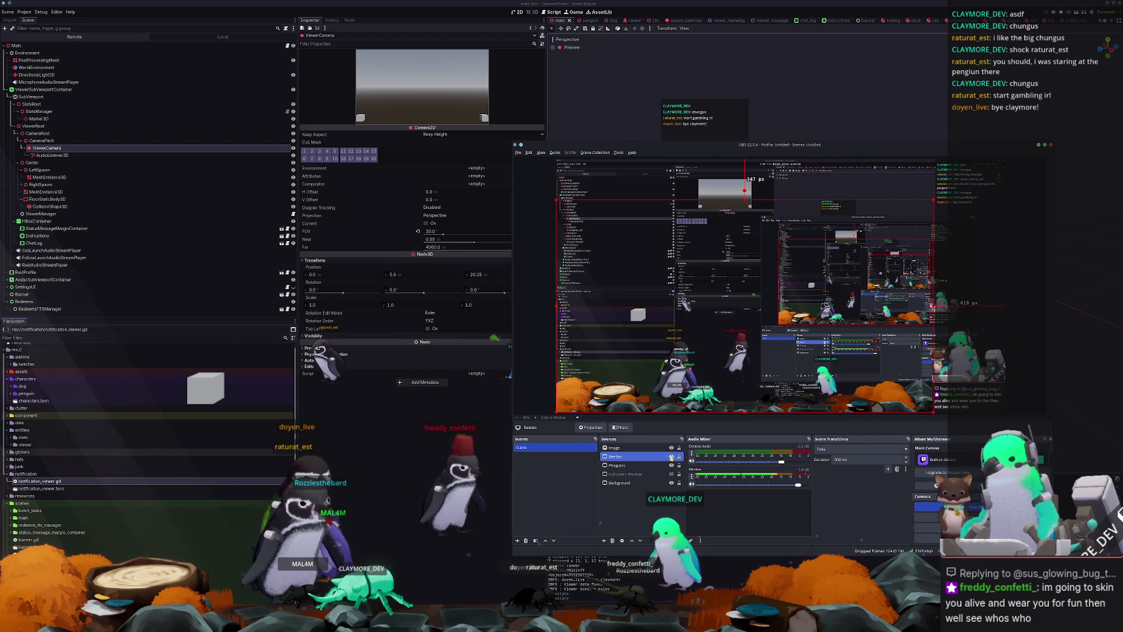
# Set the Penguins source to capture the ClaymoreTuber (DEBUG) window and confirm
pyautogui.doubleClick(620, 465)
pyautogui.click(679, 355)
pyautogui.scroll(-2, 557, 308)
pyautogui.scroll(-5, 557, 308)
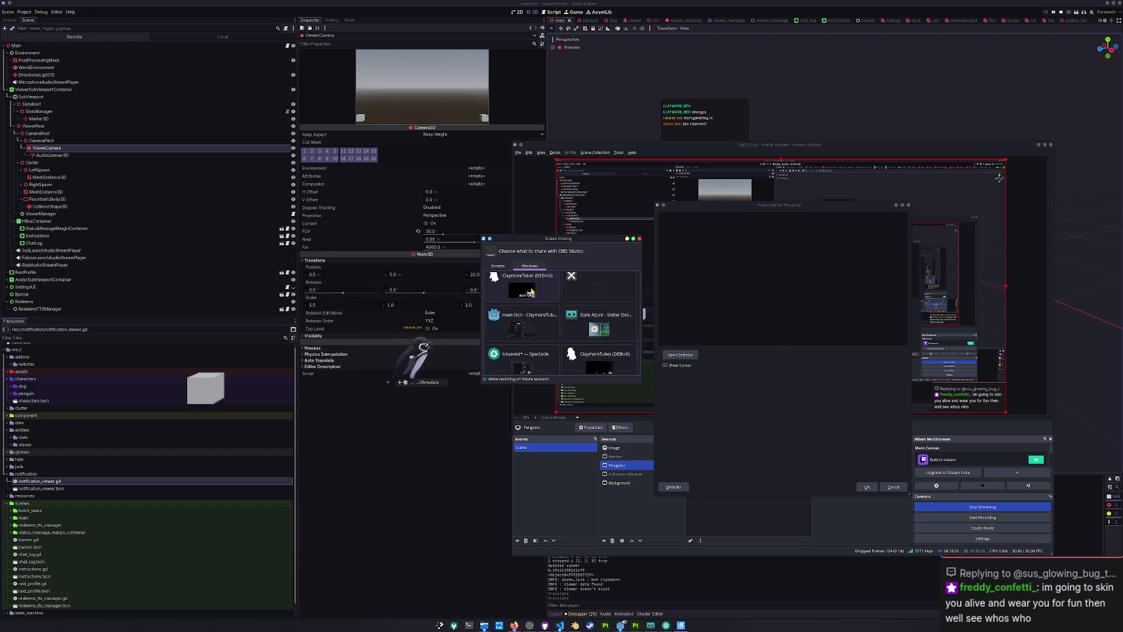
pyautogui.doubleClick(533, 299)
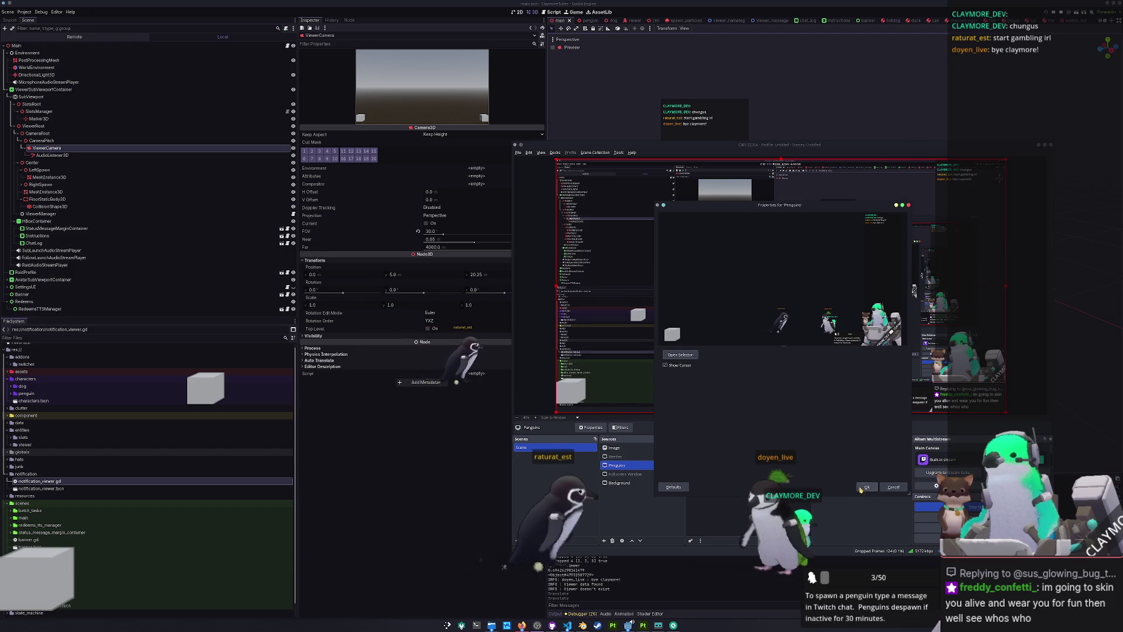
pyautogui.click(844, 529)
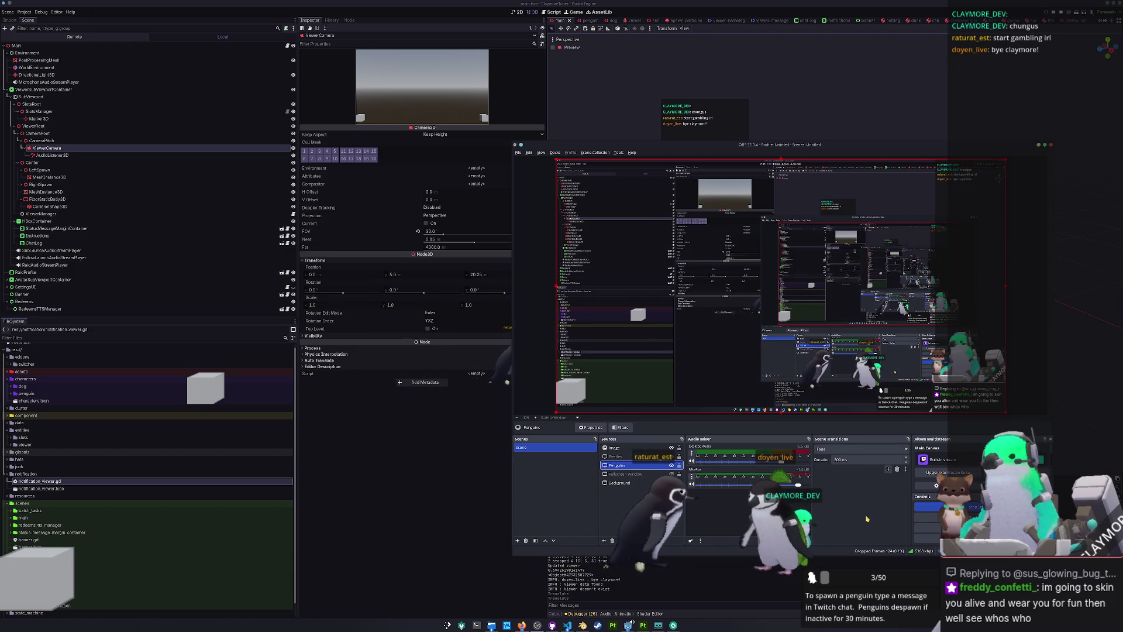
pyautogui.click(1019, 405)
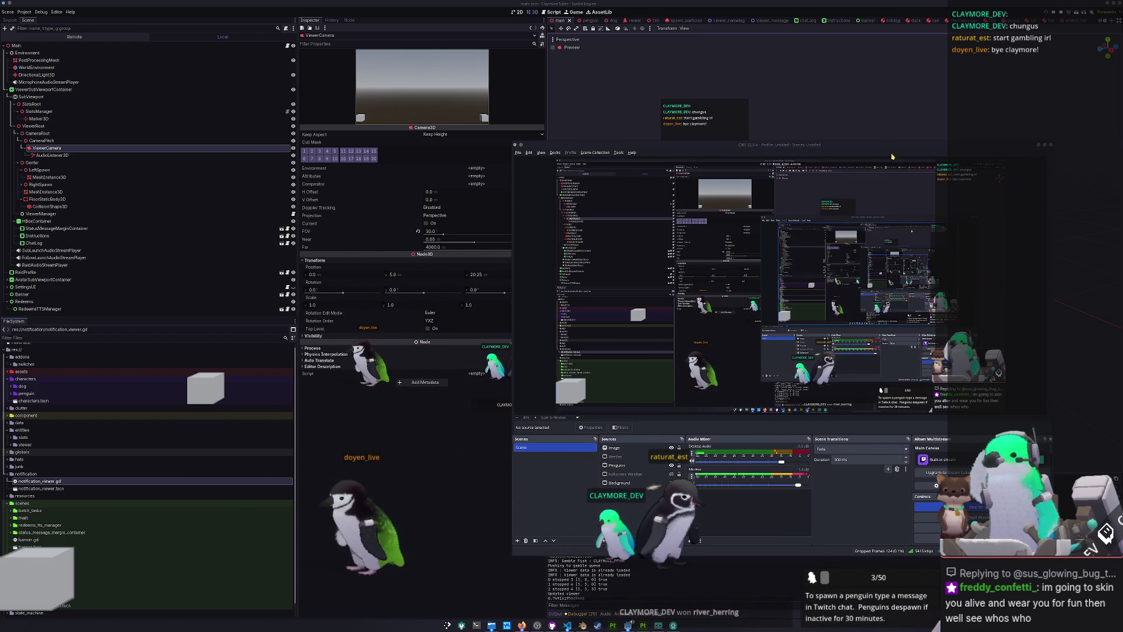
pyautogui.click(903, 119)
# Select the Marker3D under SlotsManager and focus on it in top view
pyautogui.click(952, 274)
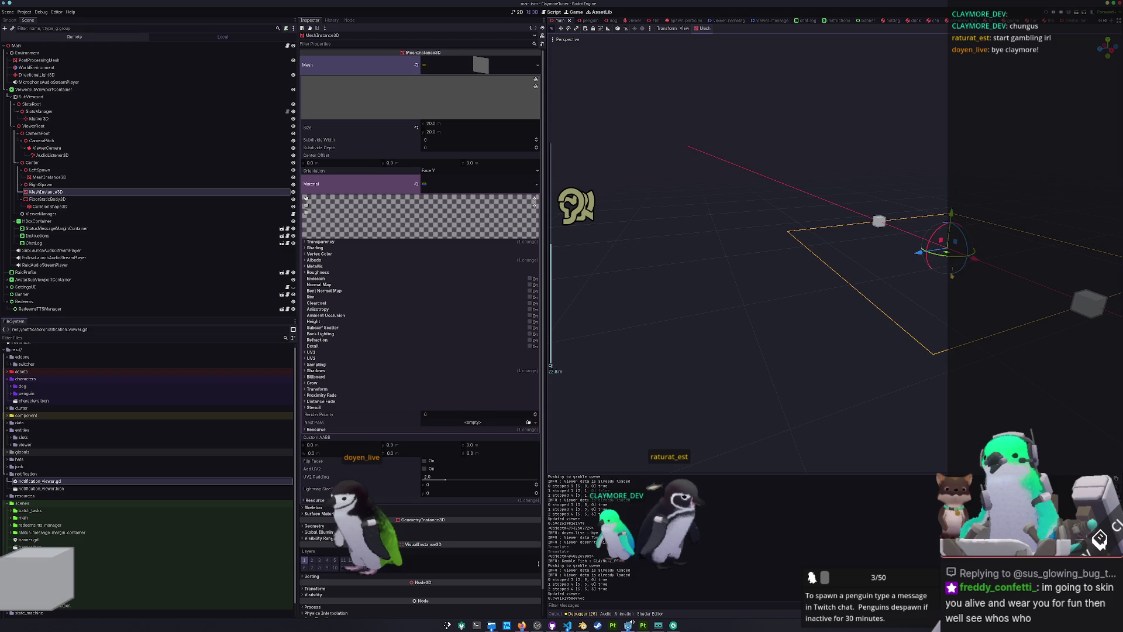
pyautogui.click(82, 199)
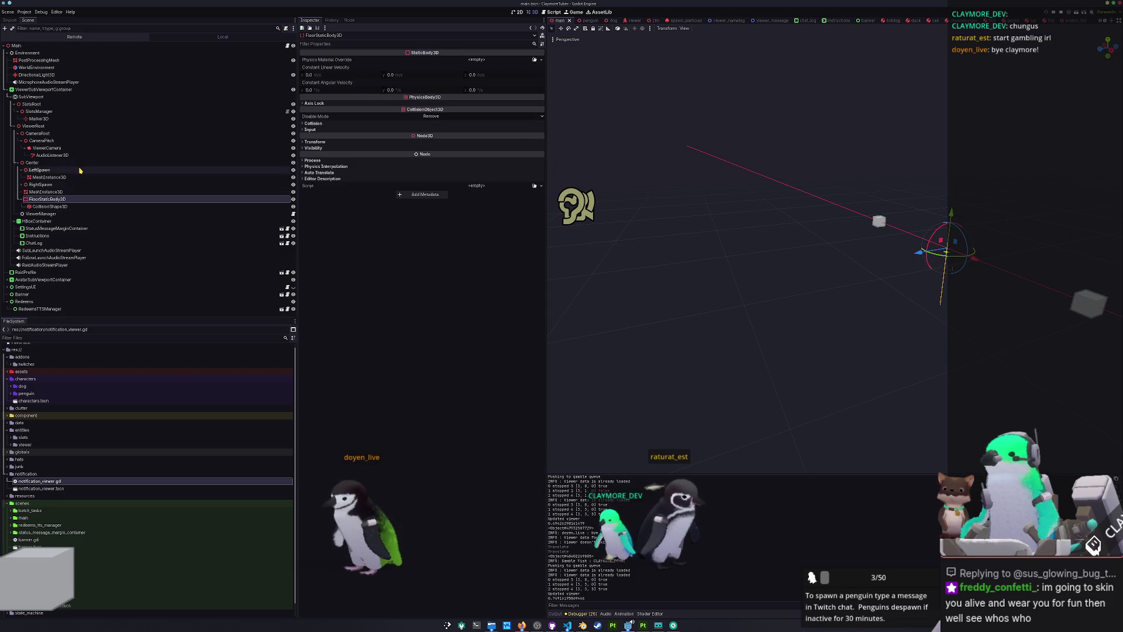
pyautogui.click(74, 113)
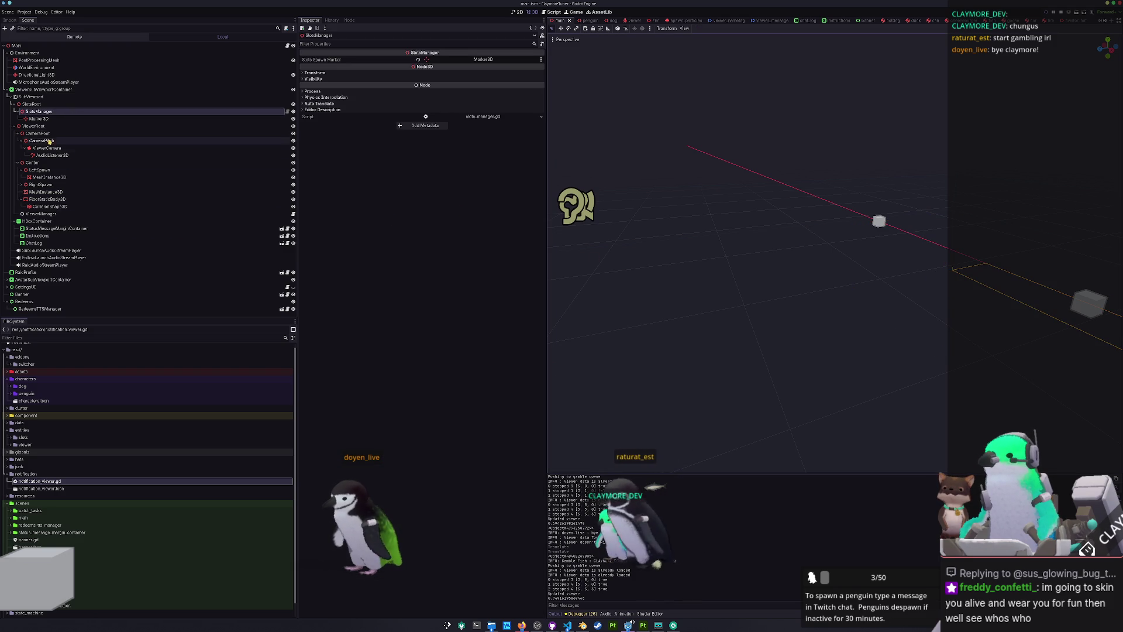
pyautogui.click(47, 119)
pyautogui.press('KP_7')
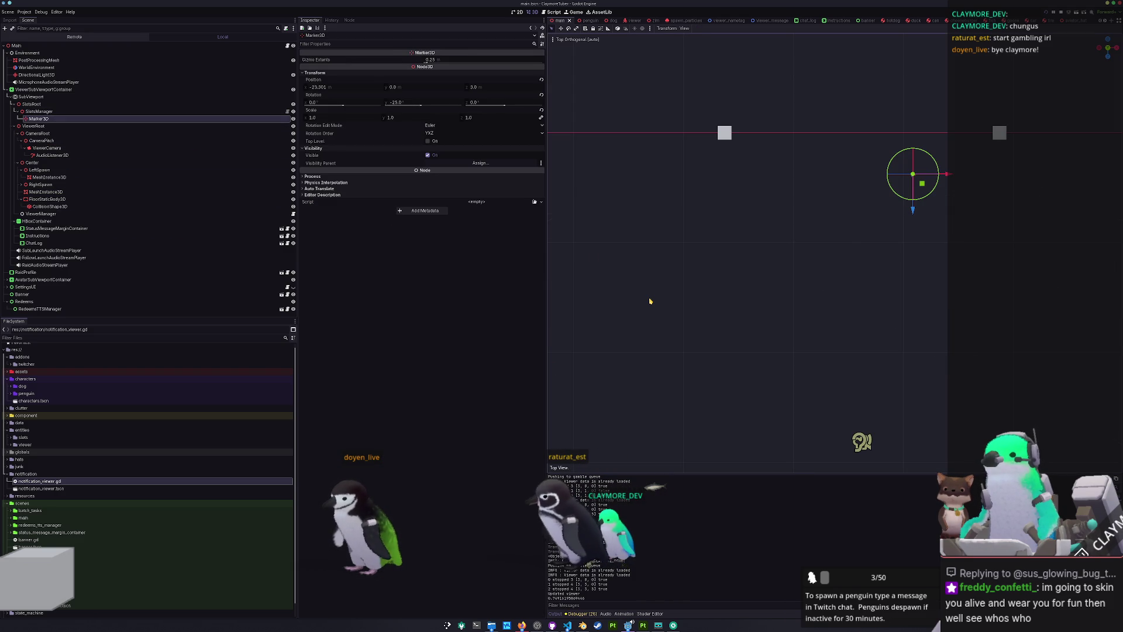
pyautogui.press('f')
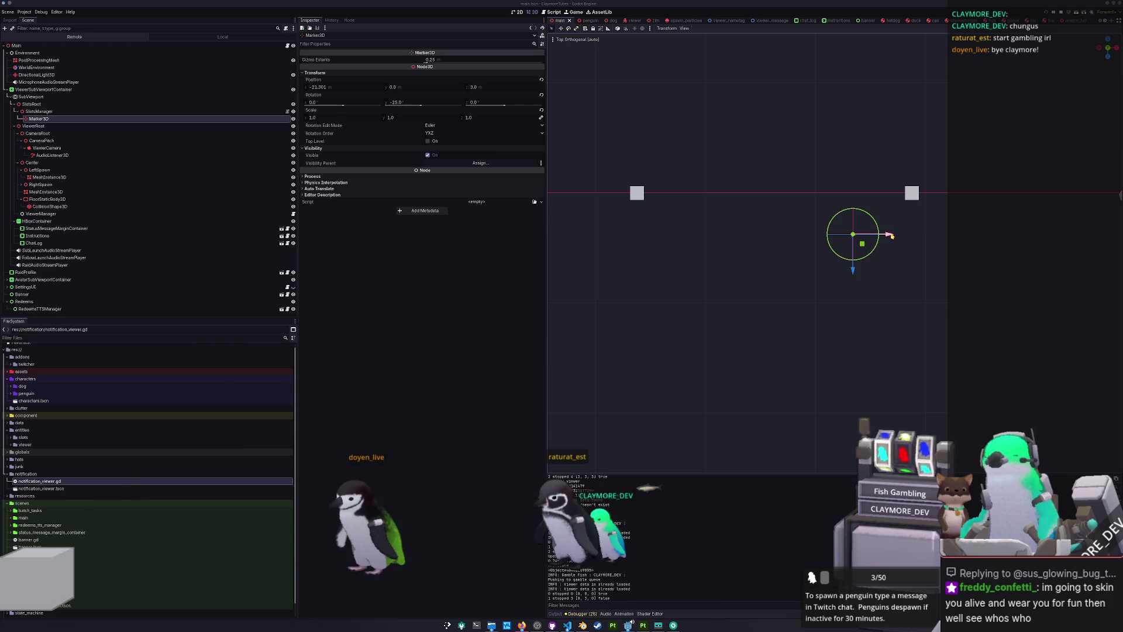
# Move the marker one unit along negative X to -22.301
pyautogui.moveTo(891, 236); pyautogui.dragTo(890, 237)
pyautogui.hotkey('ctrl', 'z')
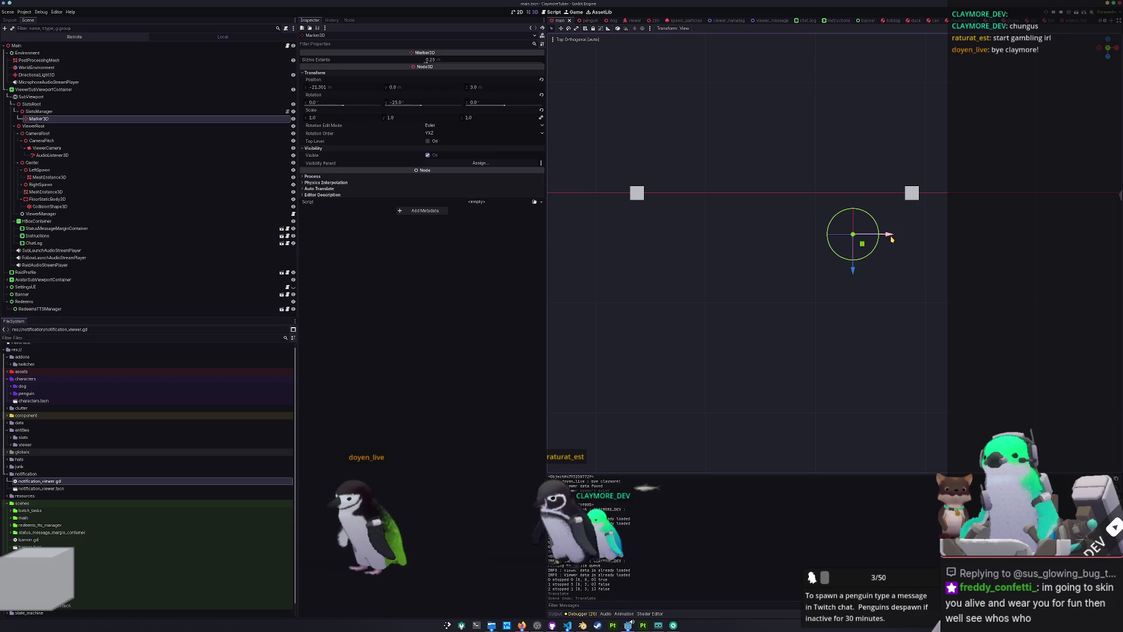
pyautogui.press('Return')
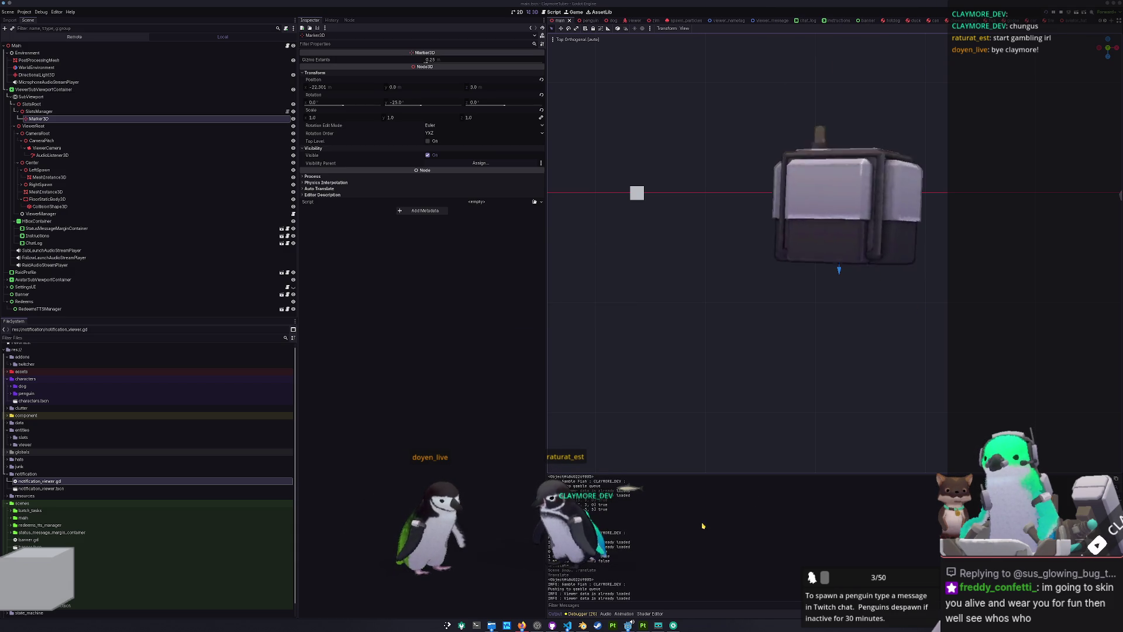
# Check the running game, then adjust the marker's Y rotation in the Inspector
pyautogui.moveTo(631, 622)
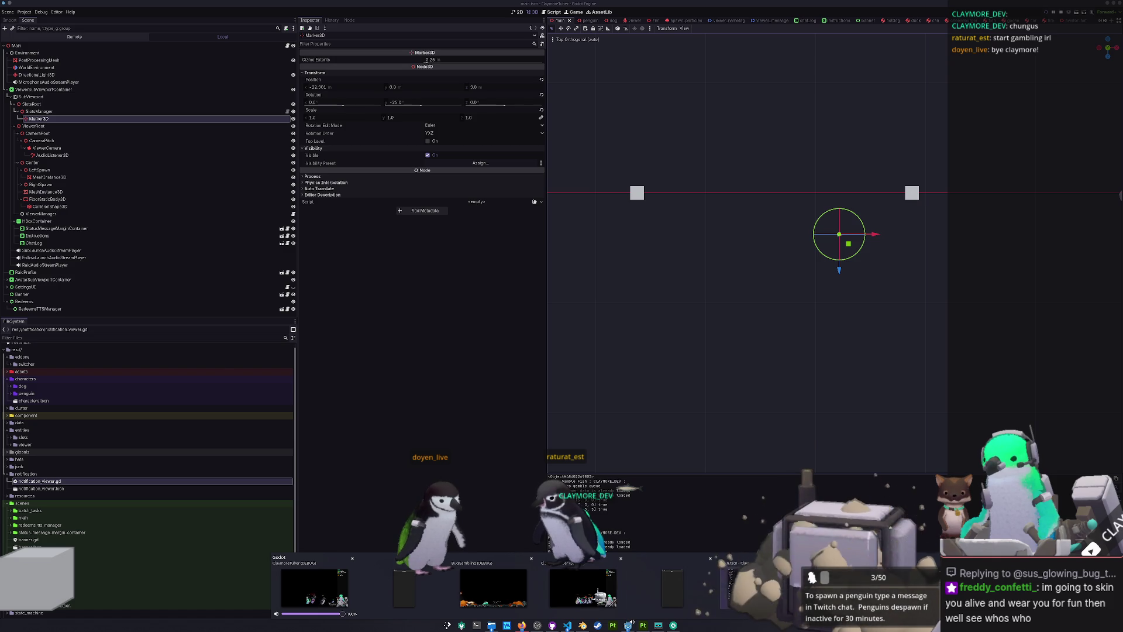
pyautogui.click(672, 588)
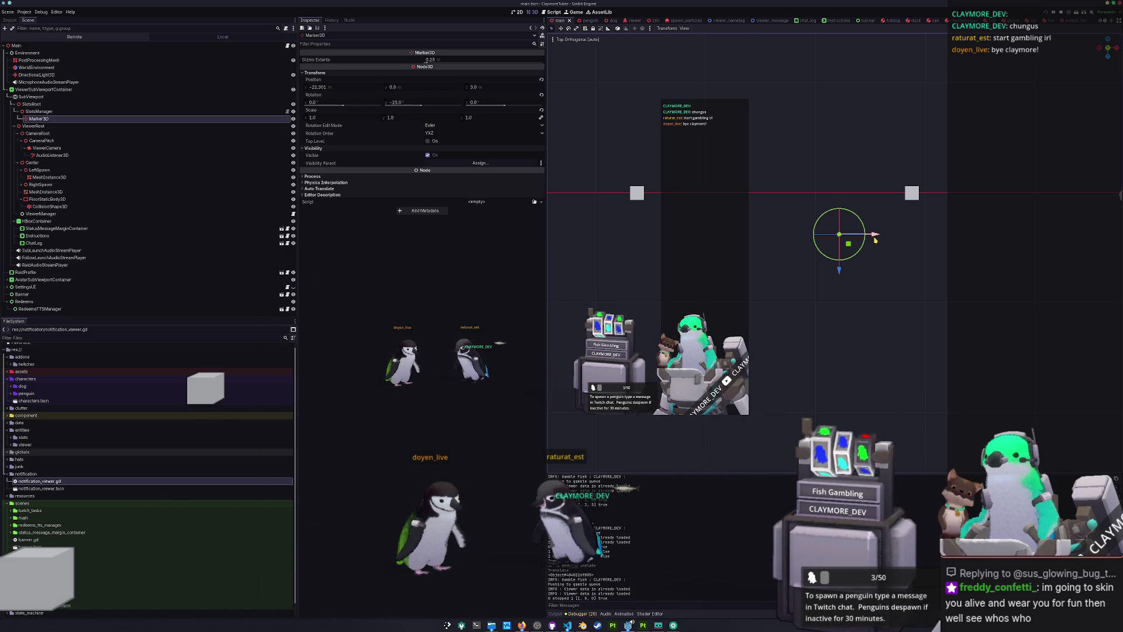
pyautogui.click(616, 200)
pyautogui.click(401, 102)
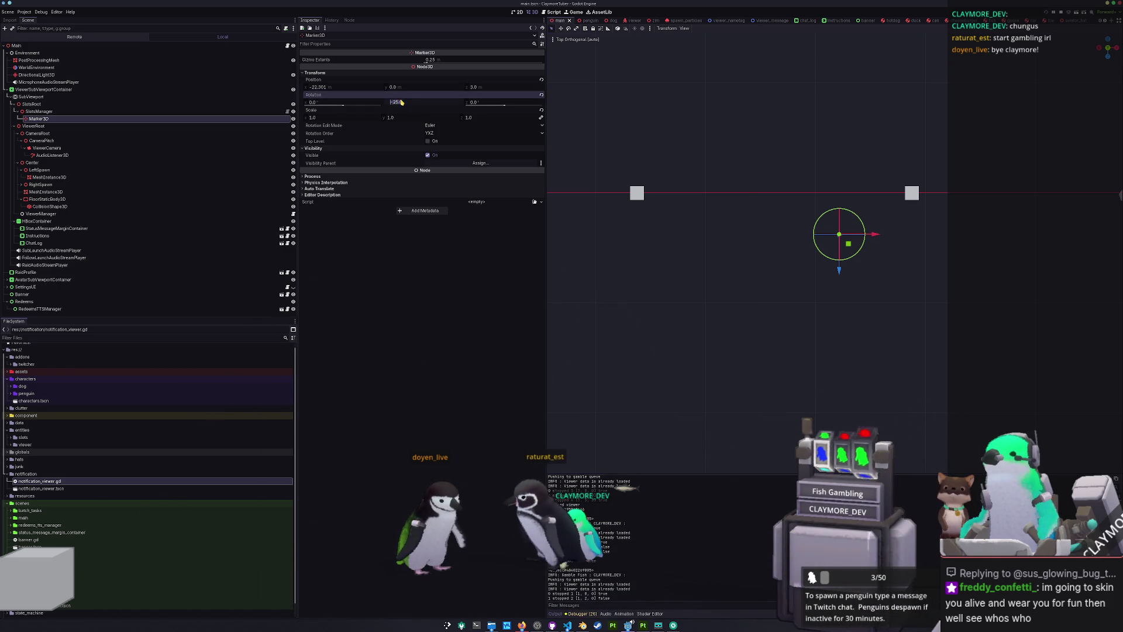
pyautogui.write('-2')
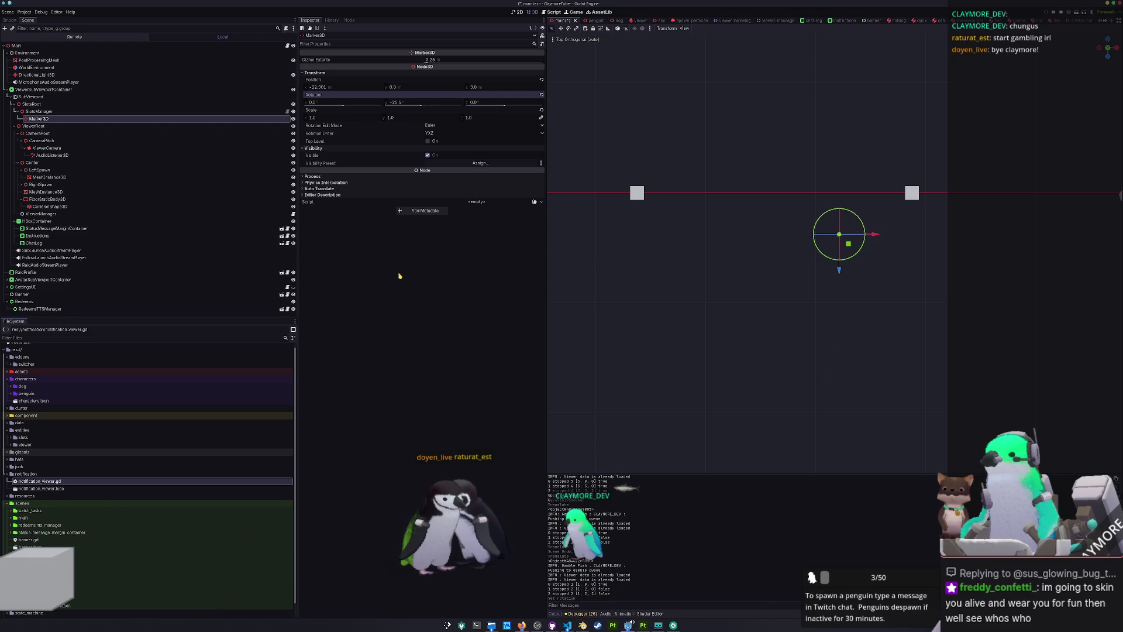
# Orbit the view and set the marker's Position X to -22.5
pyautogui.moveTo(683, 289)
pyautogui.mouseDown()
pyautogui.moveTo(665, 205)
pyautogui.moveTo(553, 145)
pyautogui.mouseUp()
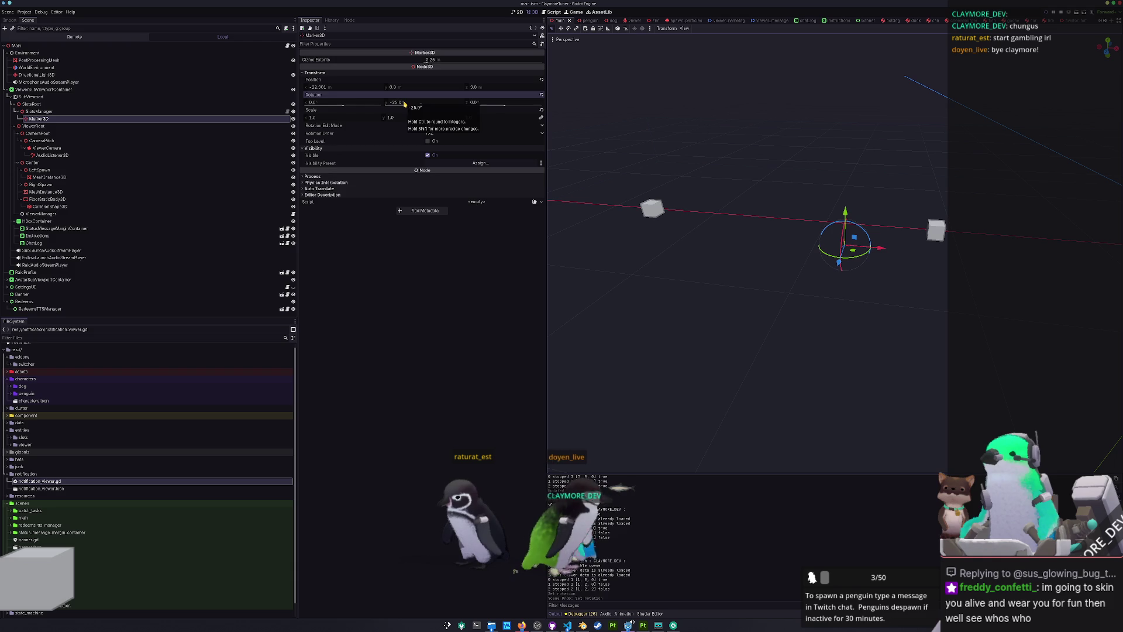
pyautogui.write('-22.5')
pyautogui.press('Return')
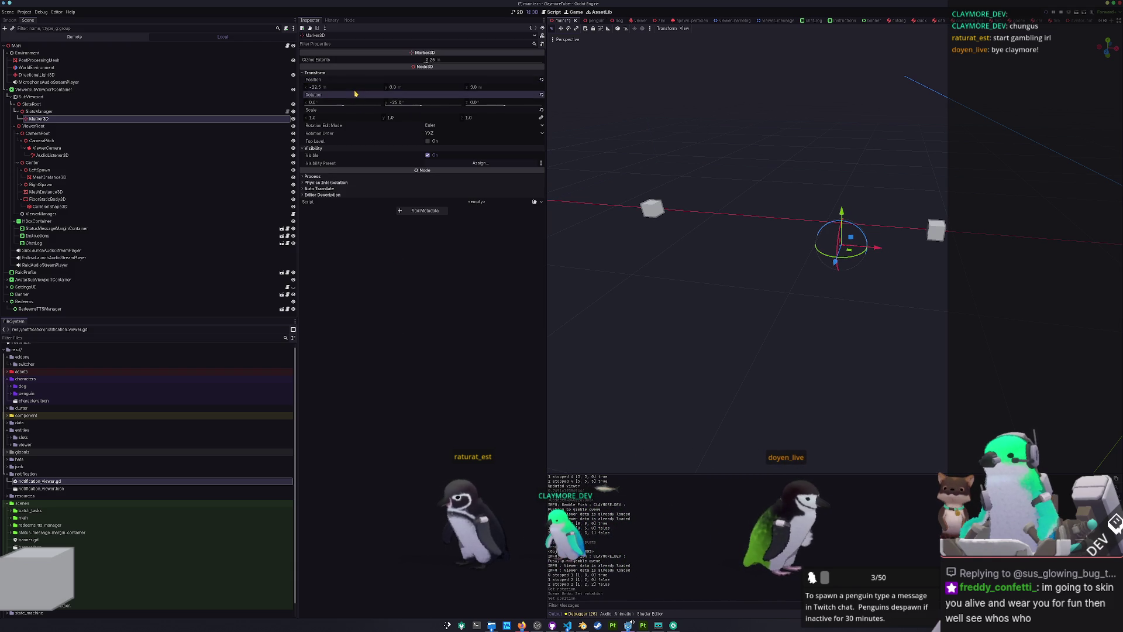
# Set the marker's Position X to -21.5, save the scene and preview the game
pyautogui.click(360, 88)
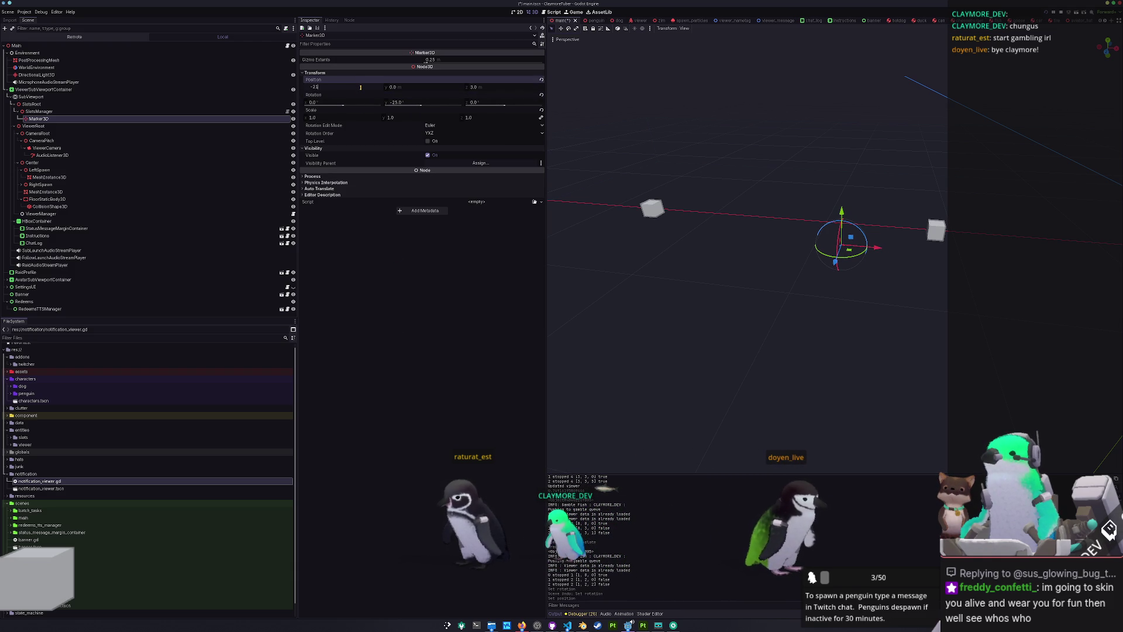
pyautogui.press('Return')
pyautogui.hotkey('ctrl', 's')
pyautogui.scroll(-4, 657, 284)
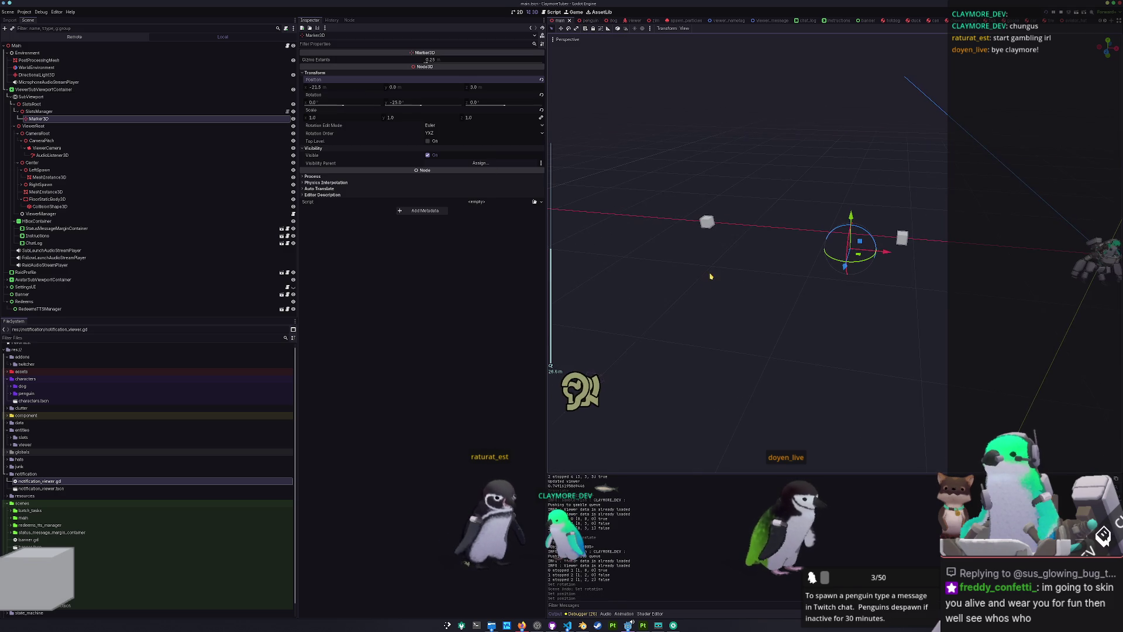
pyautogui.hotkey('alt', 'Tab')
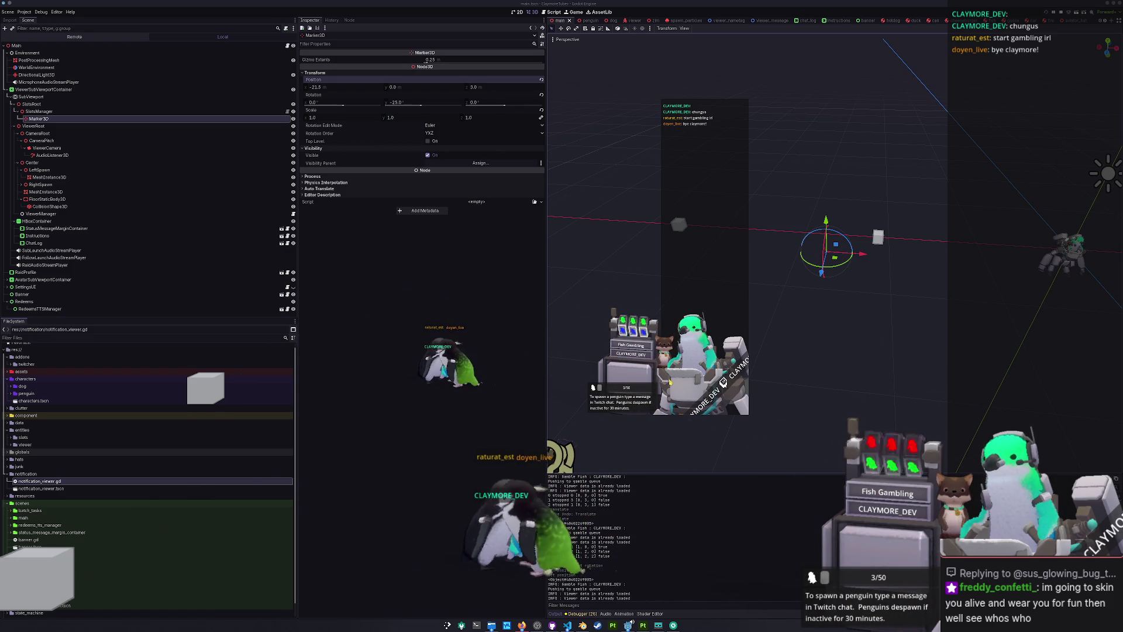
pyautogui.hotkey('alt', 'Tab')
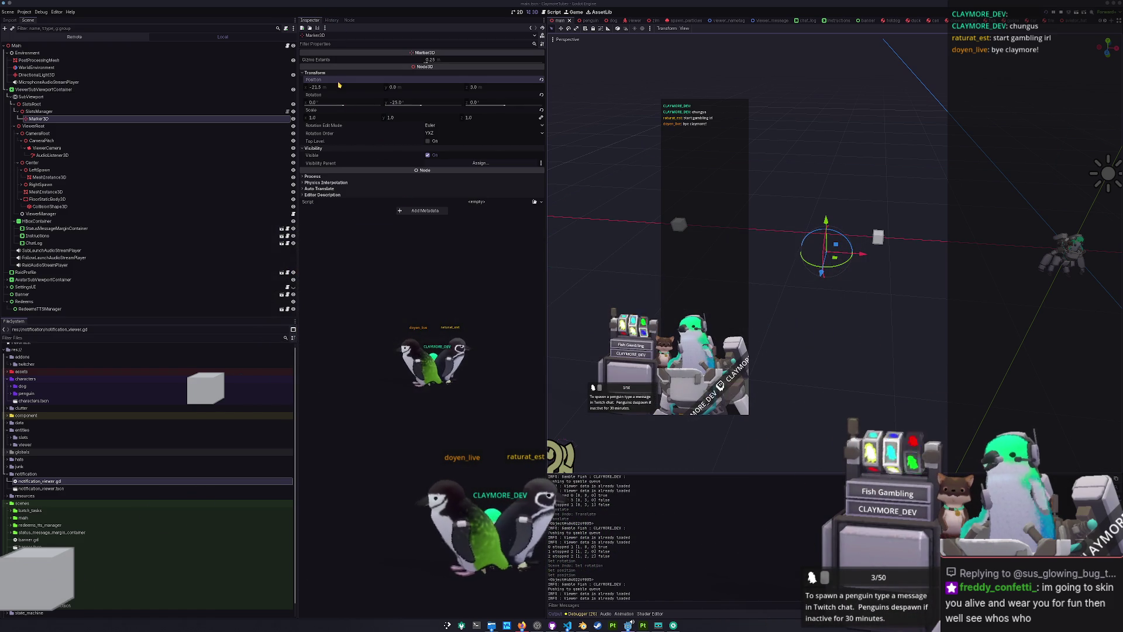
# Change the marker's Position X to -21.75
pyautogui.click(337, 91)
pyautogui.write('-')
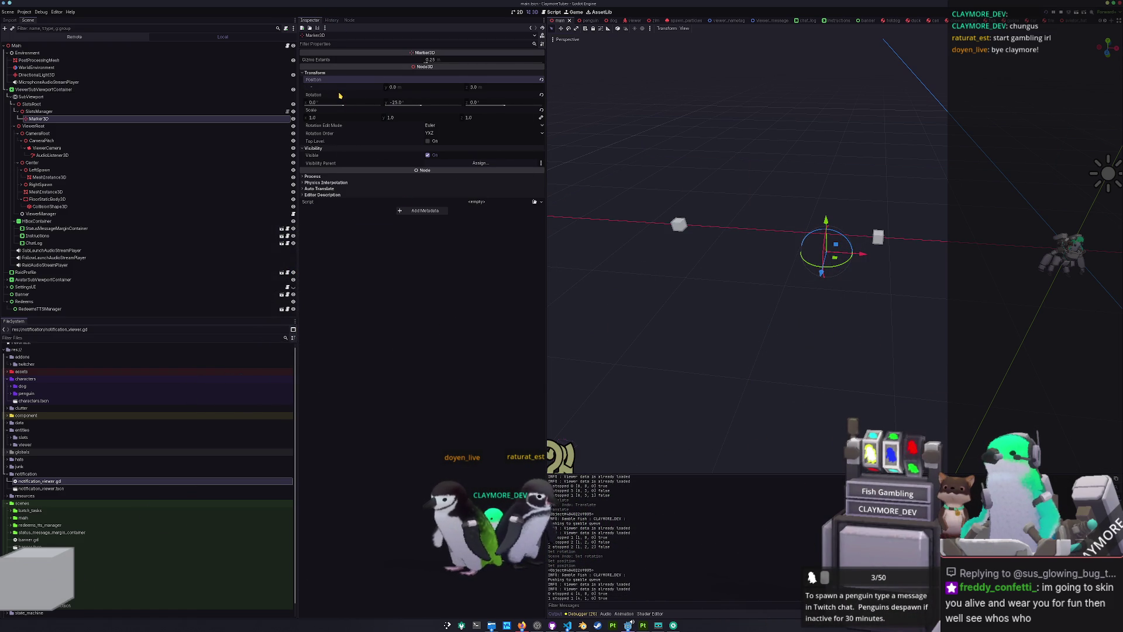
pyautogui.write('.5')
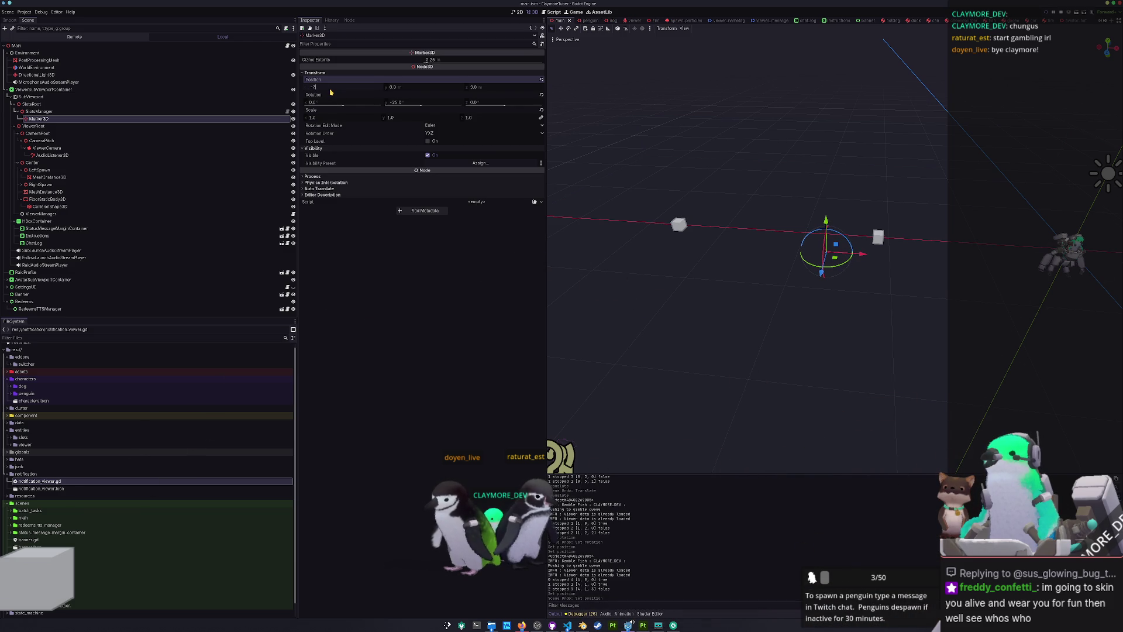
pyautogui.write('5')
pyautogui.press('Return')
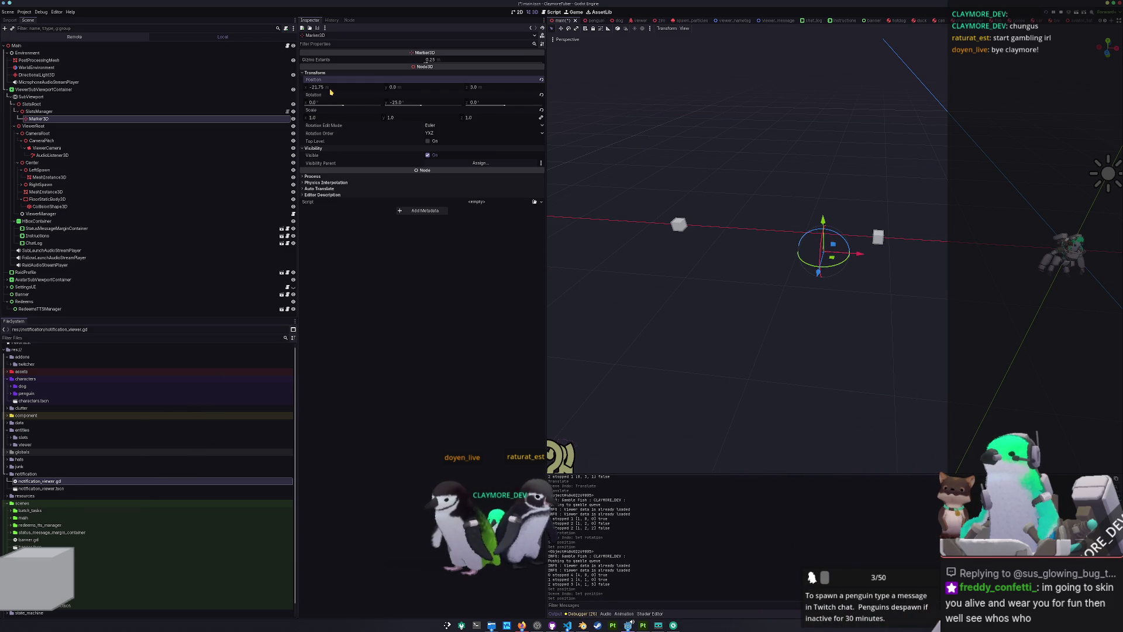